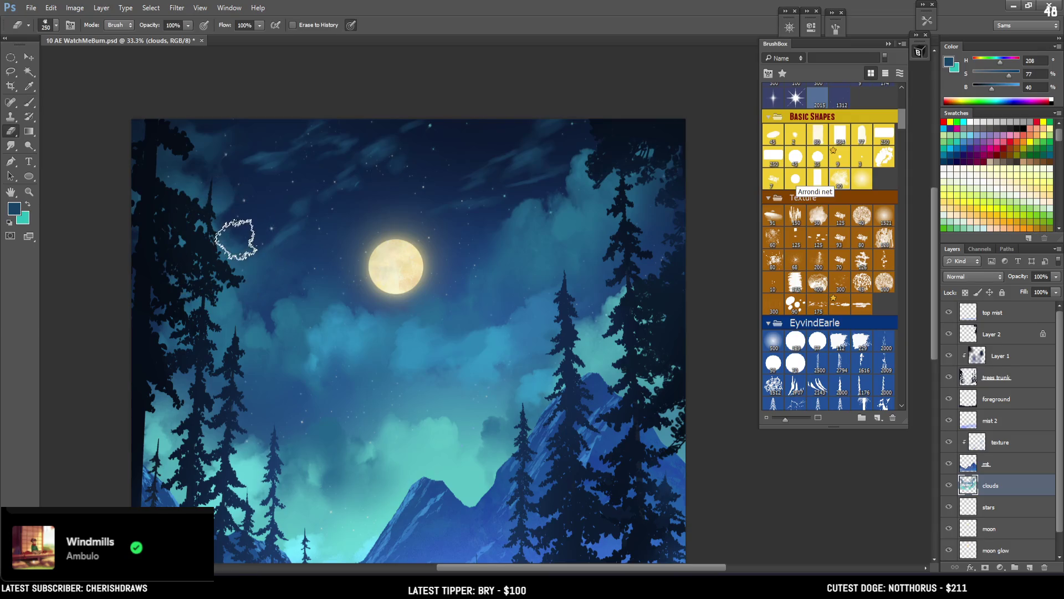
Soften the upper-left cloud edges with a smaller eraser and a sampled dark sky blue
{"action": "key", "text": "bracketleft"}
{"action": "key", "text": "bracketleft"}
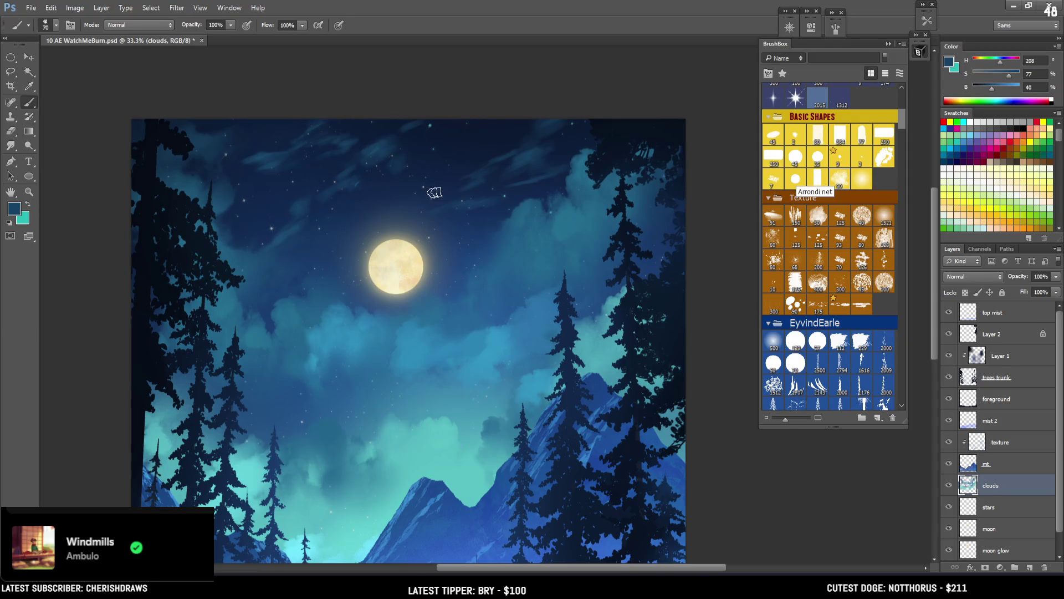
{"action": "key", "text": "b"}
{"action": "left_click", "coordinate": [300, 206], "text": "alt"}
{"action": "key", "text": "bracketleft"}
{"action": "key", "text": "e"}
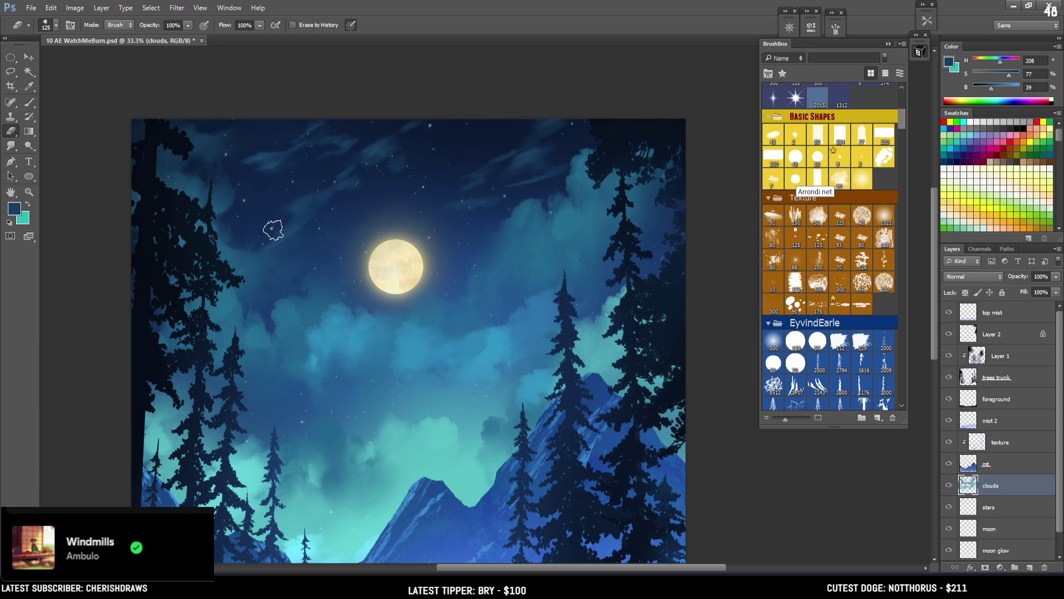
{"action": "key", "text": "bracketright"}
{"action": "key", "text": "bracketright"}
{"action": "key", "text": "bracketright"}
{"action": "key", "text": "bracketright"}
{"action": "key", "text": "bracketright"}
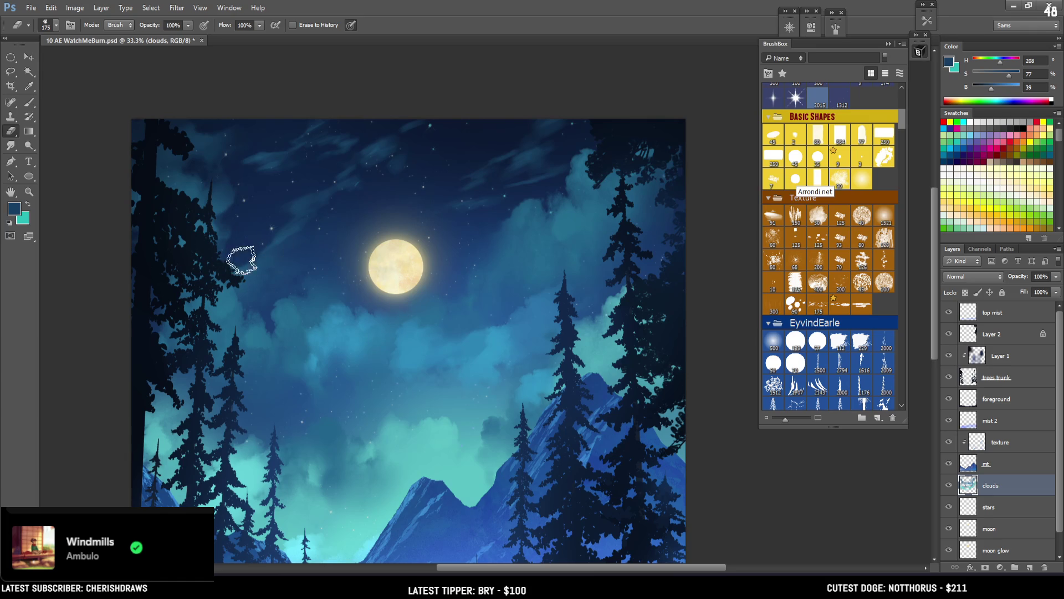
{"action": "key", "text": "bracketleft"}
{"action": "key", "text": "bracketleft"}
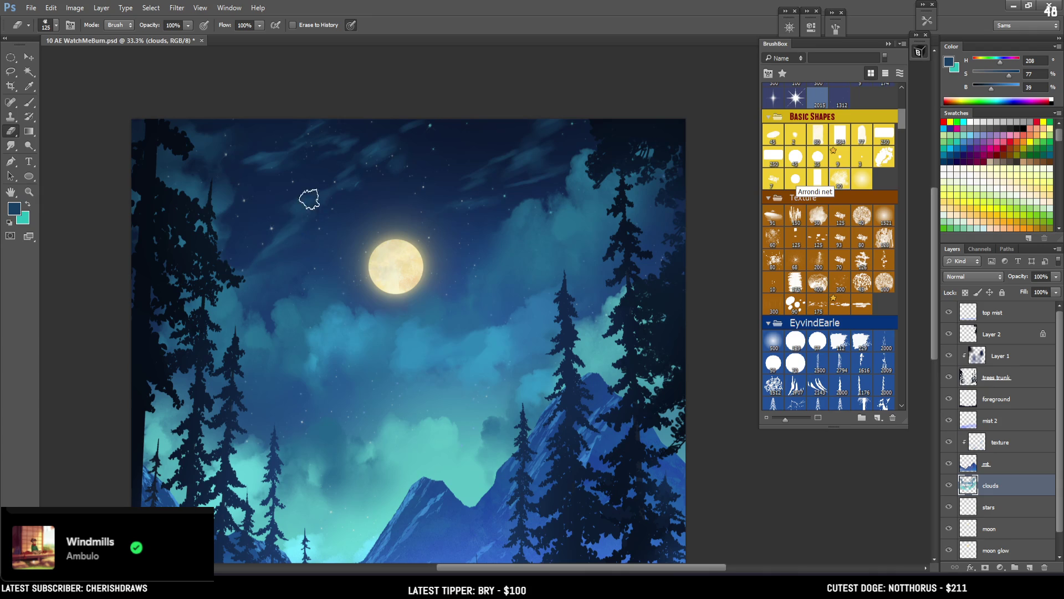
{"action": "key", "text": "ctrl+minus"}
Keep alternating brush and large eraser on the clouds with sampled mid and darker sky blues
{"action": "key", "text": "b"}
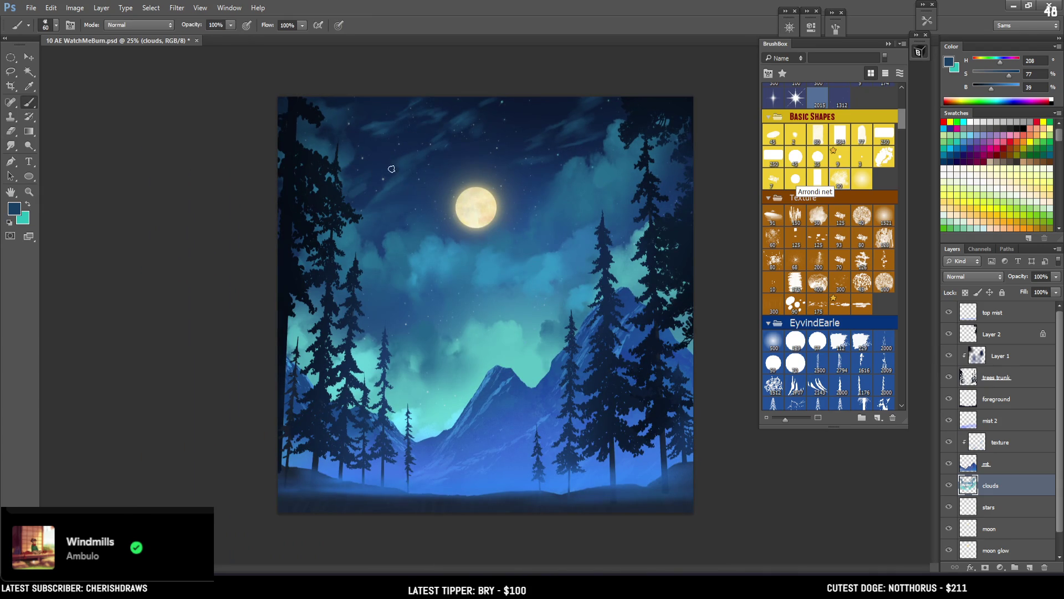
{"action": "key", "text": "e"}
{"action": "key", "text": "b"}
{"action": "left_click", "coordinate": [347, 158], "text": "alt"}
{"action": "key", "text": "e"}
{"action": "key", "text": "bracketright"}
{"action": "key", "text": "bracketright"}
{"action": "key", "text": "bracketright"}
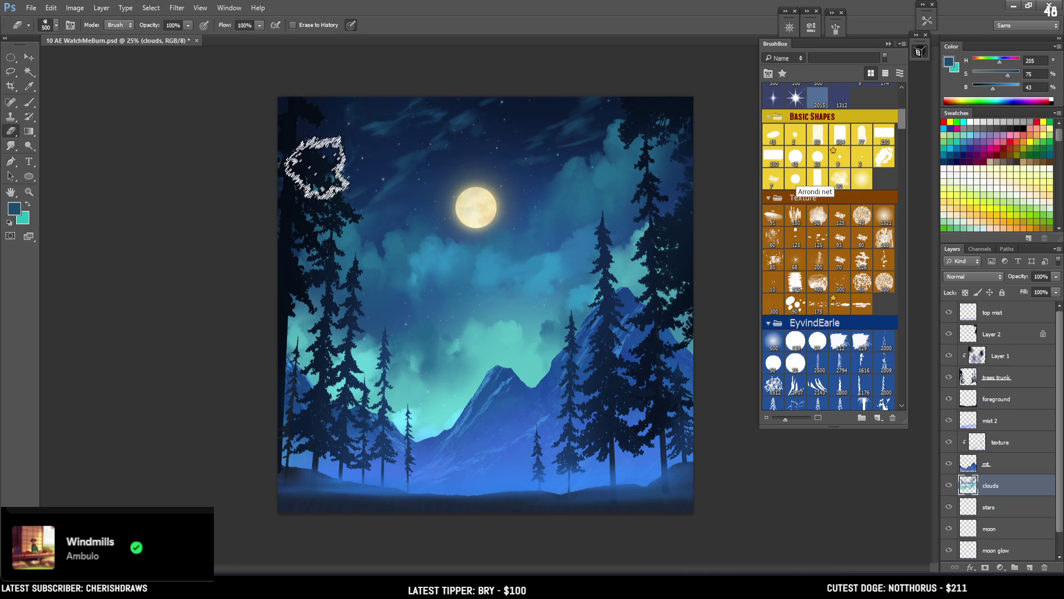
{"action": "key", "text": "b"}
{"action": "left_click", "coordinate": [408, 161], "text": "alt"}
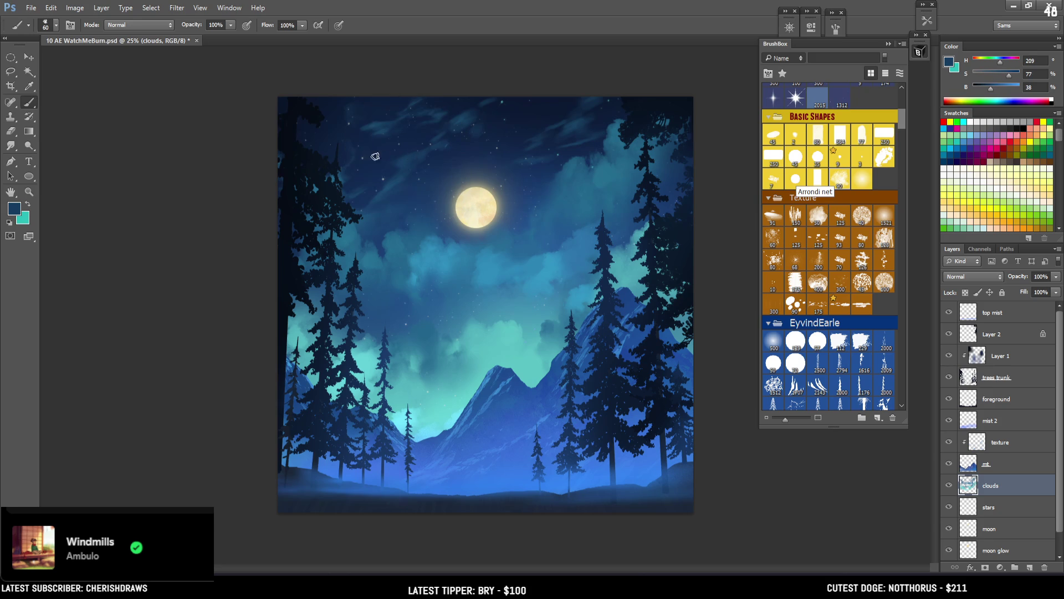
Zoom in on the sky around the moon and paint with blue sampled near the treetops
{"action": "key", "text": "ctrl+plus"}
{"action": "mouse_move", "coordinate": [333, 209]}
{"action": "left_mouse_down"}
{"action": "mouse_move", "coordinate": [383, 306]}
{"action": "mouse_move", "coordinate": [361, 267]}
{"action": "left_mouse_up"}
{"action": "key", "text": "e"}
{"action": "key", "text": "b"}
{"action": "left_click", "coordinate": [296, 281], "text": "alt"}
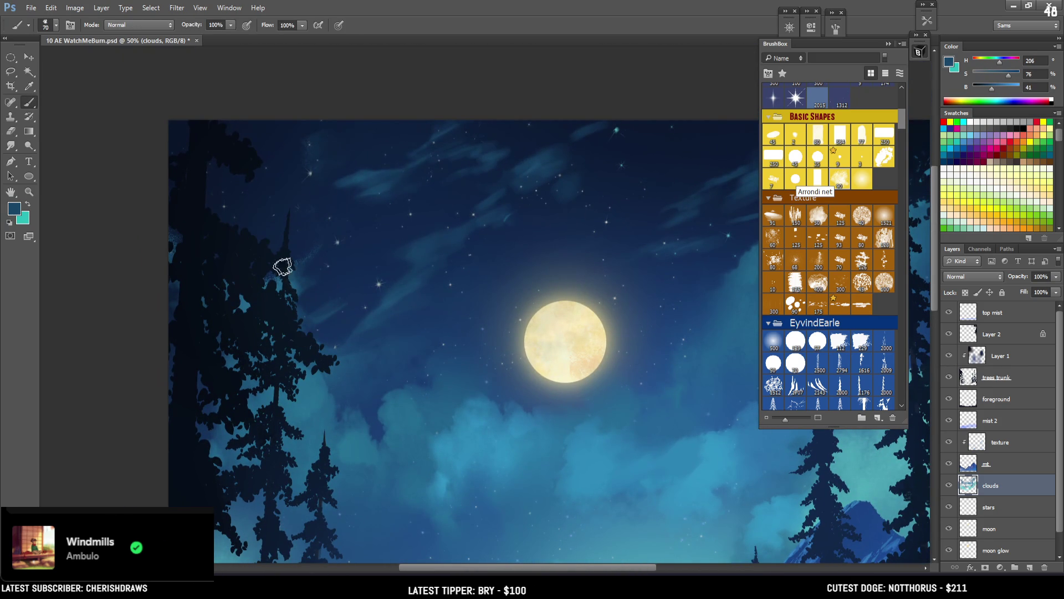
Paint and erase the dark-blue wisps near the moon, resizing the brush and eraser
{"action": "key", "text": "bracketleft"}
{"action": "key", "text": "bracketleft"}
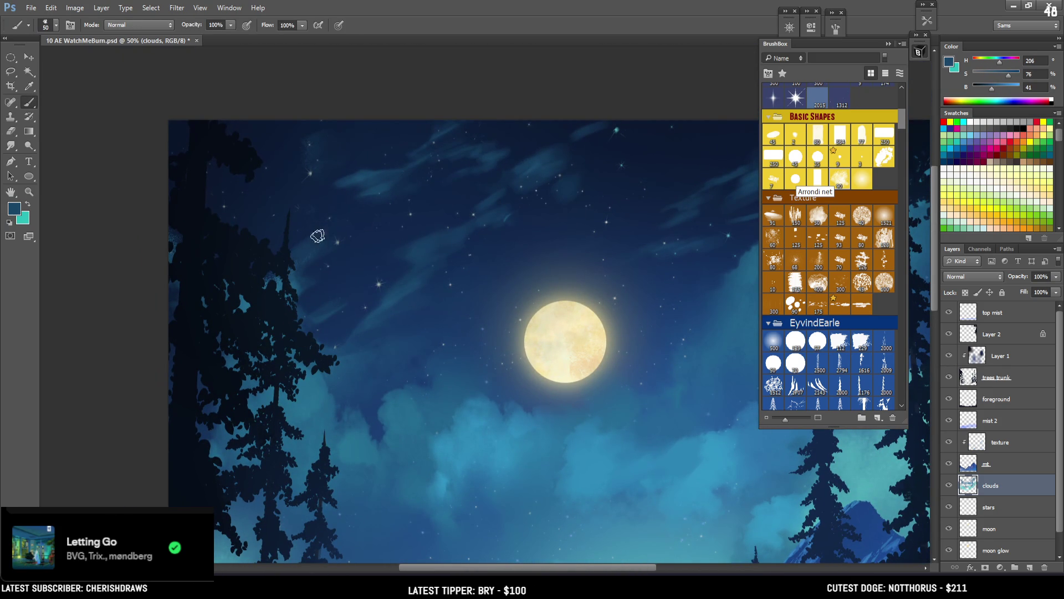
{"action": "key", "text": "bracketright"}
{"action": "key", "text": "bracketright"}
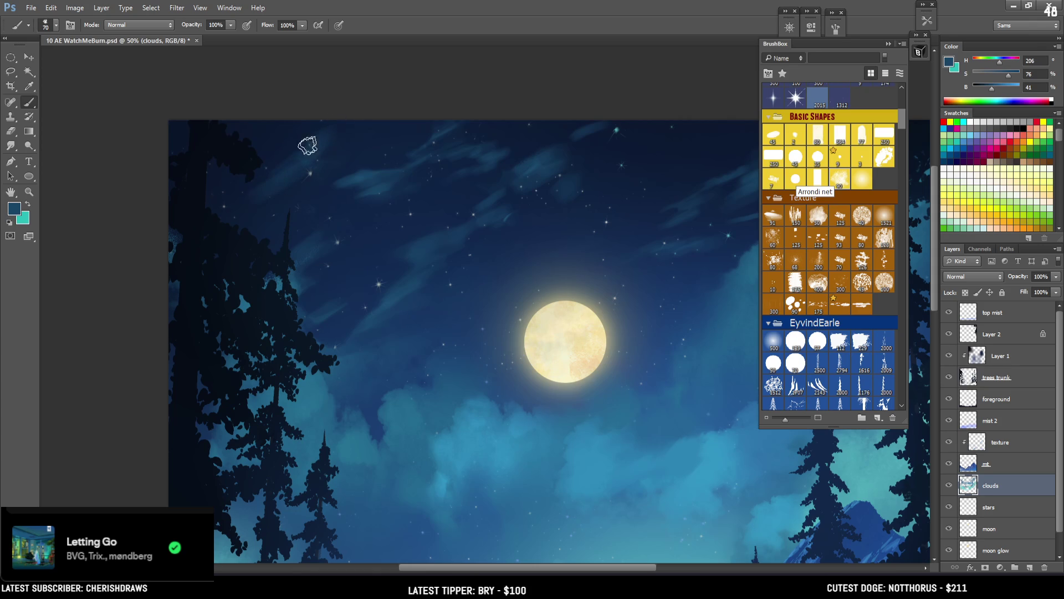
{"action": "key", "text": "e"}
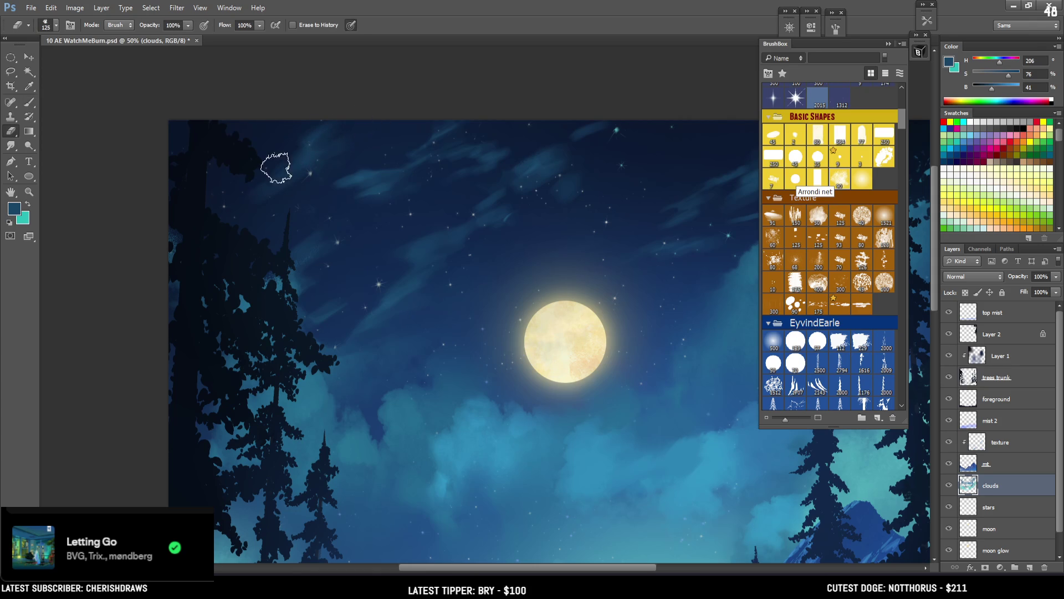
{"action": "key", "text": "bracketleft"}
{"action": "key", "text": "bracketleft"}
{"action": "key", "text": "bracketleft"}
{"action": "key", "text": "b"}
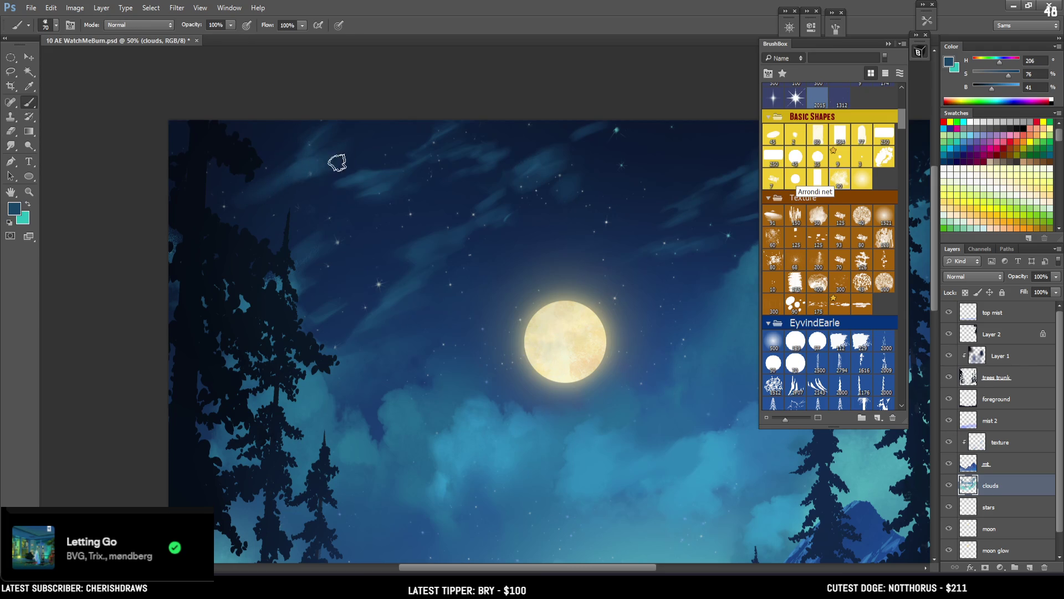
{"action": "key", "text": "e"}
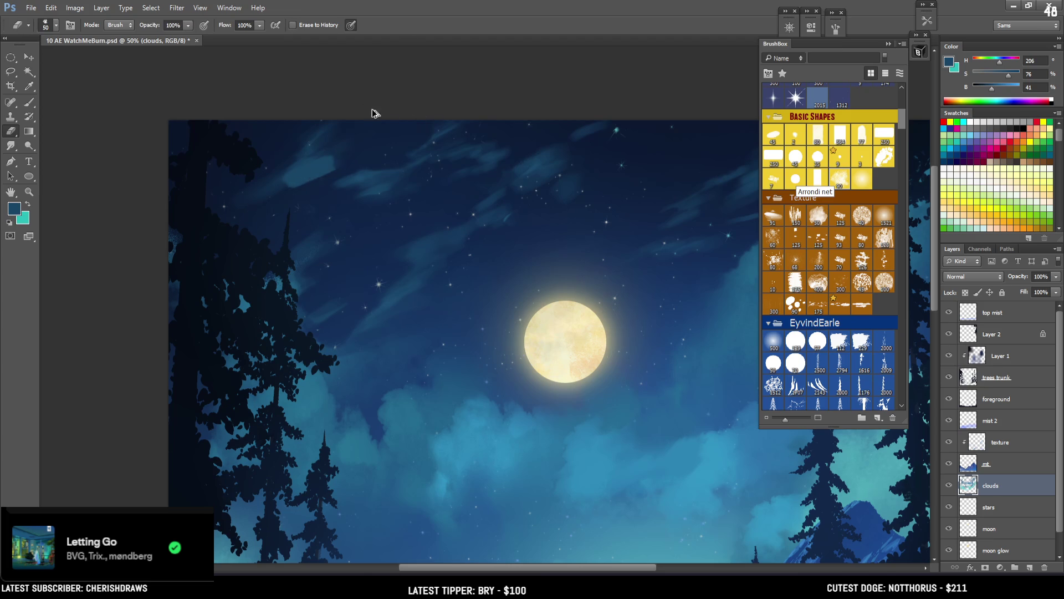
{"action": "mouse_move", "coordinate": [416, 327]}
{"action": "left_mouse_down"}
{"action": "mouse_move", "coordinate": [301, 191]}
{"action": "mouse_move", "coordinate": [301, 220]}
{"action": "mouse_move", "coordinate": [368, 214]}
{"action": "mouse_move", "coordinate": [364, 257]}
{"action": "mouse_move", "coordinate": [380, 276]}
{"action": "mouse_move", "coordinate": [385, 264]}
{"action": "left_mouse_up"}
Blend the top-left sky wisps using a sampled, slightly lighter sky blue
{"action": "key", "text": "bracketright"}
{"action": "key", "text": "bracketright"}
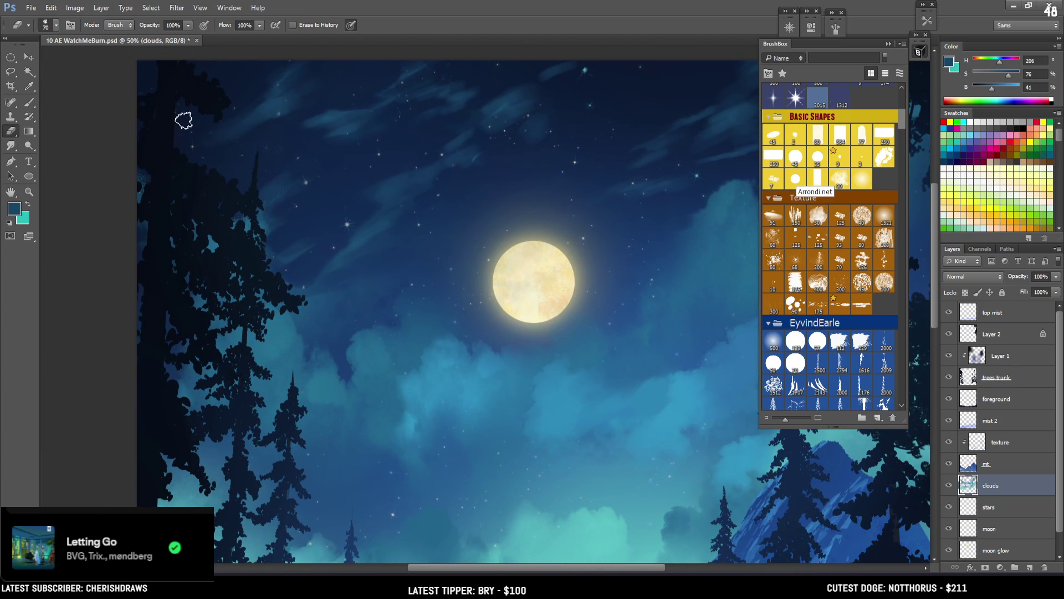
{"action": "key", "text": "bracketleft"}
{"action": "key", "text": "b"}
{"action": "mouse_move", "coordinate": [195, 161]}
{"action": "left_mouse_down"}
{"action": "mouse_move", "coordinate": [173, 166]}
{"action": "mouse_move", "coordinate": [202, 178]}
{"action": "mouse_move", "coordinate": [159, 159]}
{"action": "left_mouse_up"}
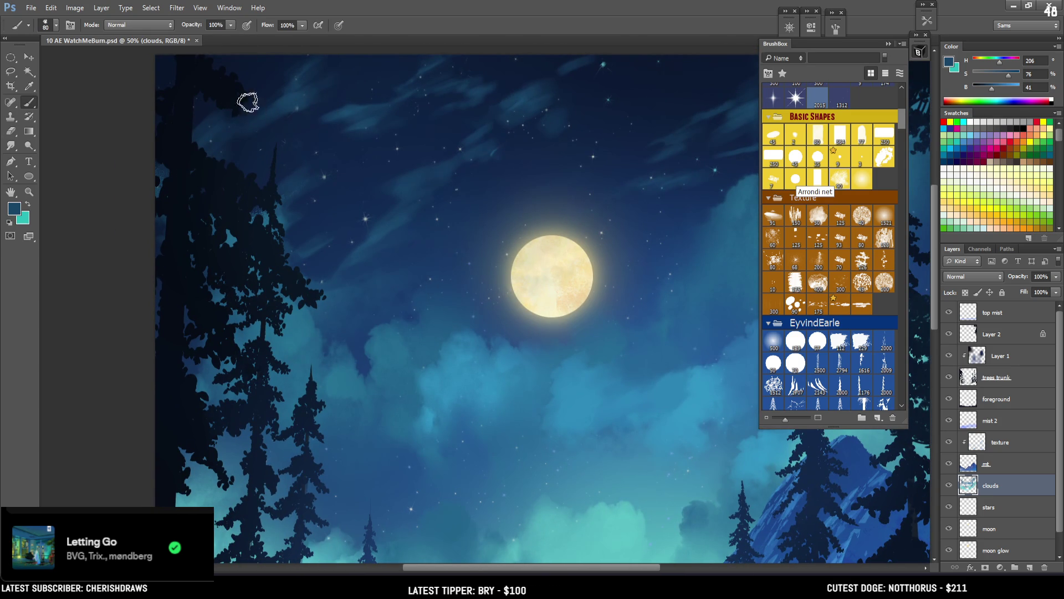
{"action": "key", "text": "e"}
{"action": "key", "text": "bracketright"}
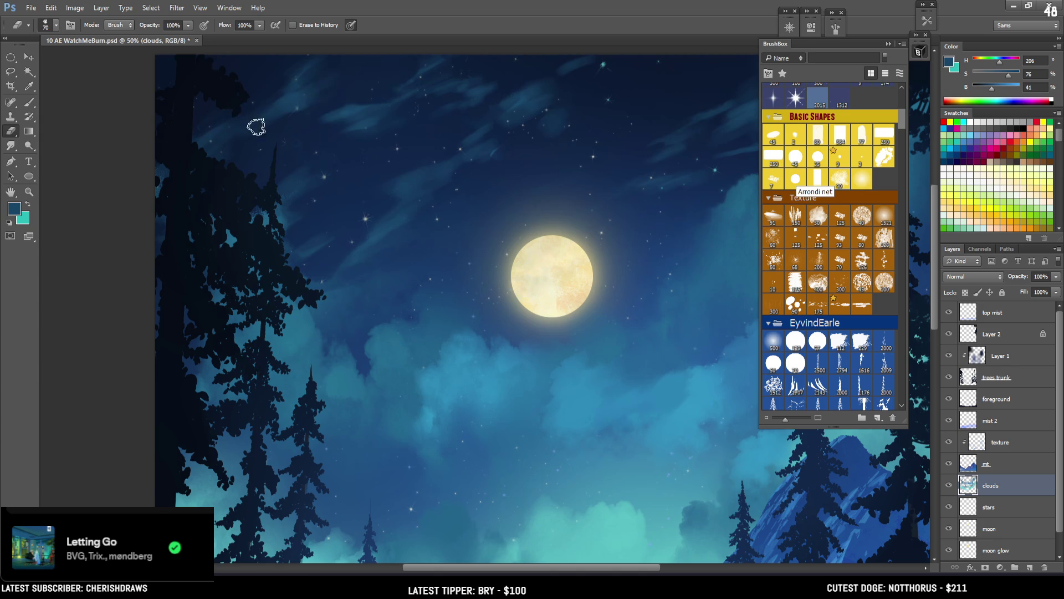
{"action": "key", "text": "b"}
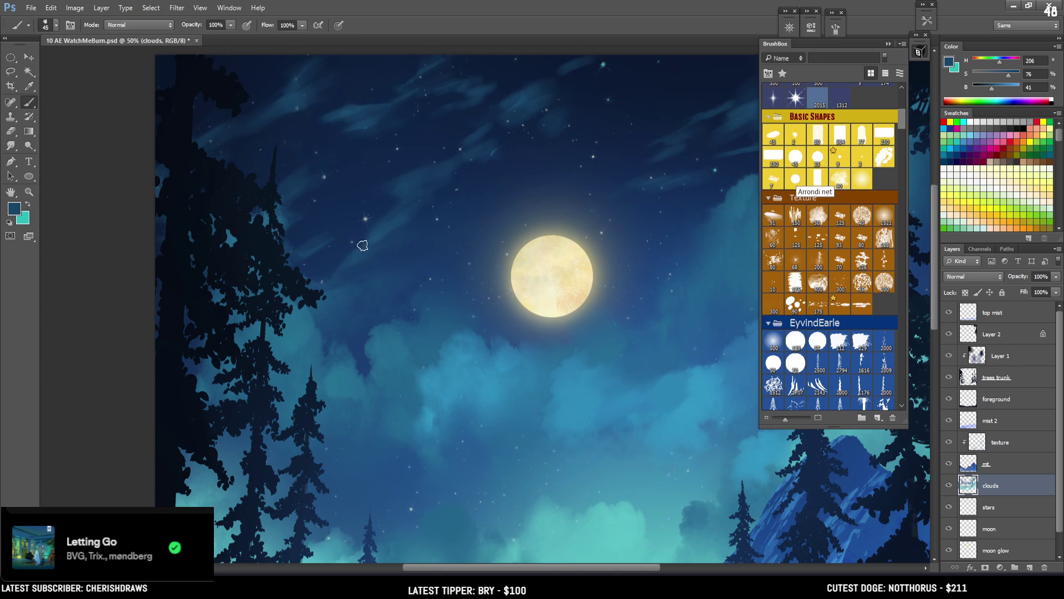
{"action": "left_click", "coordinate": [368, 226], "text": "alt"}
{"action": "left_click", "coordinate": [381, 233], "text": "alt"}
{"action": "left_click_drag", "start_coordinate": [384, 229], "coordinate": [386, 236]}
Smooth the remaining wisps with a deeper sampled blue and a smaller brush
{"action": "key", "text": "bracketleft"}
{"action": "key", "text": "e"}
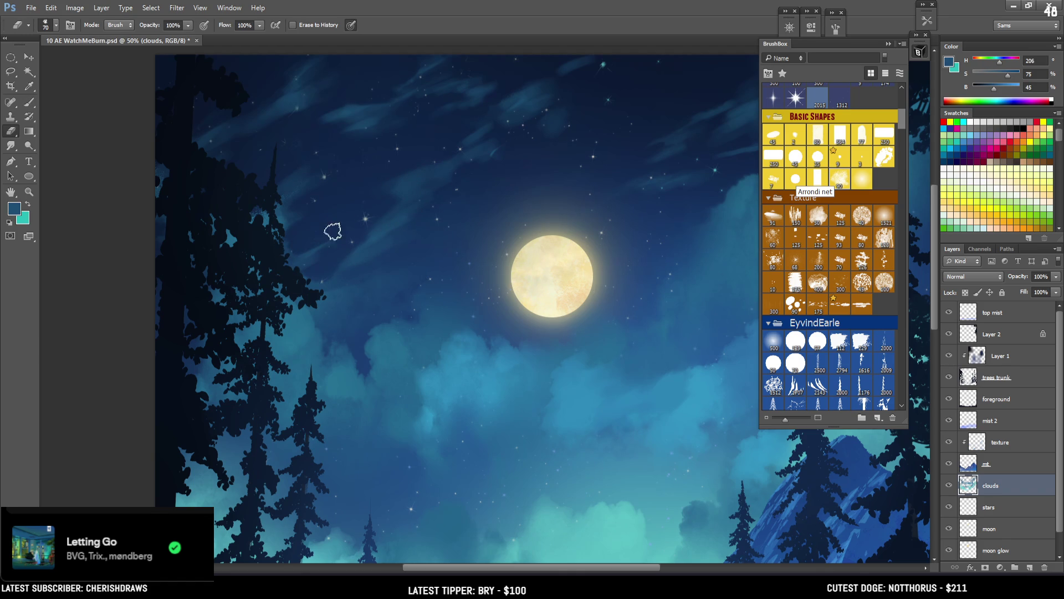
{"action": "key", "text": "b"}
{"action": "left_click", "coordinate": [283, 215], "text": "alt"}
{"action": "key", "text": "bracketright"}
{"action": "key", "text": "bracketright"}
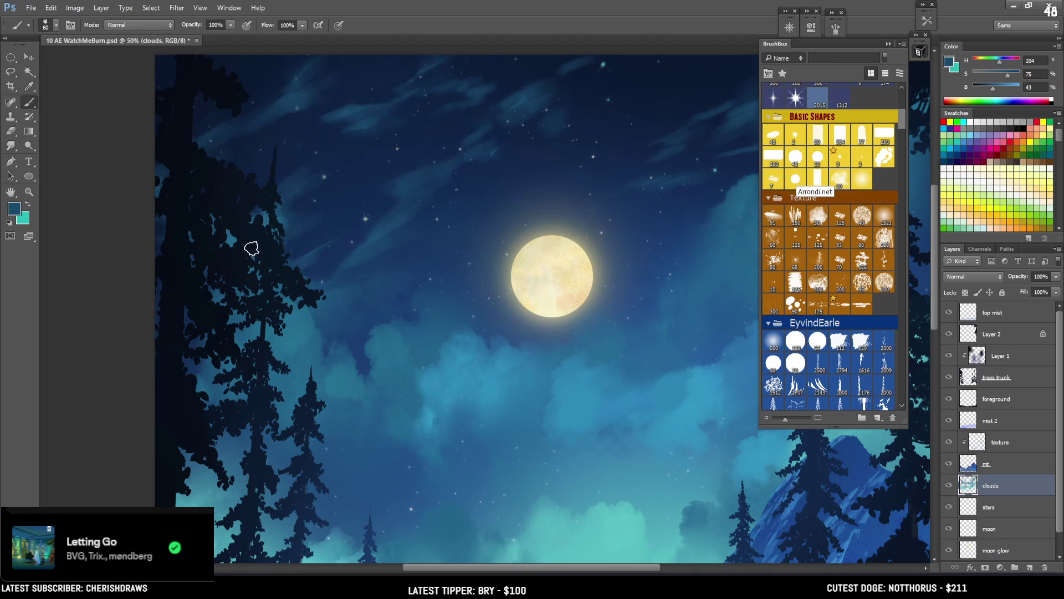
{"action": "key", "text": "e"}
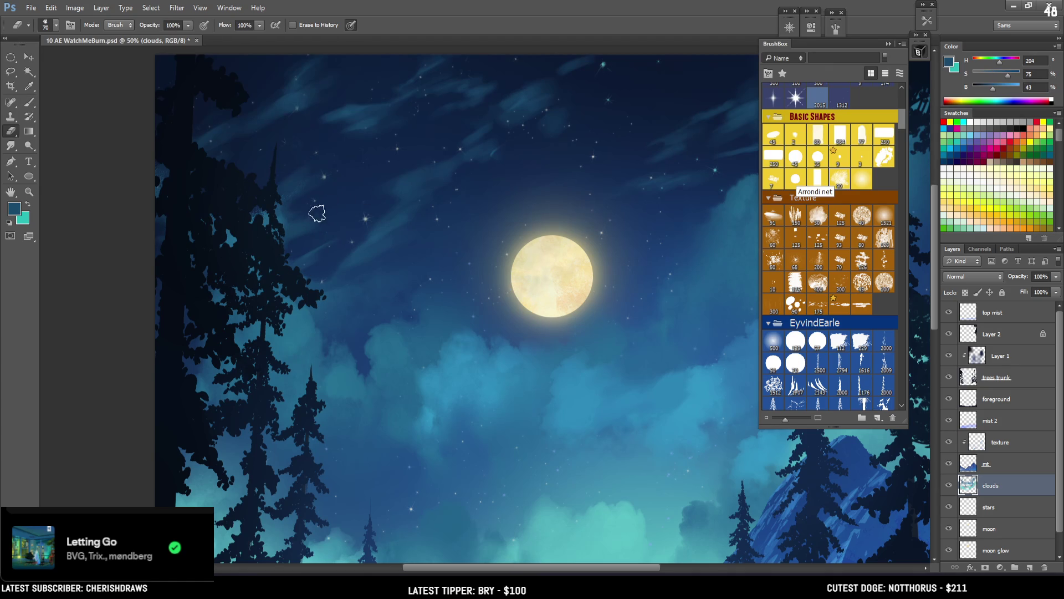
{"action": "key", "text": "b"}
{"action": "key", "text": "bracketleft"}
{"action": "key", "text": "bracketleft"}
{"action": "key", "text": "bracketleft"}
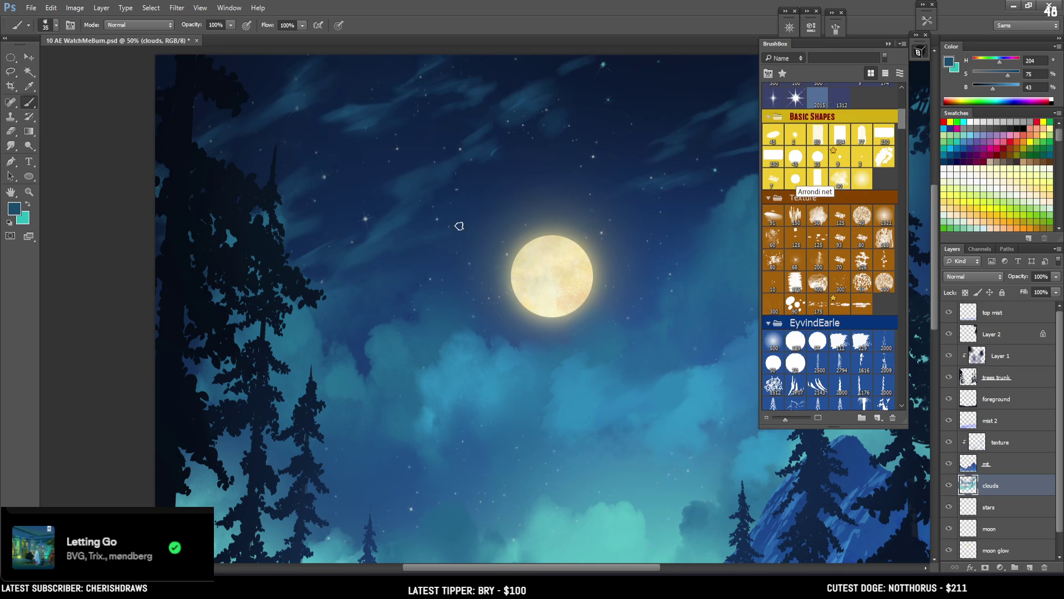
{"action": "key", "text": "ctrl+minus"}
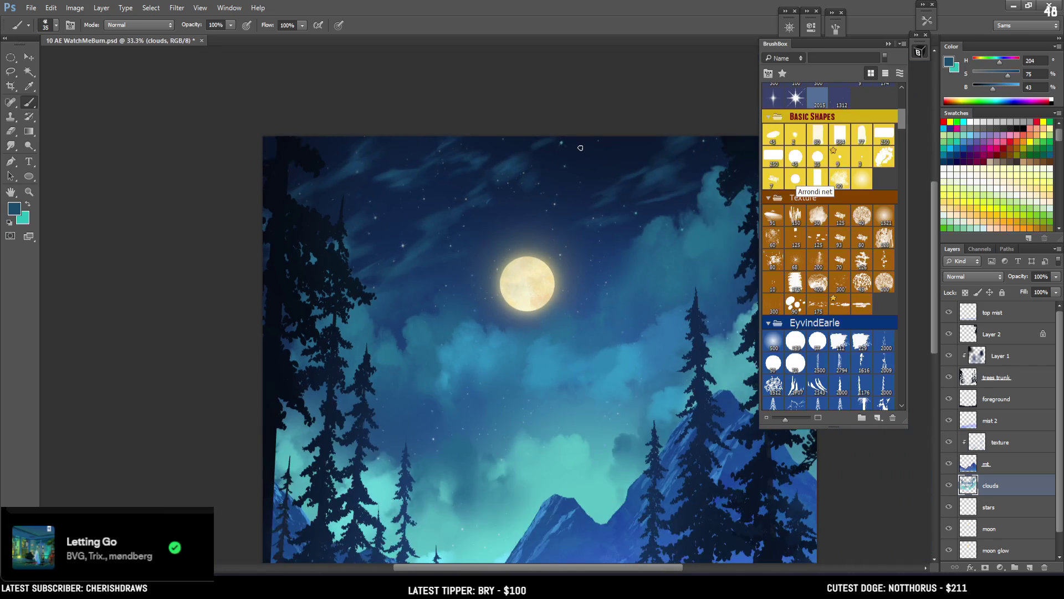
{"action": "mouse_move", "coordinate": [585, 405]}
{"action": "left_mouse_down"}
{"action": "mouse_move", "coordinate": [442, 311]}
{"action": "mouse_move", "coordinate": [407, 242]}
{"action": "left_mouse_up"}
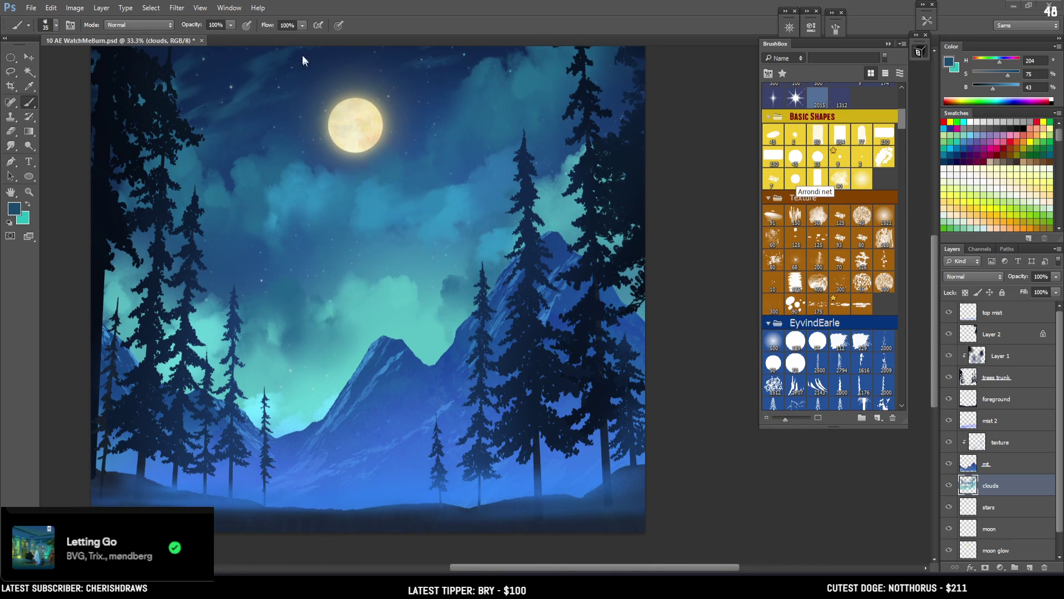
Save the painting, zoom out to fit, and toggle the top mist layer to compare
{"action": "key", "text": "ctrl+s"}
{"action": "key", "text": "ctrl+minus"}
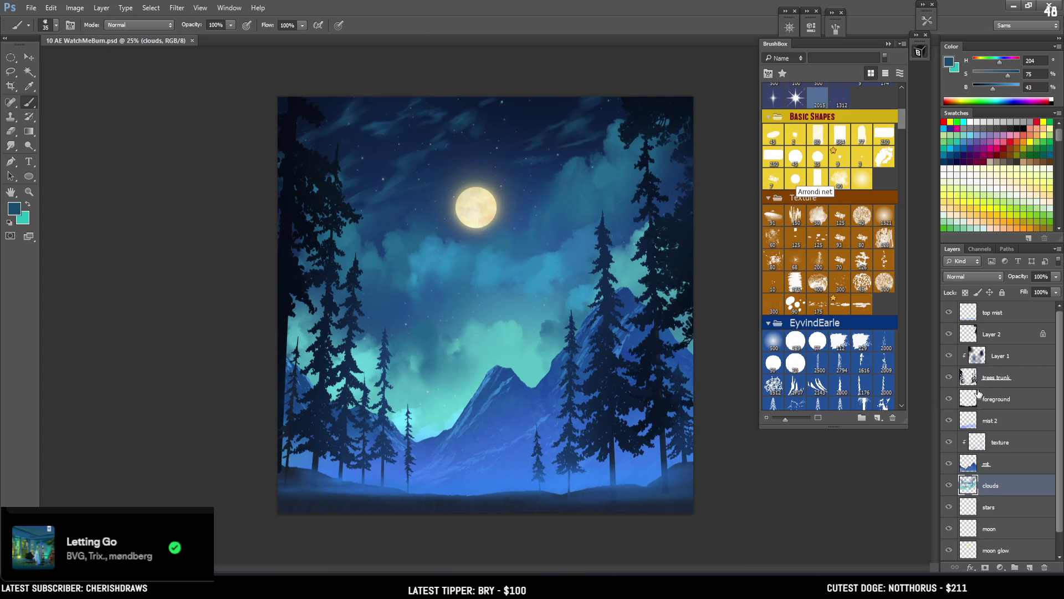
{"action": "left_click", "coordinate": [954, 312]}
{"action": "left_click", "coordinate": [955, 312]}
{"action": "left_click", "coordinate": [1011, 509]}
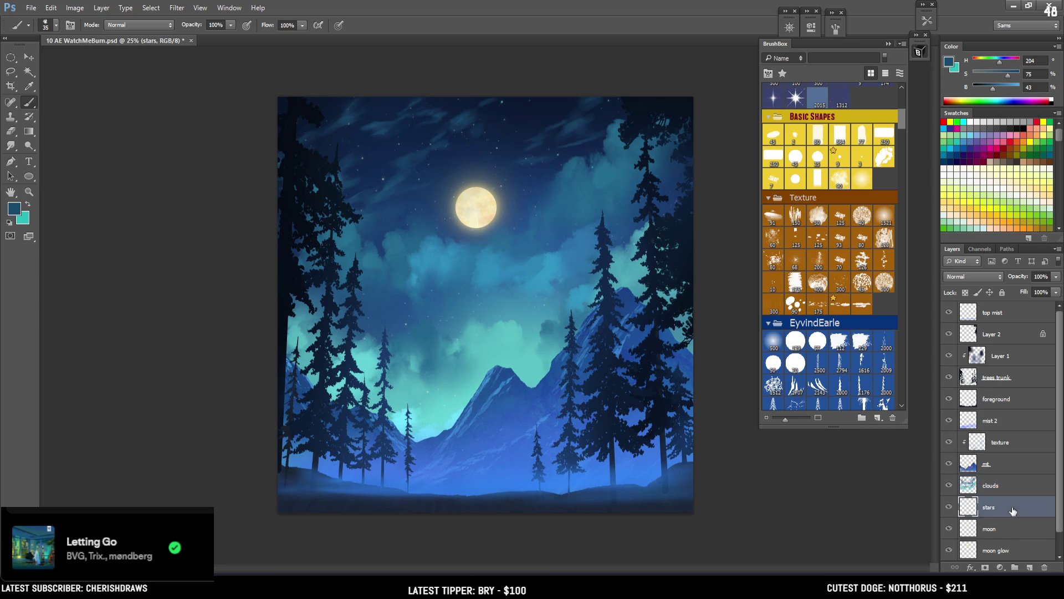
Add a new layer above the stars layer and name it stars2
{"action": "left_click", "coordinate": [1028, 569]}
{"action": "double_click", "coordinate": [992, 508]}
{"action": "type", "text": "stars"}
{"action": "type", "text": "2"}
{"action": "key", "text": "Return"}
{"action": "mouse_move", "coordinate": [905, 121]}
{"action": "left_mouse_down"}
{"action": "mouse_move", "coordinate": [899, 141]}
{"action": "mouse_move", "coordinate": [898, 109]}
{"action": "left_mouse_up"}
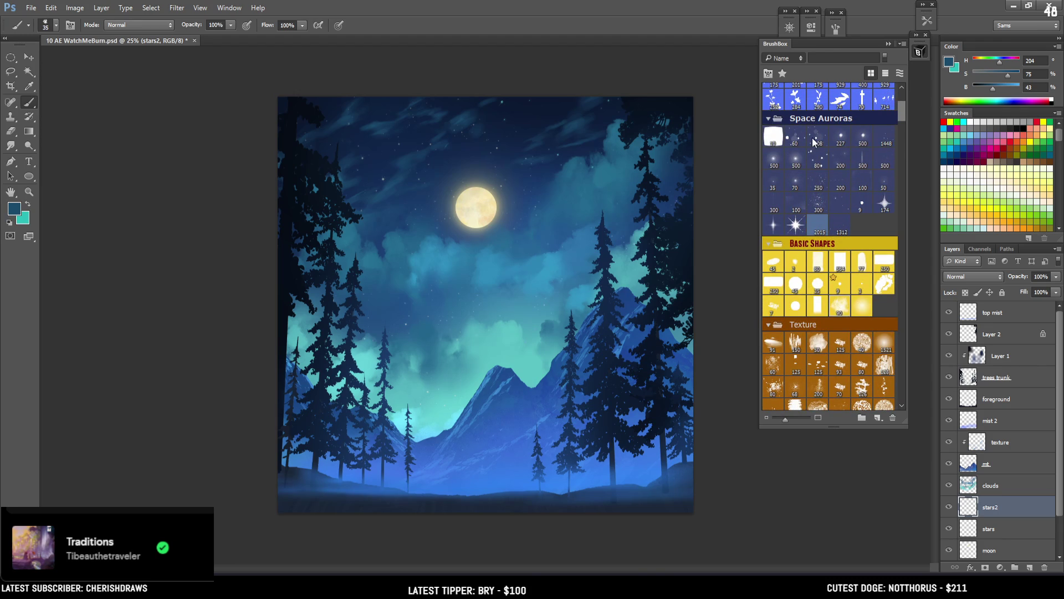
Choose a scattered sparkle star brush with the moon's pale yellow and test strokes, undoing them
{"action": "left_click", "coordinate": [815, 160]}
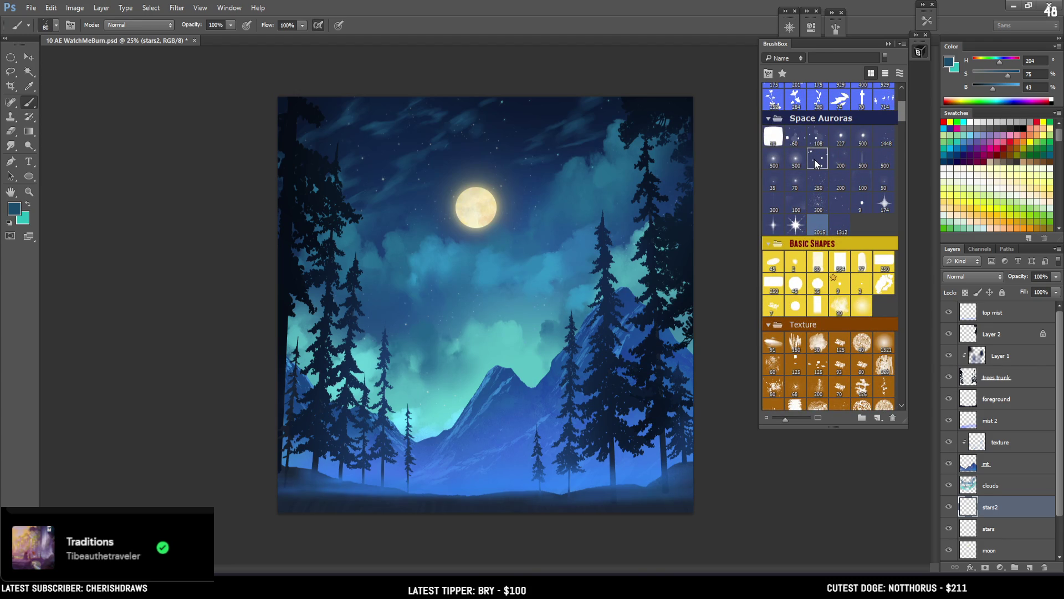
{"action": "left_click", "coordinate": [469, 208], "text": "alt"}
{"action": "key", "text": "bracketright"}
{"action": "mouse_move", "coordinate": [413, 172]}
{"action": "left_mouse_down"}
{"action": "mouse_move", "coordinate": [421, 249]}
{"action": "mouse_move", "coordinate": [465, 300]}
{"action": "left_mouse_up"}
{"action": "key", "text": "ctrl+z"}
{"action": "left_click_drag", "start_coordinate": [395, 146], "coordinate": [395, 228]}
{"action": "key", "text": "ctrl+z"}
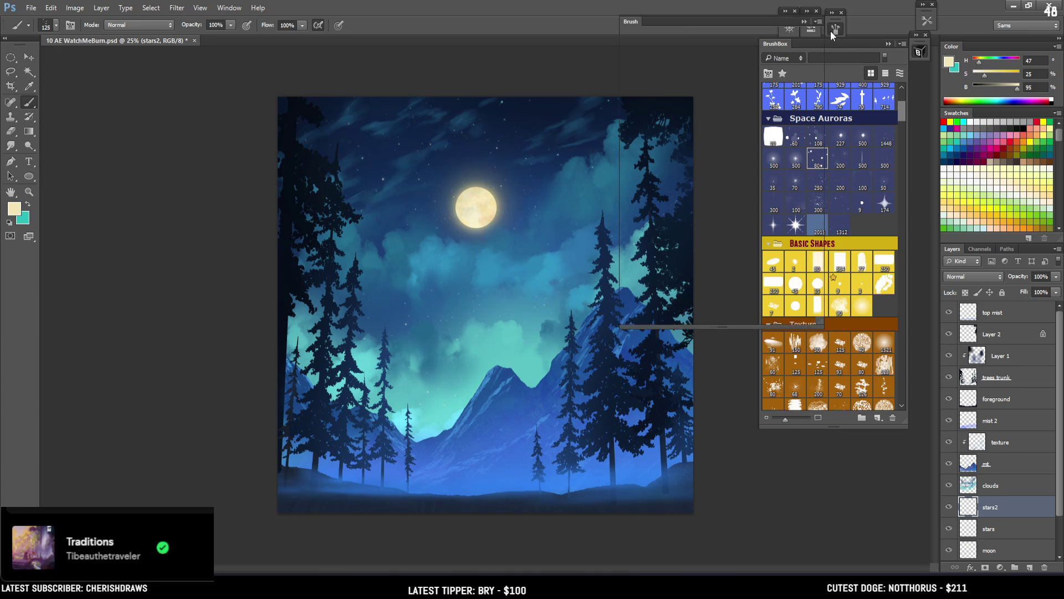
{"action": "left_click", "coordinate": [835, 27]}
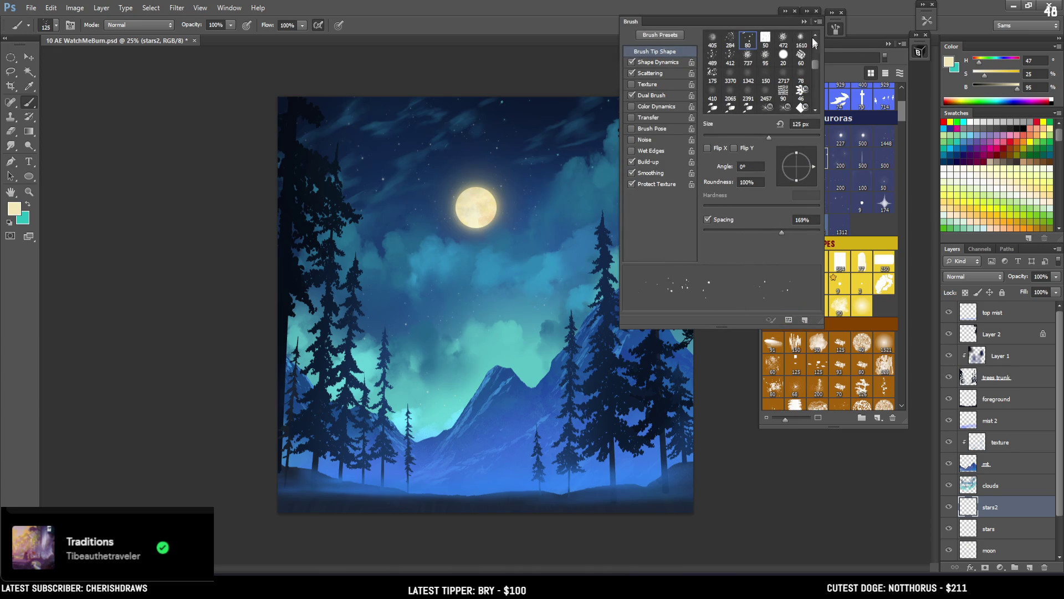
{"action": "left_click", "coordinate": [776, 34]}
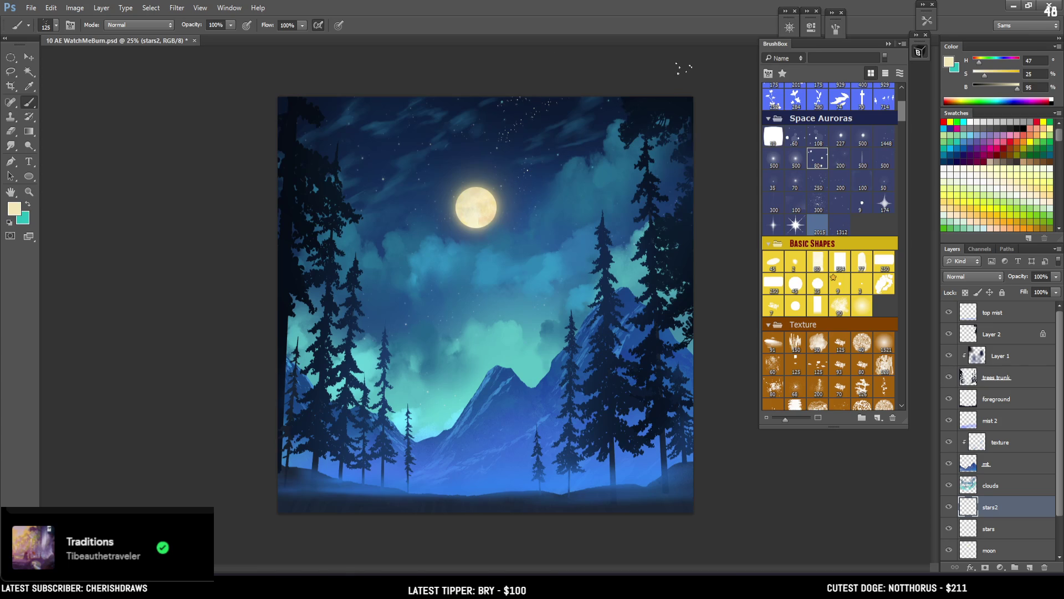
Sample the mountain blue at full brightness and test a small 60-pixel star brush, then undo
{"action": "key", "text": "e"}
{"action": "key", "text": "b"}
{"action": "left_click", "coordinate": [459, 413], "text": "alt"}
{"action": "left_click_drag", "start_coordinate": [1009, 93], "coordinate": [1022, 91]}
{"action": "left_click", "coordinate": [798, 140]}
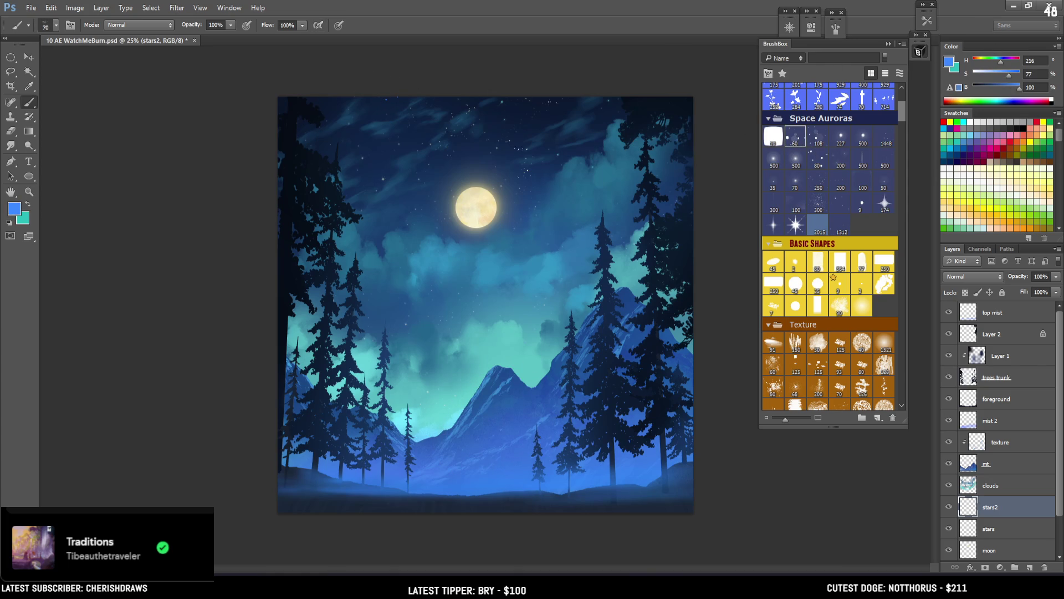
{"action": "left_click_drag", "start_coordinate": [408, 213], "coordinate": [435, 224]}
{"action": "key", "text": "ctrl+z"}
{"action": "key", "text": "ctrl+z"}
{"action": "key", "text": "bracketleft"}
Pick a darker teal and a large milky-way star brush, testing band strokes and undoing them
{"action": "left_click", "coordinate": [458, 318], "text": "alt"}
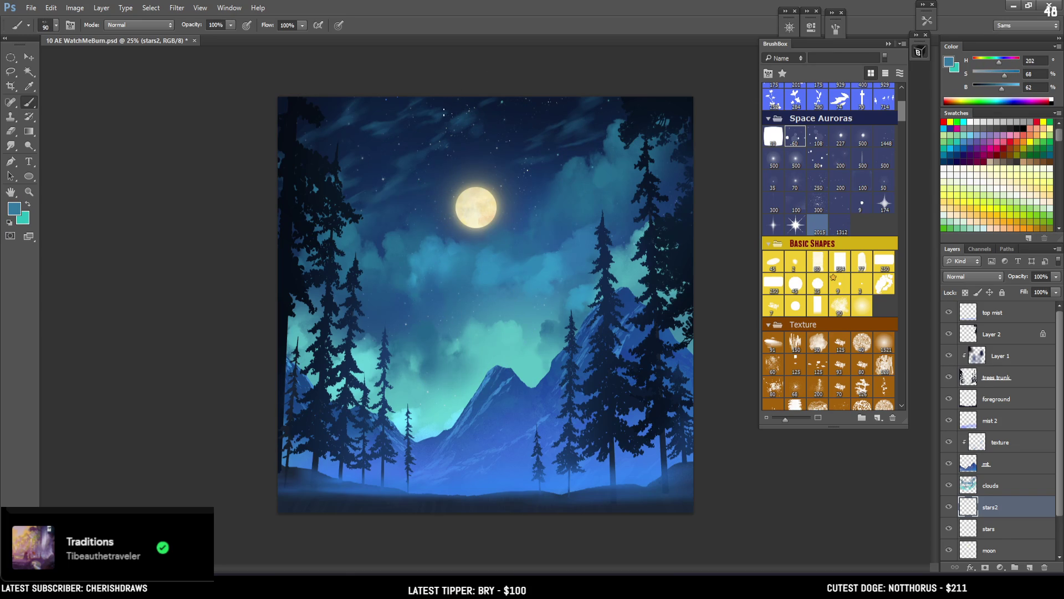
{"action": "left_click", "coordinate": [774, 159]}
{"action": "mouse_move", "coordinate": [504, 102]}
{"action": "left_mouse_down"}
{"action": "mouse_move", "coordinate": [409, 204]}
{"action": "mouse_move", "coordinate": [518, 103]}
{"action": "left_mouse_up"}
{"action": "key", "text": "ctrl+z"}
{"action": "key", "text": "bracketright"}
{"action": "key", "text": "bracketright"}
{"action": "key", "text": "bracketright"}
{"action": "mouse_move", "coordinate": [608, 98]}
{"action": "left_mouse_down"}
{"action": "mouse_move", "coordinate": [521, 238]}
{"action": "mouse_move", "coordinate": [596, 96]}
{"action": "mouse_move", "coordinate": [530, 214]}
{"action": "left_mouse_up"}
{"action": "key", "text": "ctrl+z"}
Sample a lighter cloud teal, enlarge the brush, and test a star band toward the moon
{"action": "left_click", "coordinate": [497, 331], "text": "alt"}
{"action": "key", "text": "ctrl+z"}
{"action": "key", "text": "bracketright"}
{"action": "key", "text": "bracketright"}
{"action": "key", "text": "ctrl+z"}
{"action": "left_click_drag", "start_coordinate": [579, 99], "coordinate": [452, 237]}
{"action": "key", "text": "ctrl+z"}
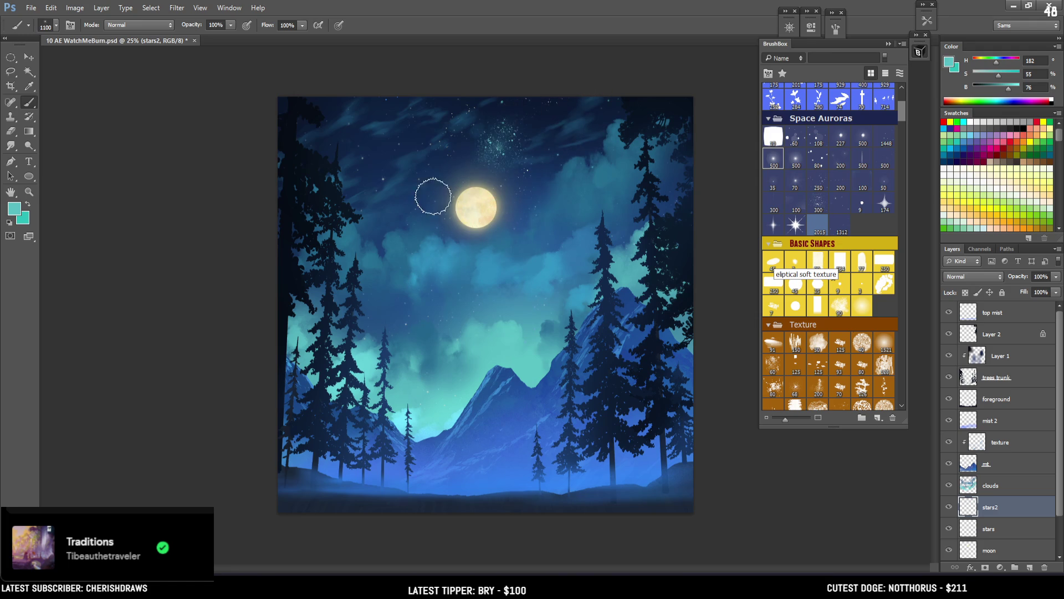
Paint a teal milky-way band toward the moon and erase its bright top edge
{"action": "left_click_drag", "start_coordinate": [589, 81], "coordinate": [428, 161]}
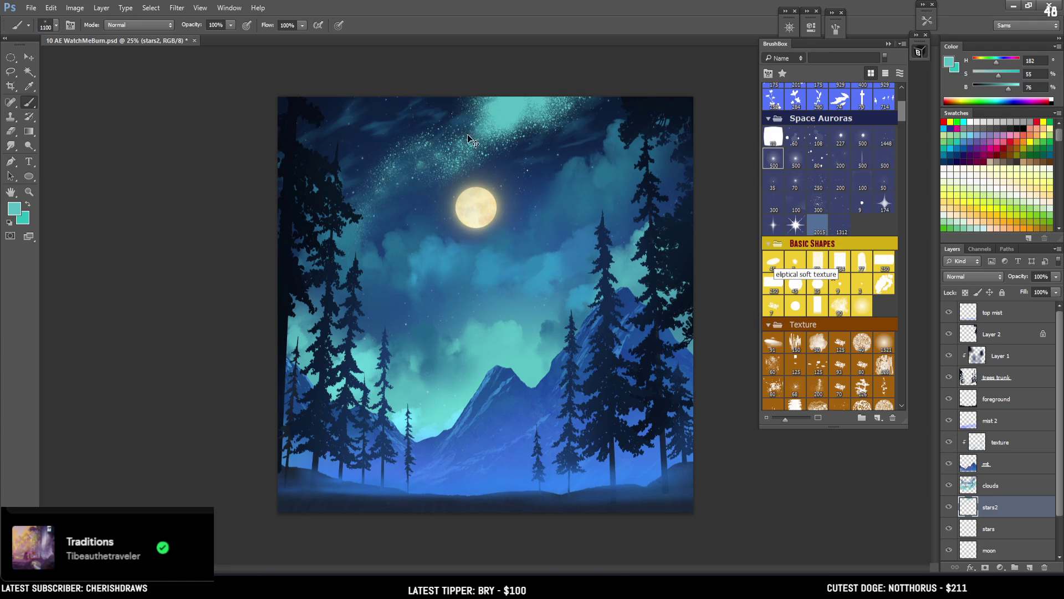
{"action": "key", "text": "e"}
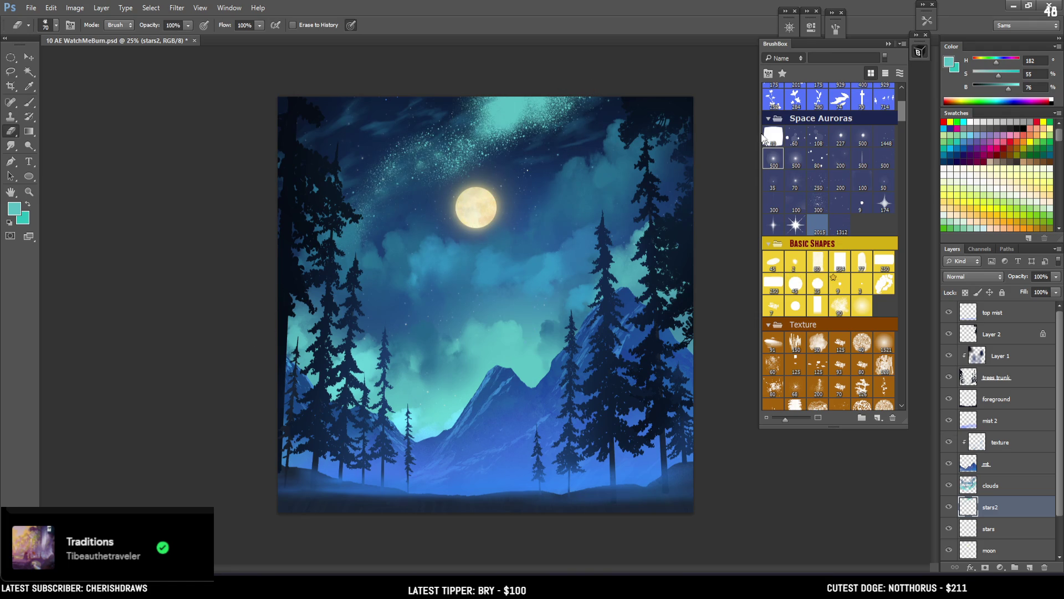
{"action": "key", "text": "bracketright"}
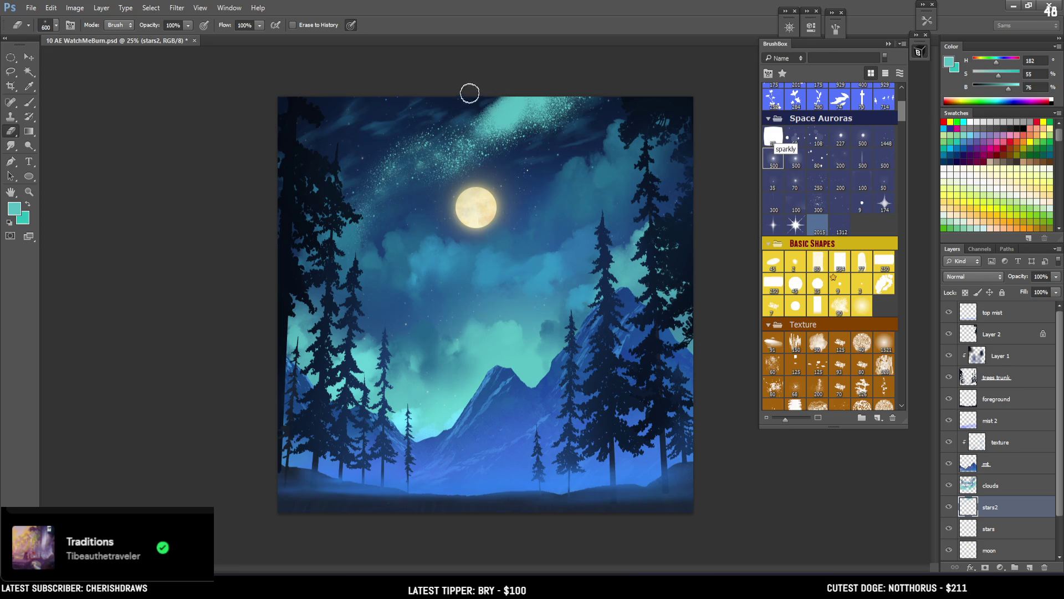
{"action": "key", "text": "bracketright"}
{"action": "key", "text": "bracketright"}
{"action": "key", "text": "bracketright"}
{"action": "left_click", "coordinate": [499, 88]}
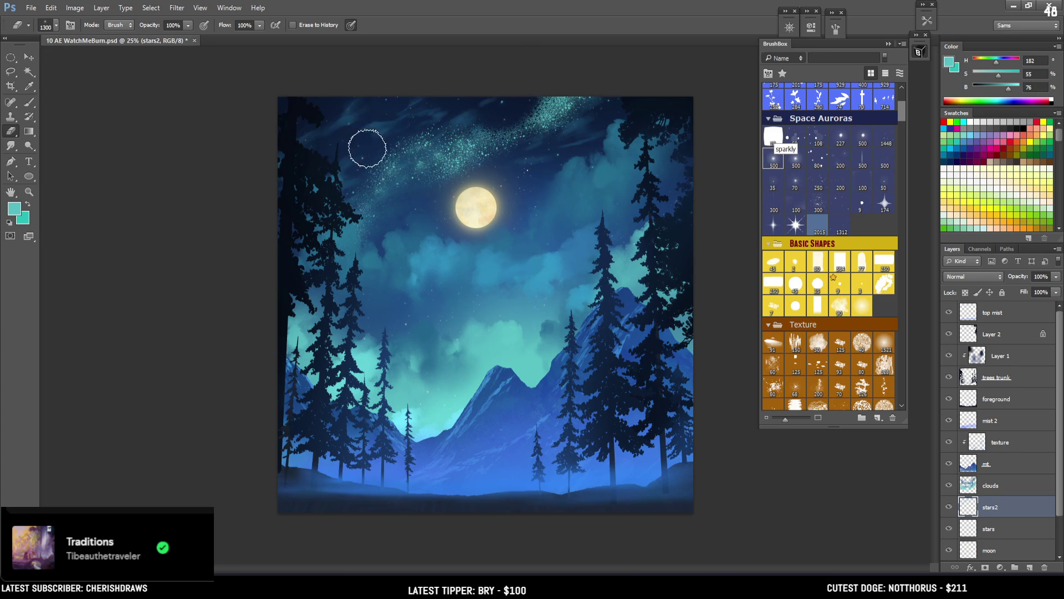
{"action": "key", "text": "bracketleft"}
{"action": "mouse_move", "coordinate": [468, 102]}
{"action": "left_mouse_down"}
{"action": "mouse_move", "coordinate": [549, 71]}
{"action": "mouse_move", "coordinate": [532, 114]}
{"action": "mouse_move", "coordinate": [571, 83]}
{"action": "left_mouse_up"}
{"action": "key", "text": "bracketleft"}
{"action": "key", "text": "bracketleft"}
{"action": "key", "text": "bracketleft"}
{"action": "key", "text": "ctrl+t"}
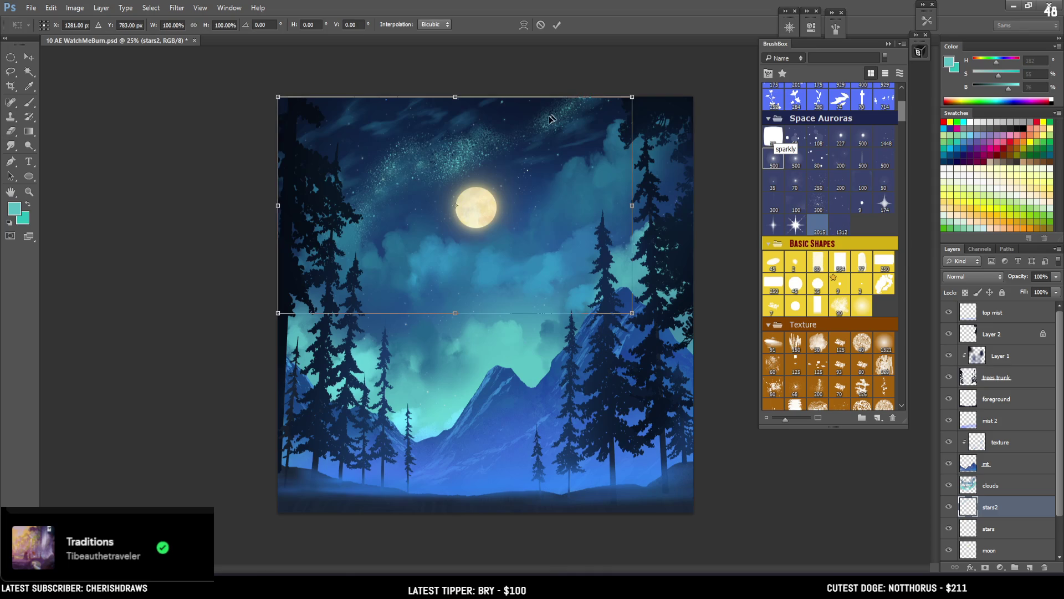
{"action": "key", "text": "Return"}
Add teal star glow left of centre and erase the sparkles left of the moon
{"action": "key", "text": "bracketright"}
{"action": "key", "text": "bracketright"}
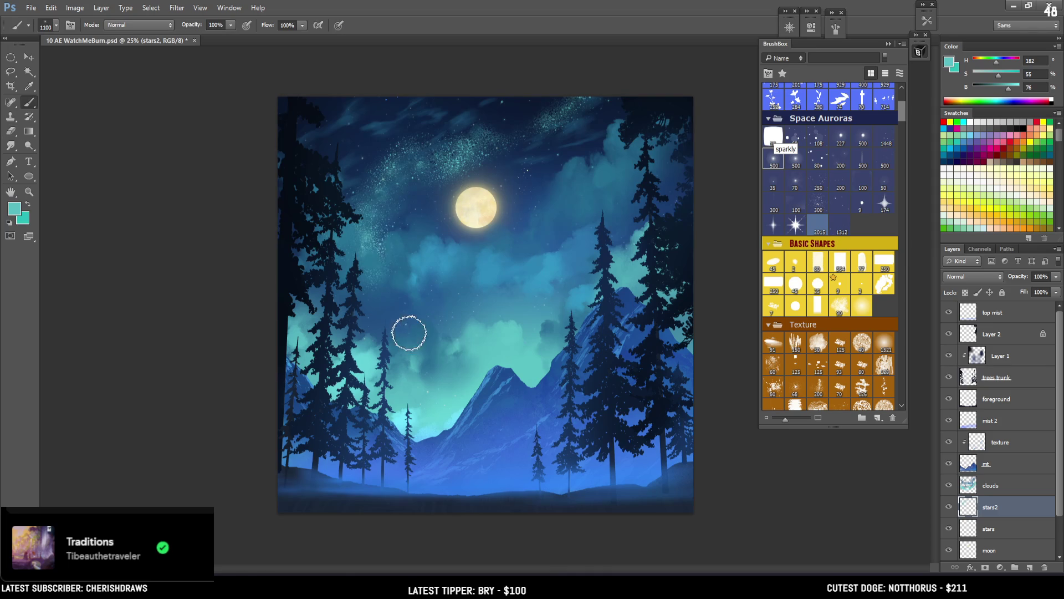
{"action": "mouse_move", "coordinate": [377, 221]}
{"action": "left_mouse_down"}
{"action": "mouse_move", "coordinate": [352, 278]}
{"action": "mouse_move", "coordinate": [355, 365]}
{"action": "mouse_move", "coordinate": [368, 320]}
{"action": "left_mouse_up"}
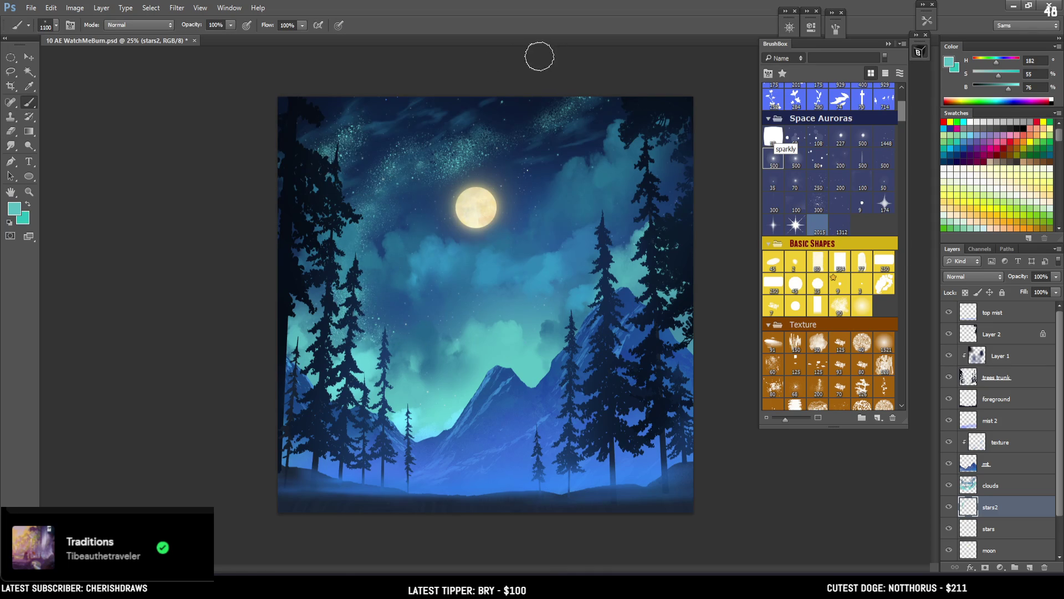
{"action": "key", "text": "e"}
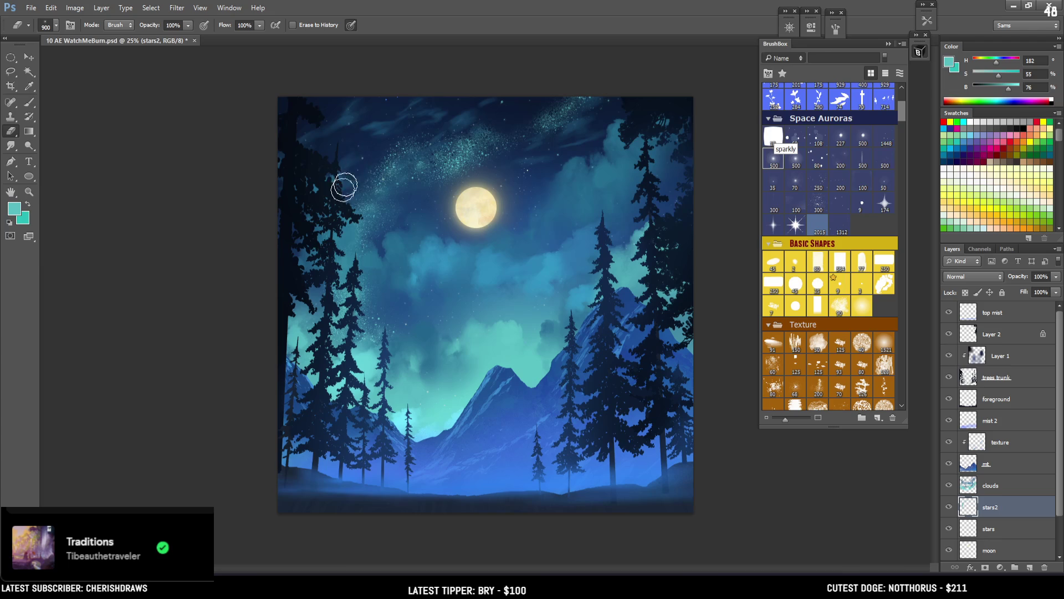
{"action": "left_click_drag", "start_coordinate": [359, 157], "coordinate": [352, 209]}
{"action": "key", "text": "b"}
{"action": "key", "text": "ctrl+z"}
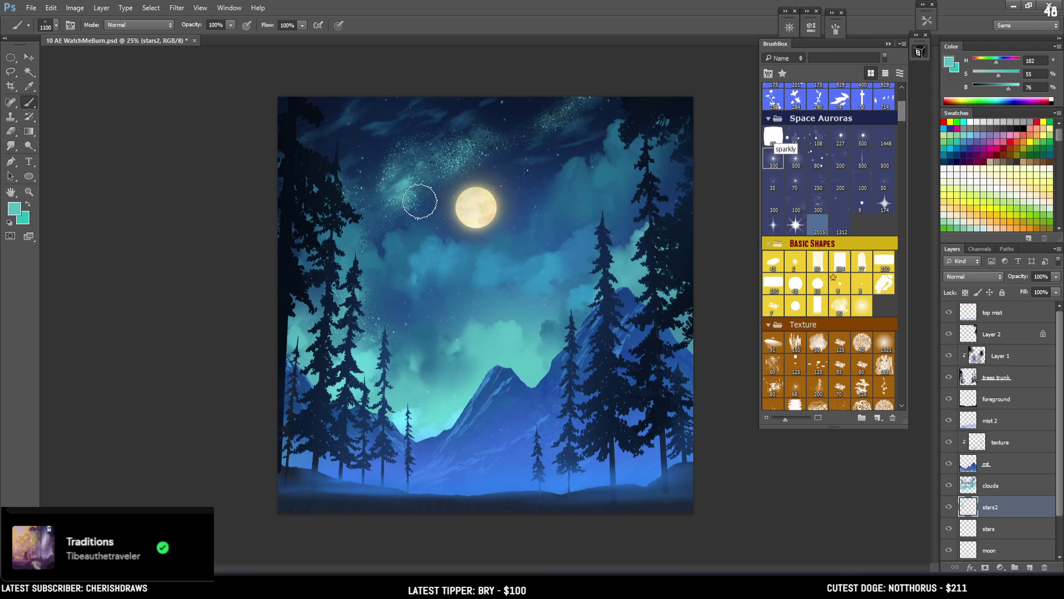
{"action": "key", "text": "e"}
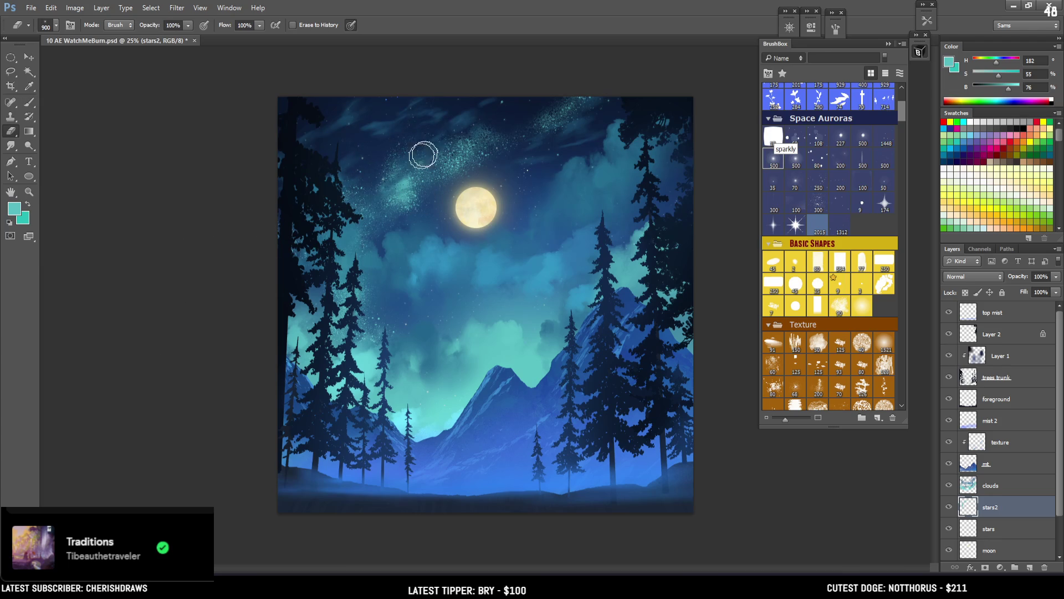
{"action": "left_click_drag", "start_coordinate": [350, 215], "coordinate": [335, 242]}
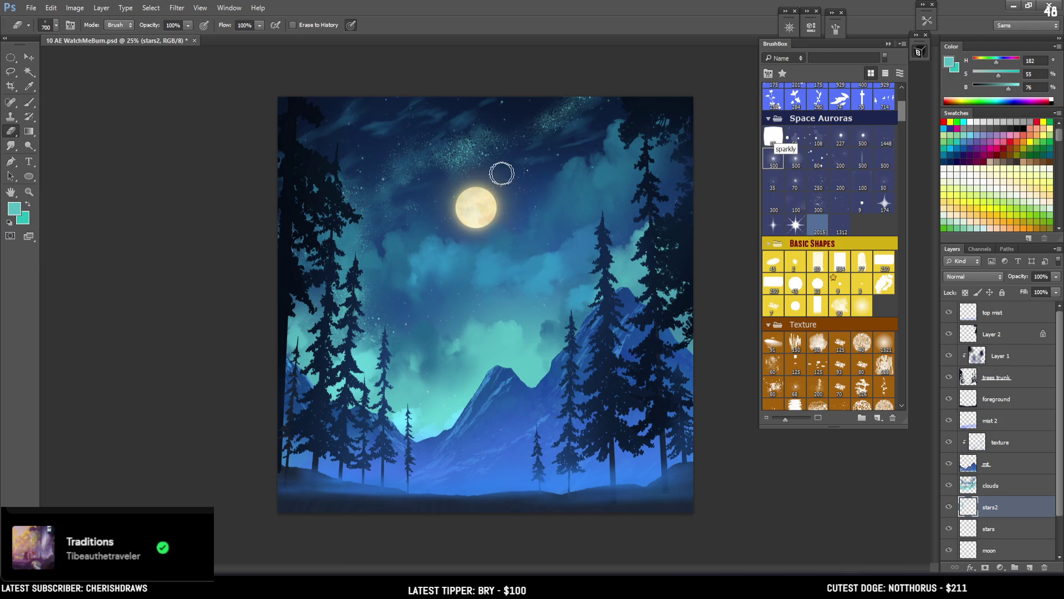
{"action": "key", "text": "b"}
Try a sparkle band right of the moon and a 1700 px cluster, undoing both
{"action": "left_click_drag", "start_coordinate": [529, 186], "coordinate": [618, 111]}
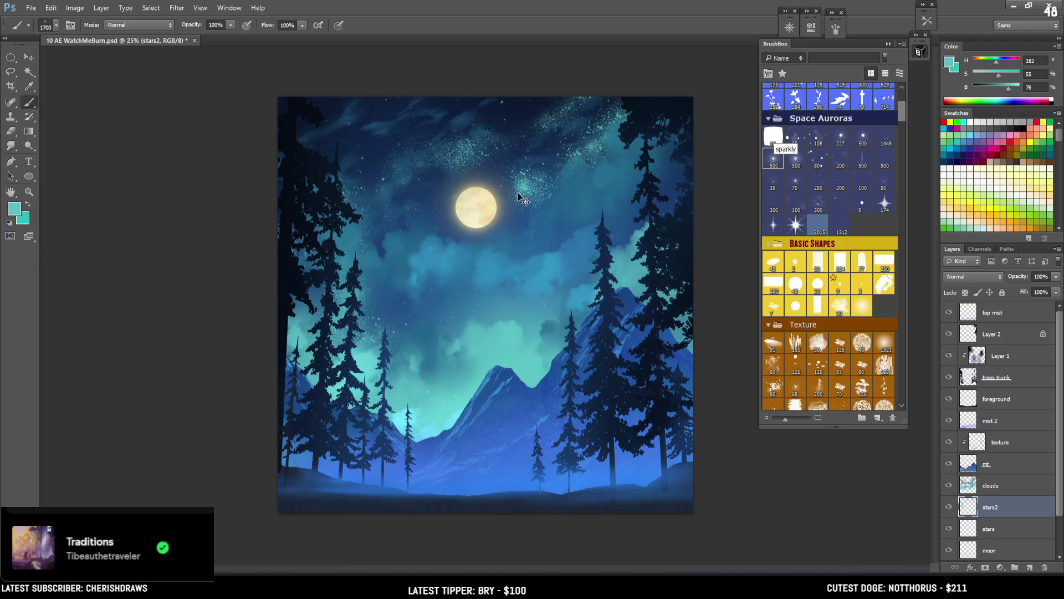
{"action": "key", "text": "ctrl+z"}
{"action": "key", "text": "bracketright"}
{"action": "key", "text": "bracketright"}
{"action": "key", "text": "bracketright"}
{"action": "left_click", "coordinate": [533, 133]}
{"action": "key", "text": "ctrl+z"}
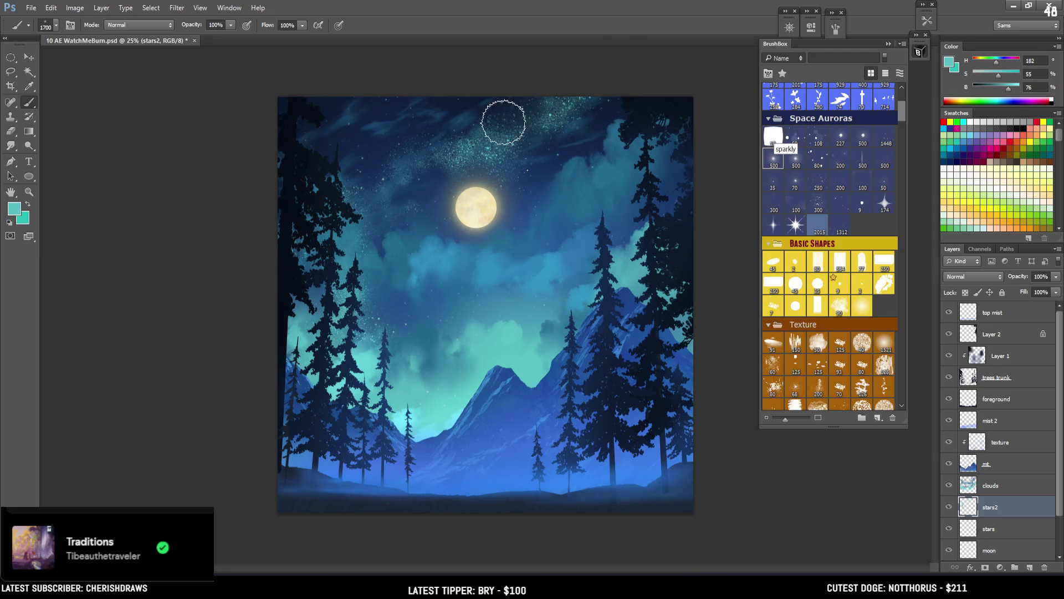
{"action": "key", "text": "e"}
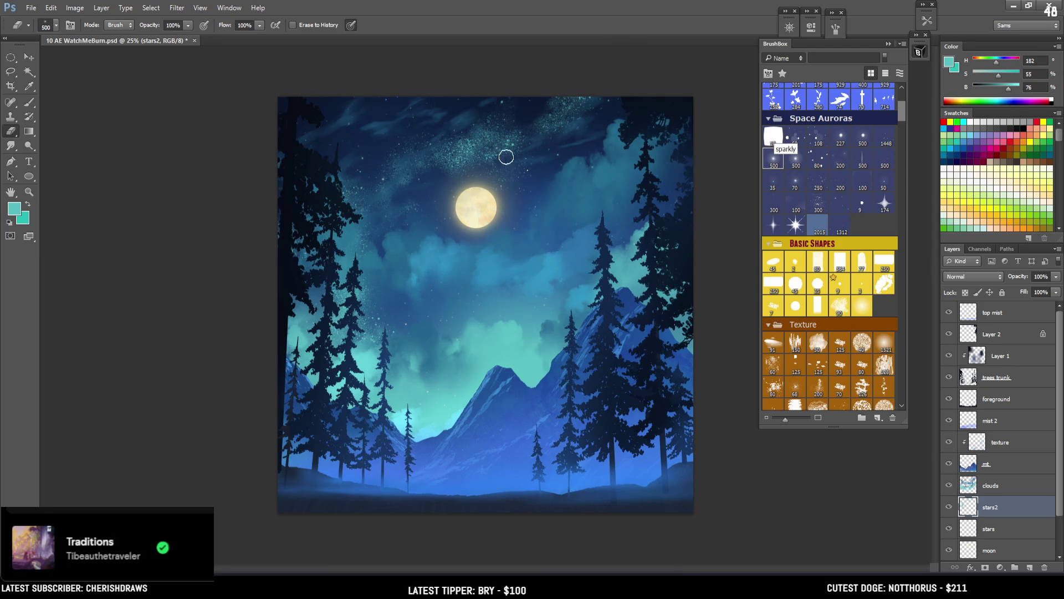
{"action": "key", "text": "b"}
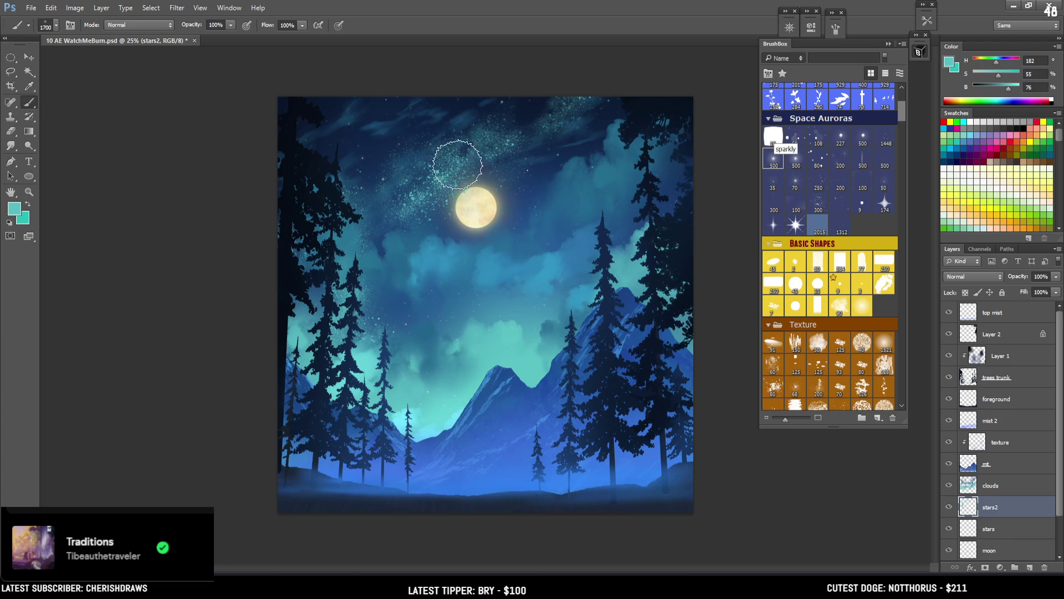
{"action": "key", "text": "ctrl+t"}
{"action": "right_click", "coordinate": [533, 203]}
Reshape the star band with a perspective transform, widening its top and bottom edges
{"action": "left_click", "coordinate": [568, 275]}
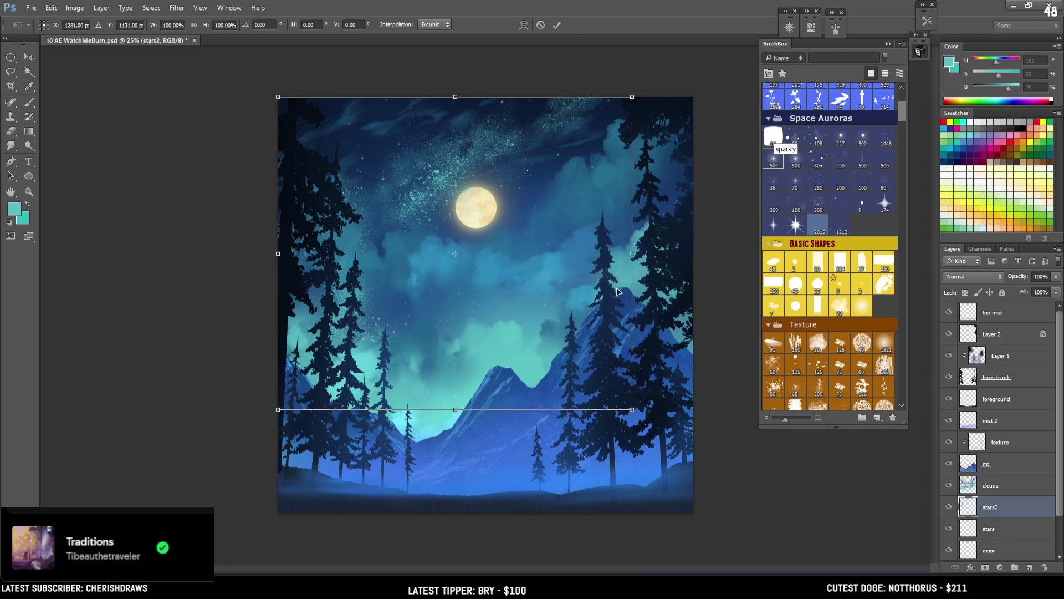
{"action": "mouse_move", "coordinate": [631, 410]}
{"action": "left_mouse_down"}
{"action": "mouse_move", "coordinate": [768, 410]}
{"action": "mouse_move", "coordinate": [749, 427]}
{"action": "mouse_move", "coordinate": [703, 424]}
{"action": "mouse_move", "coordinate": [658, 466]}
{"action": "mouse_move", "coordinate": [708, 451]}
{"action": "mouse_move", "coordinate": [633, 438]}
{"action": "left_mouse_up"}
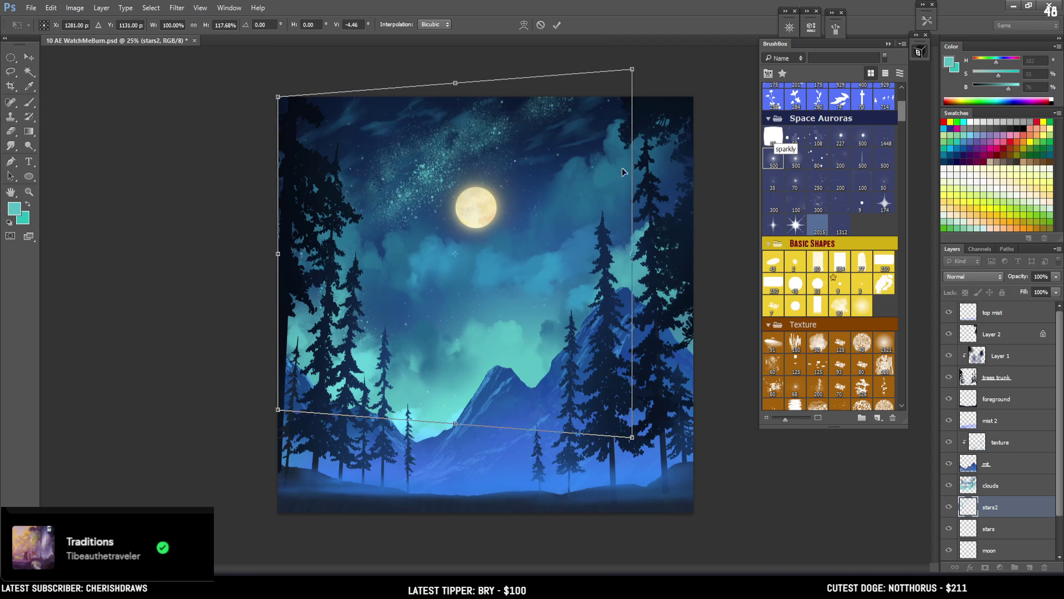
{"action": "left_click_drag", "start_coordinate": [278, 100], "coordinate": [244, 100]}
{"action": "left_click_drag", "start_coordinate": [532, 177], "coordinate": [541, 155]}
{"action": "mouse_move", "coordinate": [288, 392]}
{"action": "left_mouse_down"}
{"action": "mouse_move", "coordinate": [257, 416]}
{"action": "mouse_move", "coordinate": [249, 404]}
{"action": "mouse_move", "coordinate": [274, 376]}
{"action": "left_mouse_up"}
{"action": "key", "text": "Return"}
{"action": "key", "text": "b"}
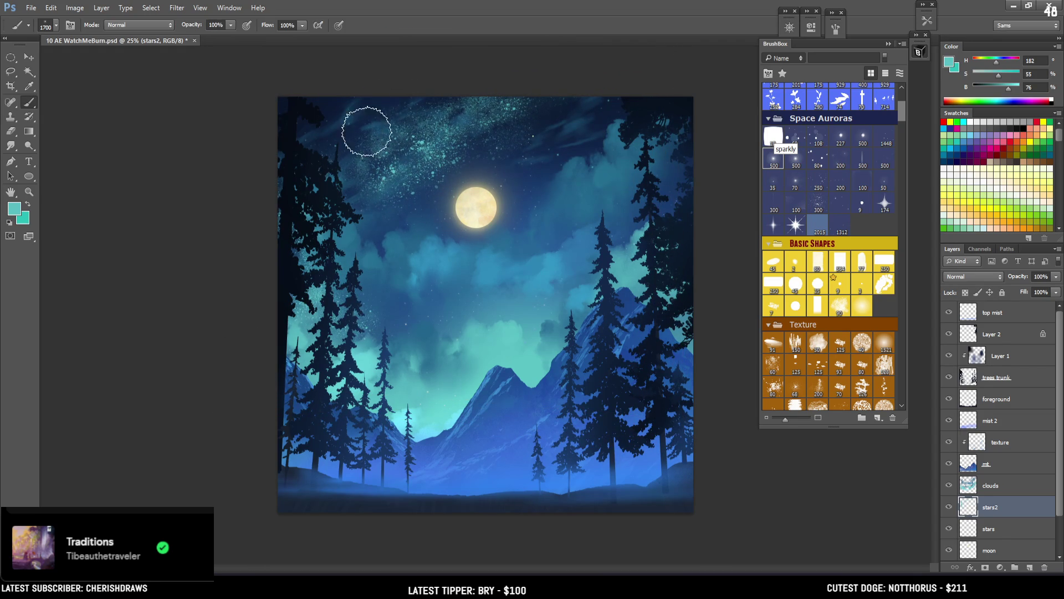
Erase stars in the upper-left sky, then delete the stars2 layer
{"action": "key", "text": "e"}
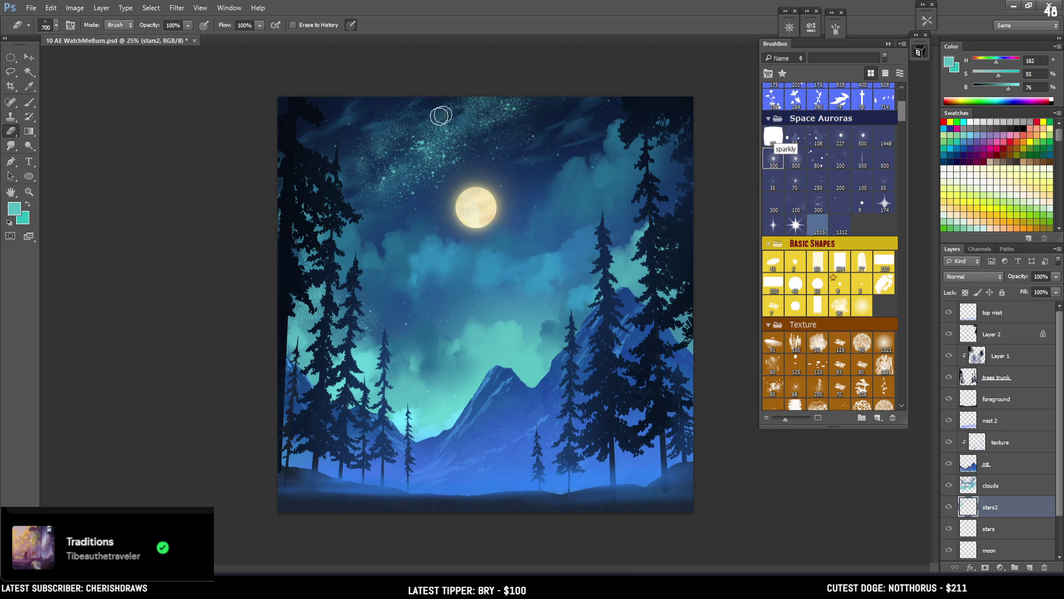
{"action": "mouse_move", "coordinate": [417, 187]}
{"action": "left_mouse_down"}
{"action": "mouse_move", "coordinate": [433, 119]}
{"action": "mouse_move", "coordinate": [356, 148]}
{"action": "mouse_move", "coordinate": [461, 143]}
{"action": "mouse_move", "coordinate": [472, 124]}
{"action": "mouse_move", "coordinate": [423, 145]}
{"action": "mouse_move", "coordinate": [544, 100]}
{"action": "left_mouse_up"}
{"action": "key", "text": "Delete"}
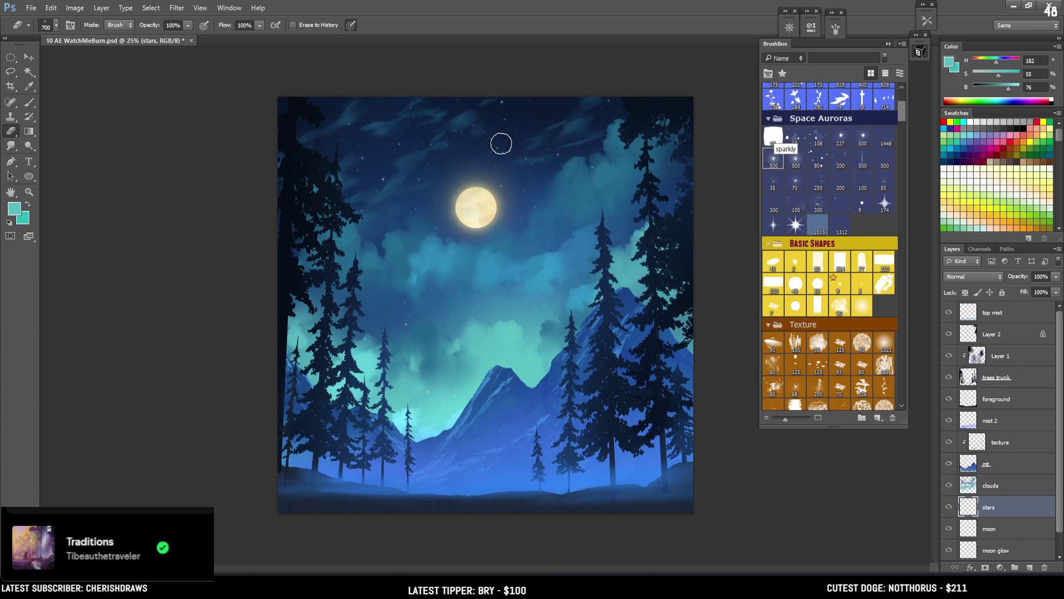
Add an empty layer and test a sparkle stroke left of the moon, undoing it and shrinking the brush to 500
{"action": "left_click", "coordinate": [1045, 566]}
{"action": "key", "text": "b"}
{"action": "mouse_move", "coordinate": [360, 327]}
{"action": "left_mouse_down"}
{"action": "mouse_move", "coordinate": [410, 294]}
{"action": "mouse_move", "coordinate": [395, 294]}
{"action": "left_mouse_up"}
{"action": "key", "text": "ctrl+z"}
{"action": "key", "text": "bracketleft"}
{"action": "key", "text": "bracketleft"}
{"action": "key", "text": "bracketleft"}
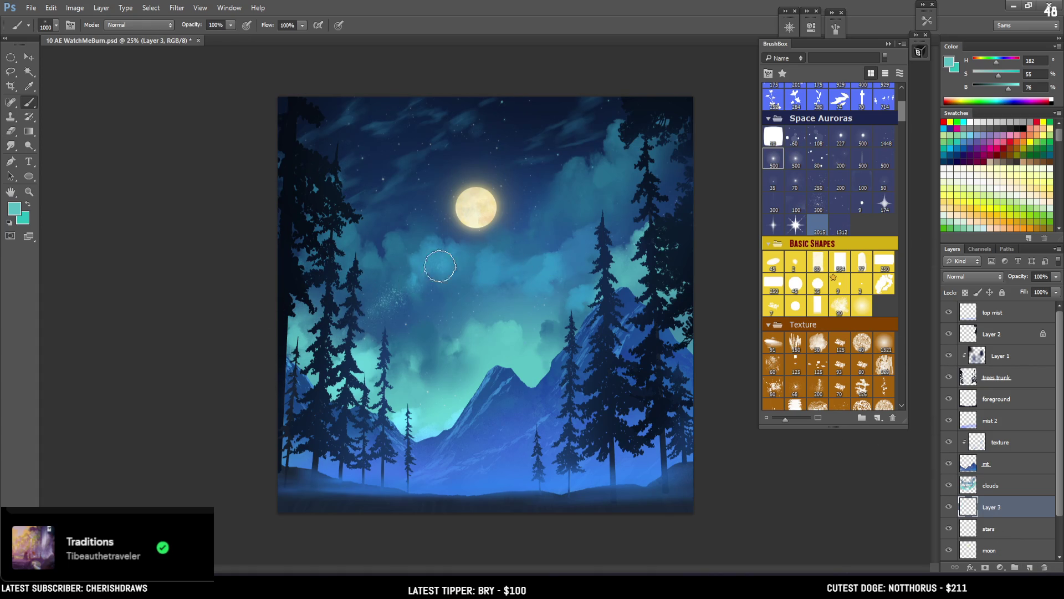
{"action": "key", "text": "bracketleft"}
{"action": "key", "text": "bracketleft"}
{"action": "key", "text": "bracketleft"}
Paint sparkle streaks toward and past the moon, then erase most of them above and left of it
{"action": "mouse_move", "coordinate": [360, 330]}
{"action": "left_mouse_down"}
{"action": "mouse_move", "coordinate": [464, 238]}
{"action": "mouse_move", "coordinate": [511, 228]}
{"action": "left_mouse_up"}
{"action": "left_click_drag", "start_coordinate": [538, 193], "coordinate": [618, 83]}
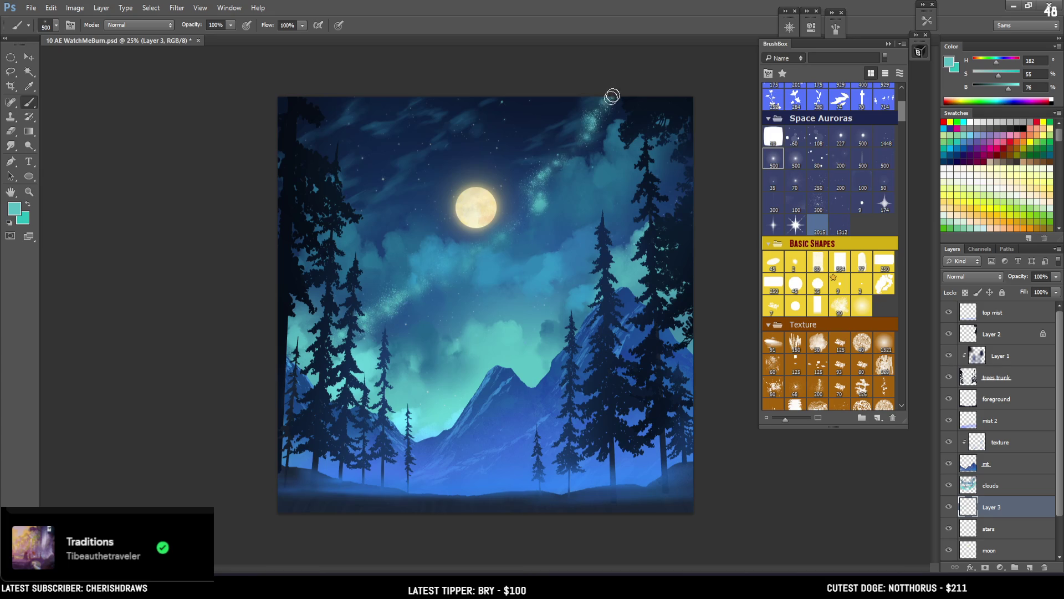
{"action": "key", "text": "e"}
{"action": "mouse_move", "coordinate": [554, 153]}
{"action": "left_mouse_down"}
{"action": "mouse_move", "coordinate": [510, 226]}
{"action": "mouse_move", "coordinate": [618, 126]}
{"action": "mouse_move", "coordinate": [595, 123]}
{"action": "left_mouse_up"}
{"action": "mouse_move", "coordinate": [424, 285]}
{"action": "left_mouse_down"}
{"action": "mouse_move", "coordinate": [372, 337]}
{"action": "mouse_move", "coordinate": [409, 307]}
{"action": "left_mouse_up"}
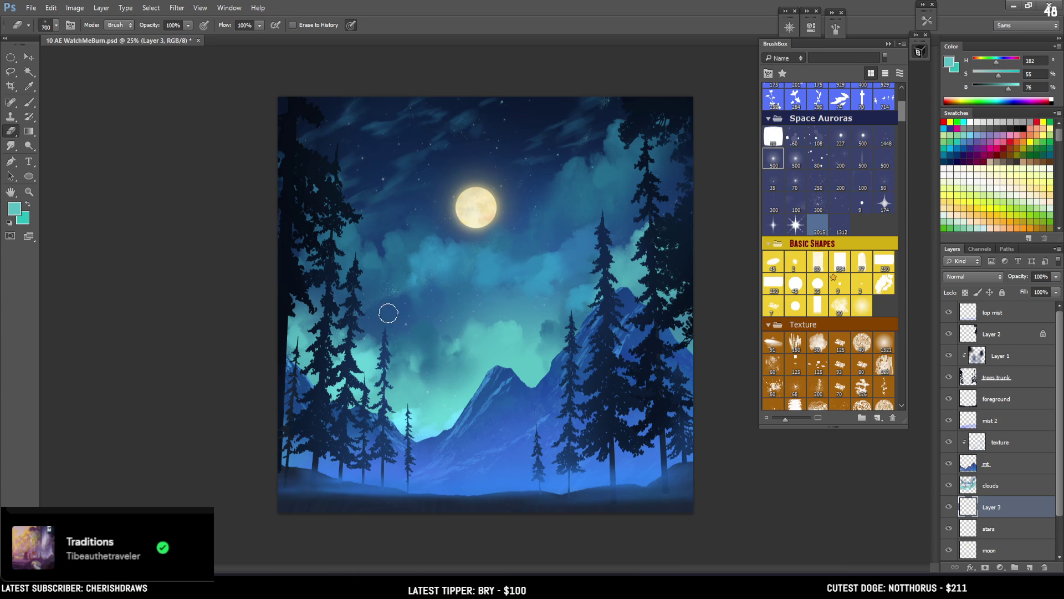
Brush a brighter stardust streak left of centre, shrink the eraser to 600, and paint lighter cyan glow near the mountain base
{"action": "key", "text": "b"}
{"action": "mouse_move", "coordinate": [382, 330]}
{"action": "left_mouse_down"}
{"action": "mouse_move", "coordinate": [423, 307]}
{"action": "mouse_move", "coordinate": [374, 327]}
{"action": "left_mouse_up"}
{"action": "key", "text": "e"}
{"action": "key", "text": "bracketleft"}
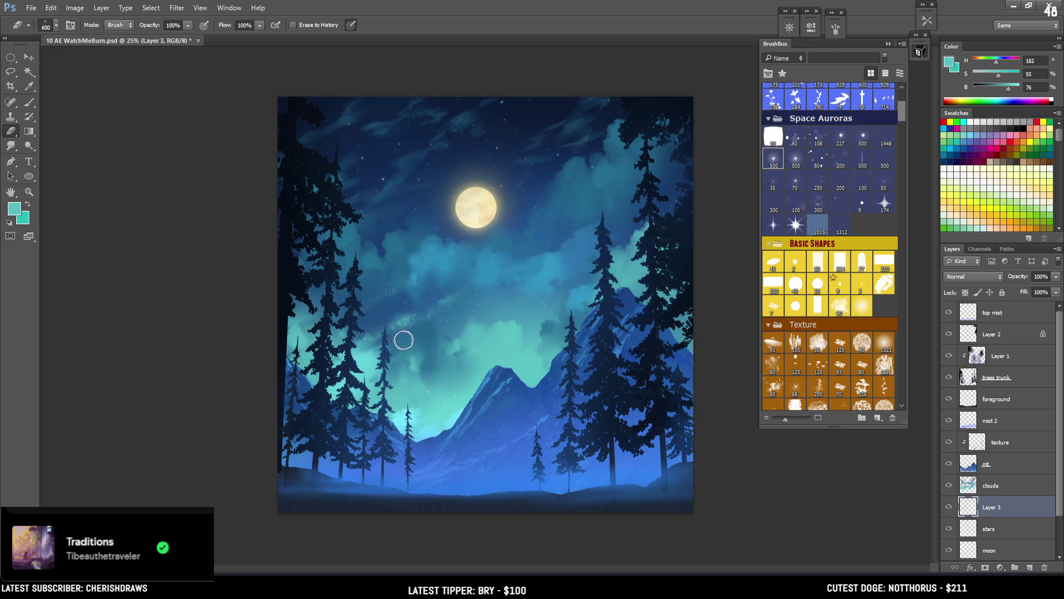
{"action": "key", "text": "b"}
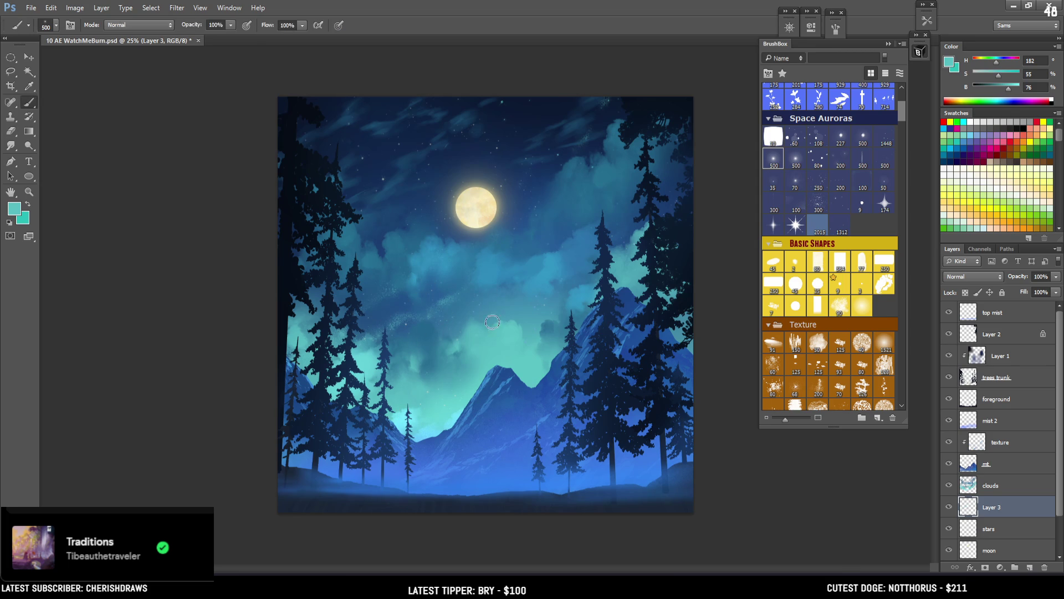
{"action": "left_click_drag", "start_coordinate": [1013, 91], "coordinate": [1023, 89]}
{"action": "mouse_move", "coordinate": [449, 382]}
{"action": "left_mouse_down"}
{"action": "mouse_move", "coordinate": [422, 408]}
{"action": "mouse_move", "coordinate": [460, 425]}
{"action": "left_mouse_up"}
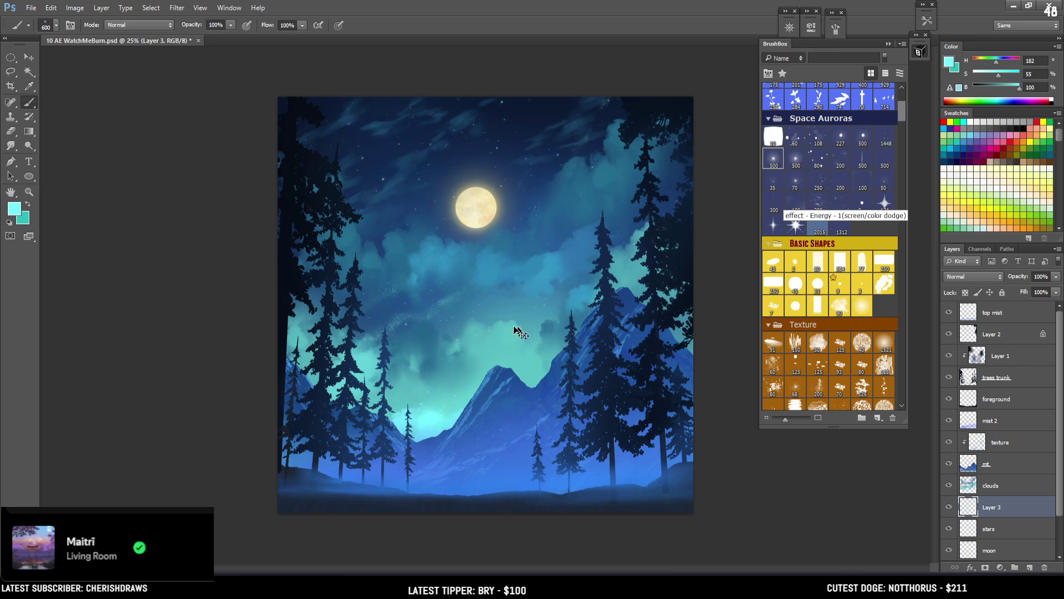
Try diagonal, vertical and right-of-moon sparkle strokes, undoing each, then move Layer 3 up between mt and clouds
{"action": "key", "text": "bracketleft"}
{"action": "mouse_move", "coordinate": [513, 244]}
{"action": "left_mouse_down"}
{"action": "mouse_move", "coordinate": [577, 164]}
{"action": "mouse_move", "coordinate": [598, 99]}
{"action": "left_mouse_up"}
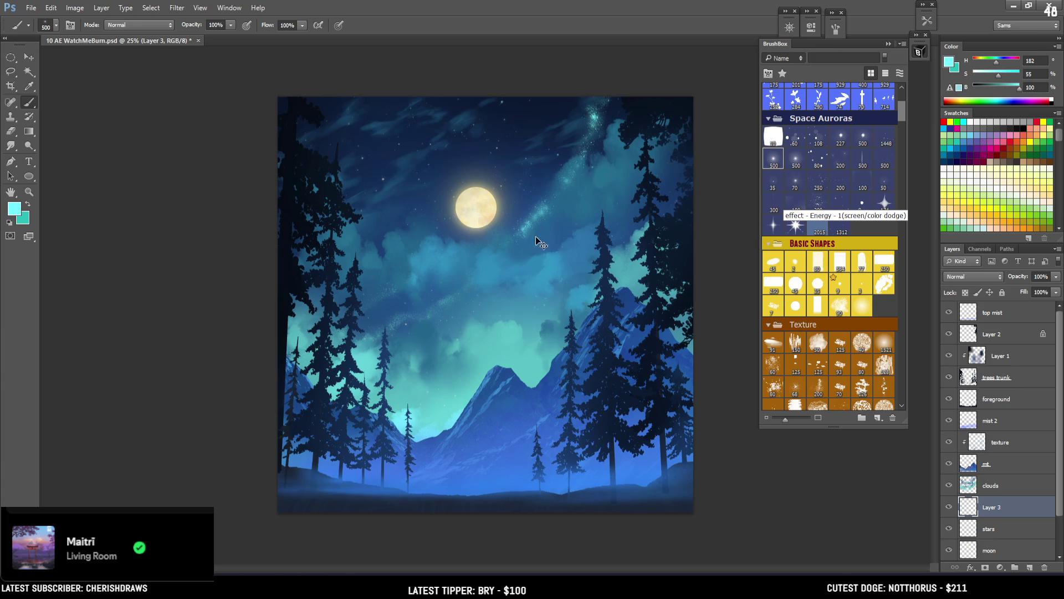
{"action": "key", "text": "ctrl+z"}
{"action": "left_click_drag", "start_coordinate": [554, 240], "coordinate": [550, 101]}
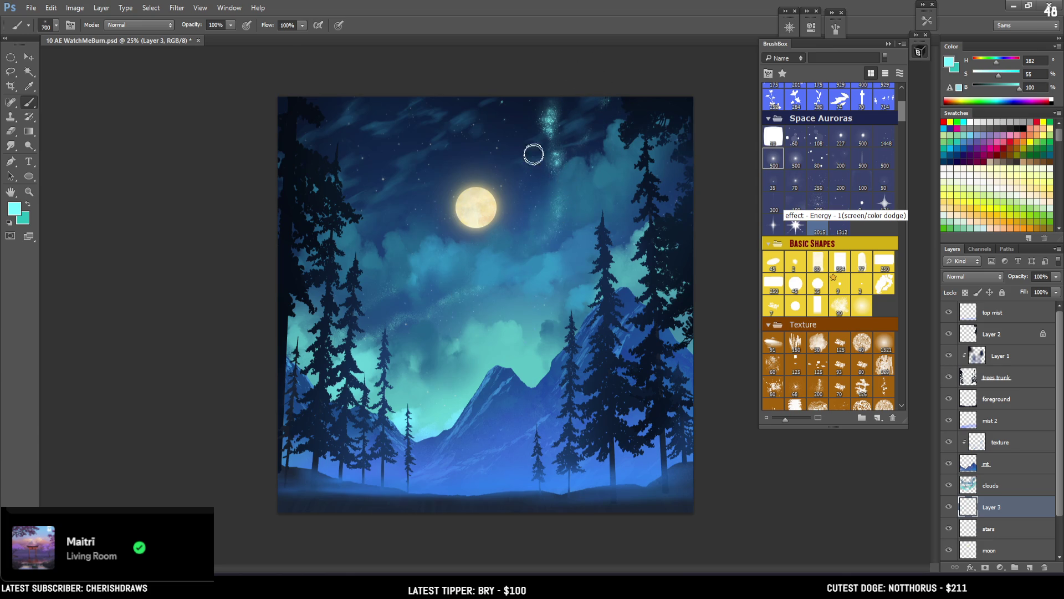
{"action": "key", "text": "ctrl+z"}
{"action": "key", "text": "bracketright"}
{"action": "key", "text": "bracketright"}
{"action": "key", "text": "bracketright"}
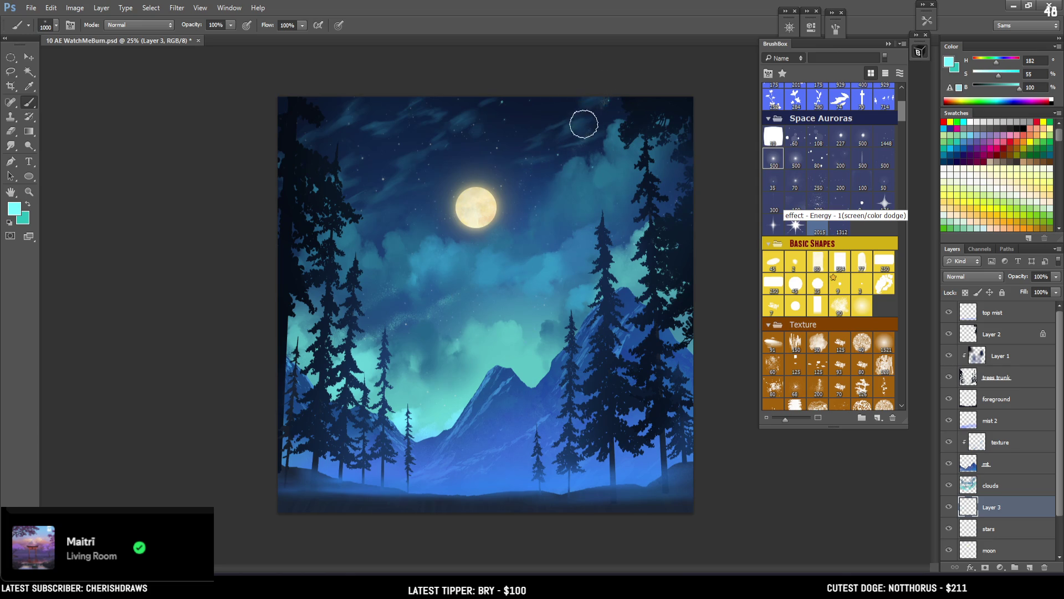
{"action": "mouse_move", "coordinate": [554, 220]}
{"action": "left_mouse_down"}
{"action": "mouse_move", "coordinate": [537, 238]}
{"action": "mouse_move", "coordinate": [579, 187]}
{"action": "left_mouse_up"}
{"action": "key", "text": "ctrl+z"}
{"action": "key", "text": "bracketleft"}
{"action": "left_click_drag", "start_coordinate": [976, 506], "coordinate": [968, 472]}
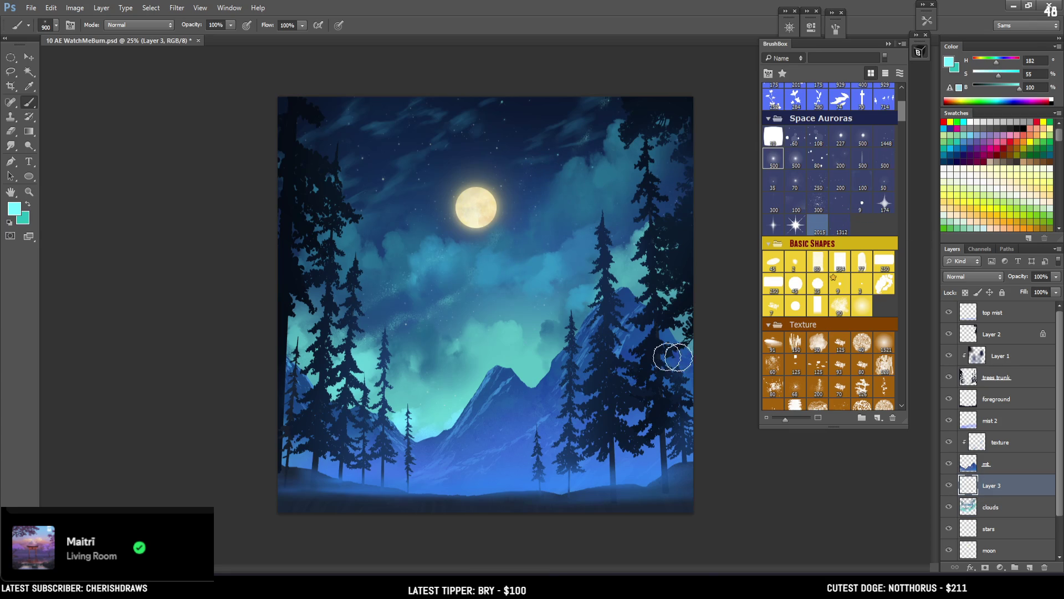
Paint a diagonal teal sparkle band running right of the moon with a smaller brush
{"action": "left_click_drag", "start_coordinate": [492, 271], "coordinate": [570, 161]}
{"action": "key", "text": "ctrl+z"}
{"action": "key", "text": "bracketleft"}
{"action": "key", "text": "bracketleft"}
{"action": "left_click_drag", "start_coordinate": [490, 274], "coordinate": [589, 178]}
{"action": "left_click_drag", "start_coordinate": [541, 255], "coordinate": [601, 174]}
{"action": "left_click_drag", "start_coordinate": [572, 233], "coordinate": [623, 147]}
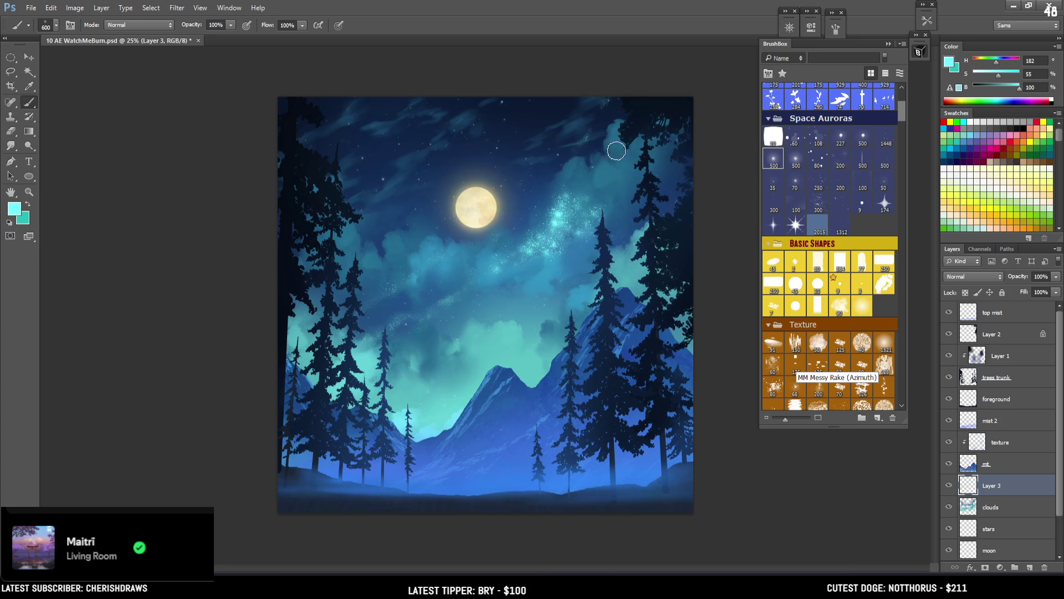
Erase the band's upper part, then paint faint sparkles beside the right tree
{"action": "key", "text": "e"}
{"action": "mouse_move", "coordinate": [574, 176]}
{"action": "left_mouse_down"}
{"action": "mouse_move", "coordinate": [560, 161]}
{"action": "mouse_move", "coordinate": [554, 207]}
{"action": "mouse_move", "coordinate": [541, 173]}
{"action": "left_mouse_up"}
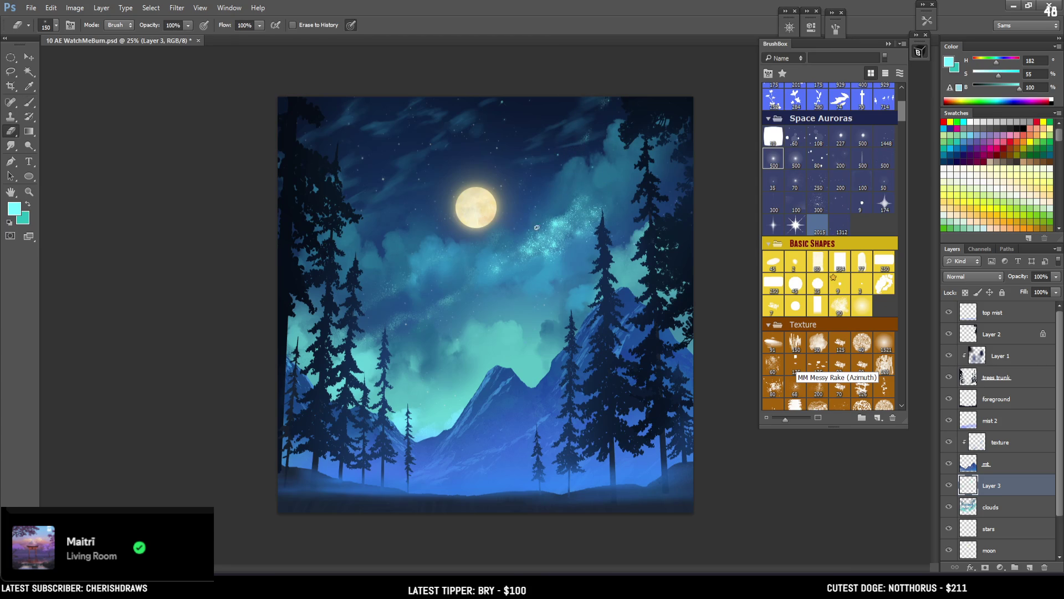
{"action": "key", "text": "bracketleft"}
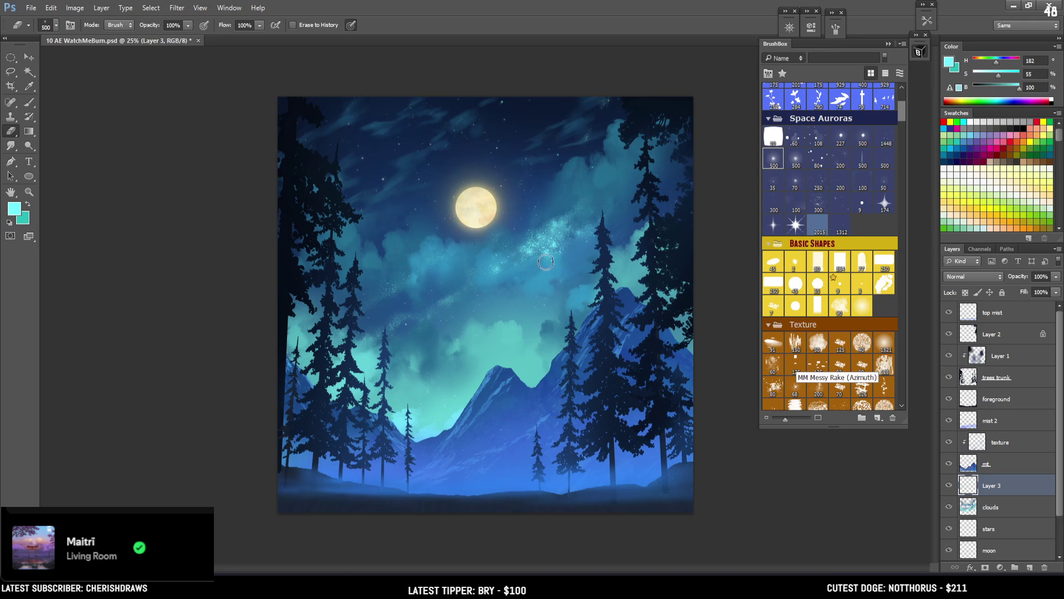
{"action": "key", "text": "b"}
{"action": "left_click_drag", "start_coordinate": [623, 205], "coordinate": [648, 145]}
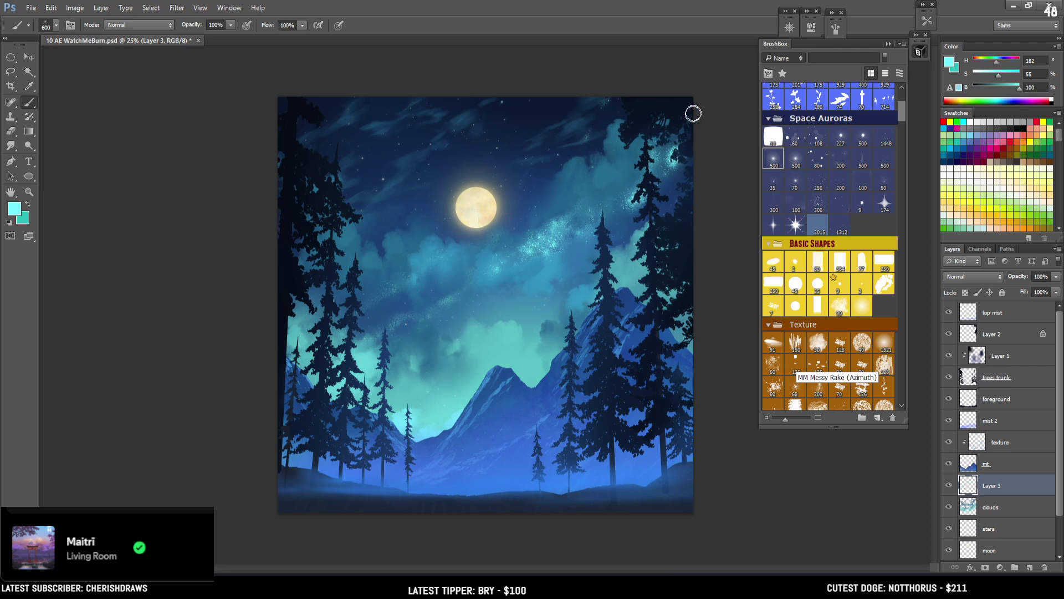
{"action": "key", "text": "bracketright"}
{"action": "key", "text": "bracketright"}
{"action": "key", "text": "bracketright"}
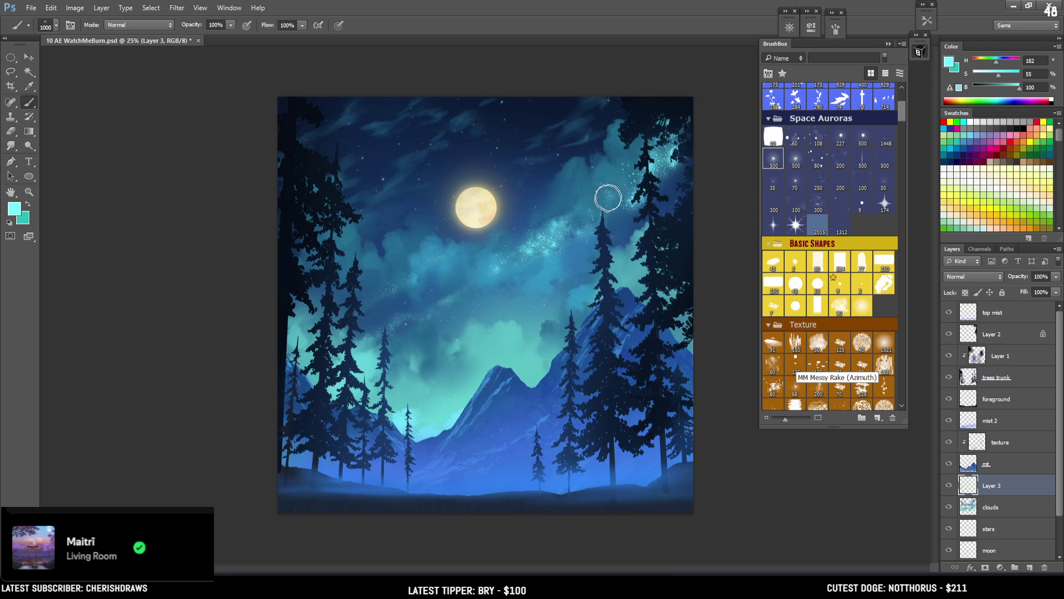
{"action": "key", "text": "e"}
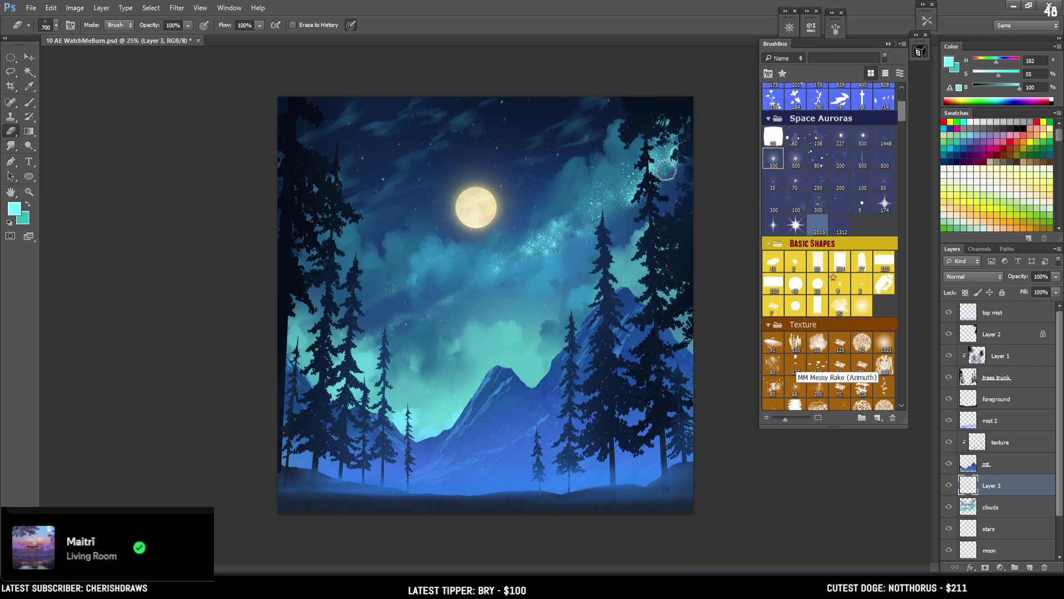
{"action": "key", "text": "bracketright"}
{"action": "key", "text": "bracketright"}
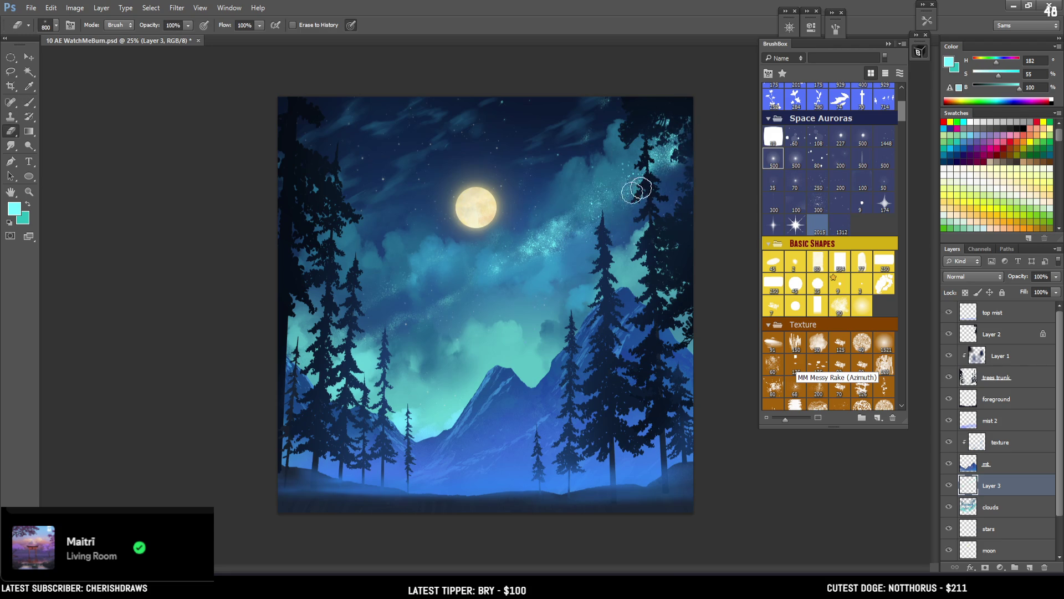
{"action": "key", "text": "b"}
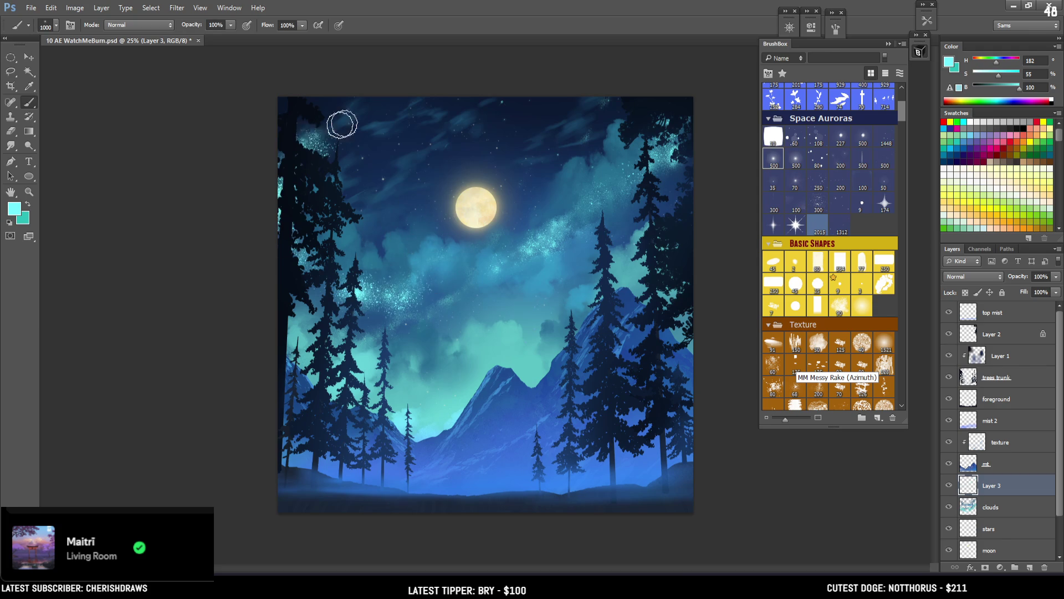
{"action": "key", "text": "bracketright"}
{"action": "left_click_drag", "start_coordinate": [305, 255], "coordinate": [392, 95]}
{"action": "key", "text": "bracketright"}
{"action": "key", "text": "bracketright"}
{"action": "key", "text": "bracketright"}
{"action": "key", "text": "bracketright"}
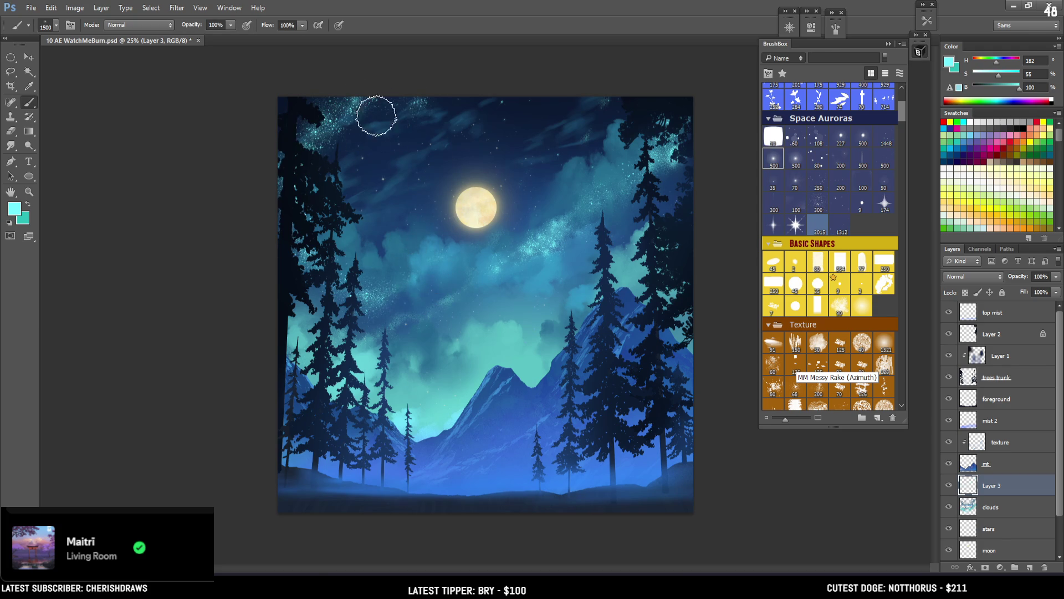
{"action": "key", "text": "e"}
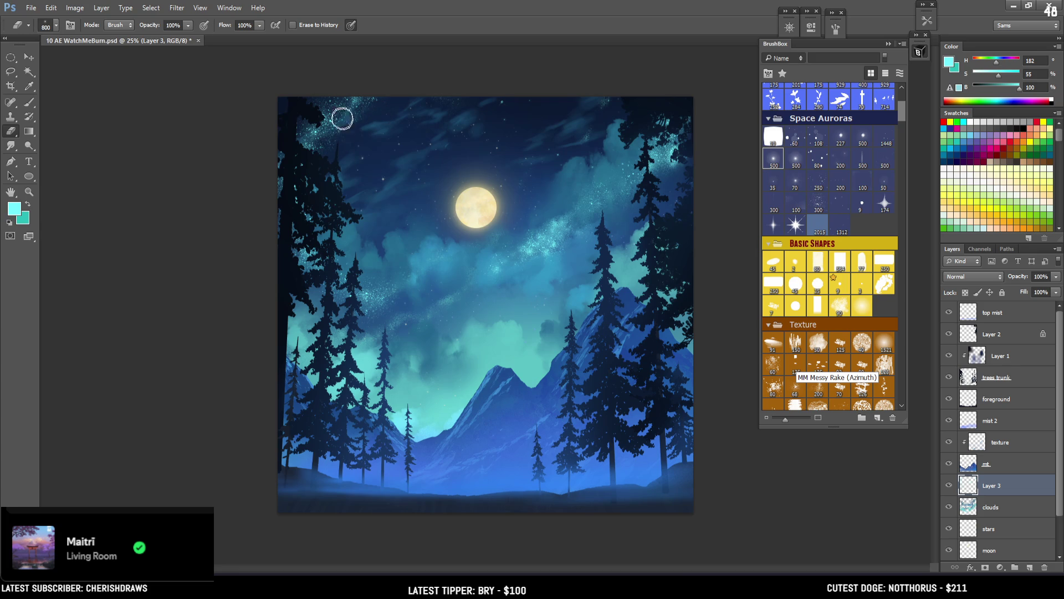
{"action": "left_click_drag", "start_coordinate": [333, 131], "coordinate": [368, 155]}
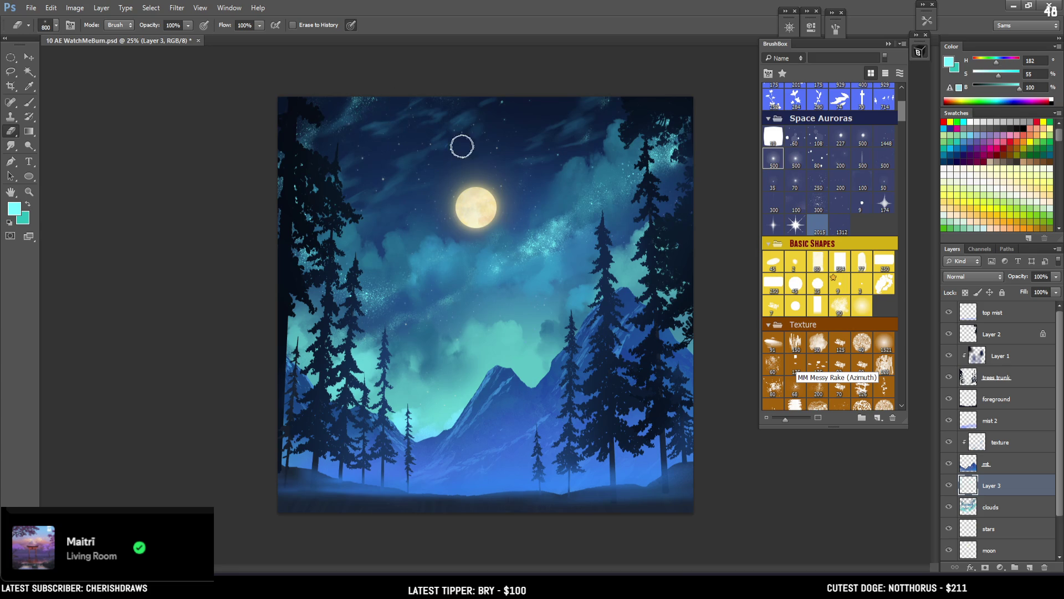
{"action": "key", "text": "b"}
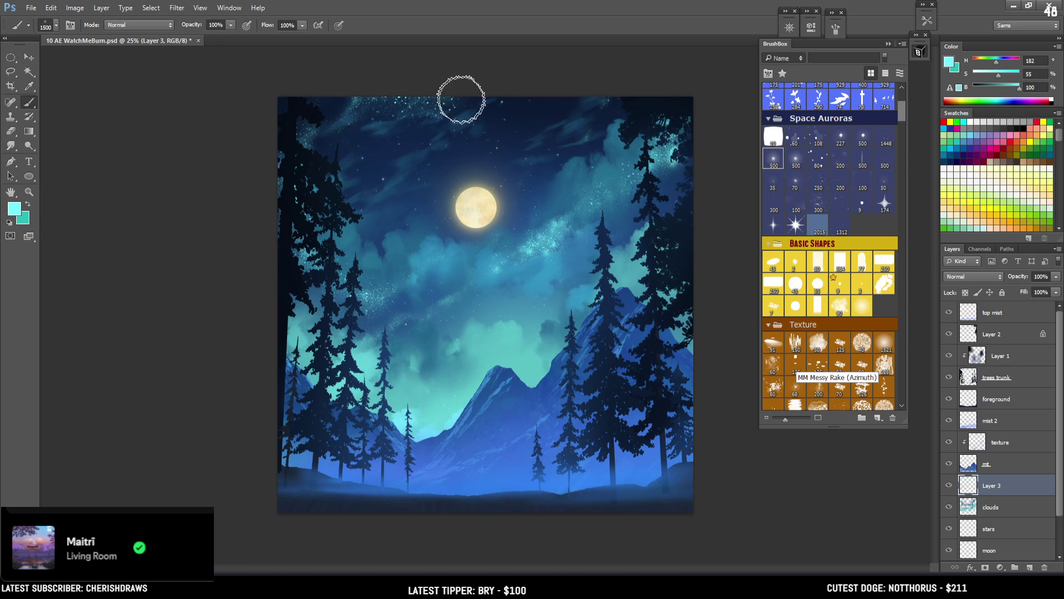
{"action": "left_click", "coordinate": [480, 131]}
{"action": "key", "text": "bracketleft"}
{"action": "key", "text": "bracketleft"}
{"action": "key", "text": "bracketleft"}
{"action": "mouse_move", "coordinate": [468, 157]}
{"action": "left_mouse_down"}
{"action": "mouse_move", "coordinate": [475, 166]}
{"action": "mouse_move", "coordinate": [468, 148]}
{"action": "left_mouse_up"}
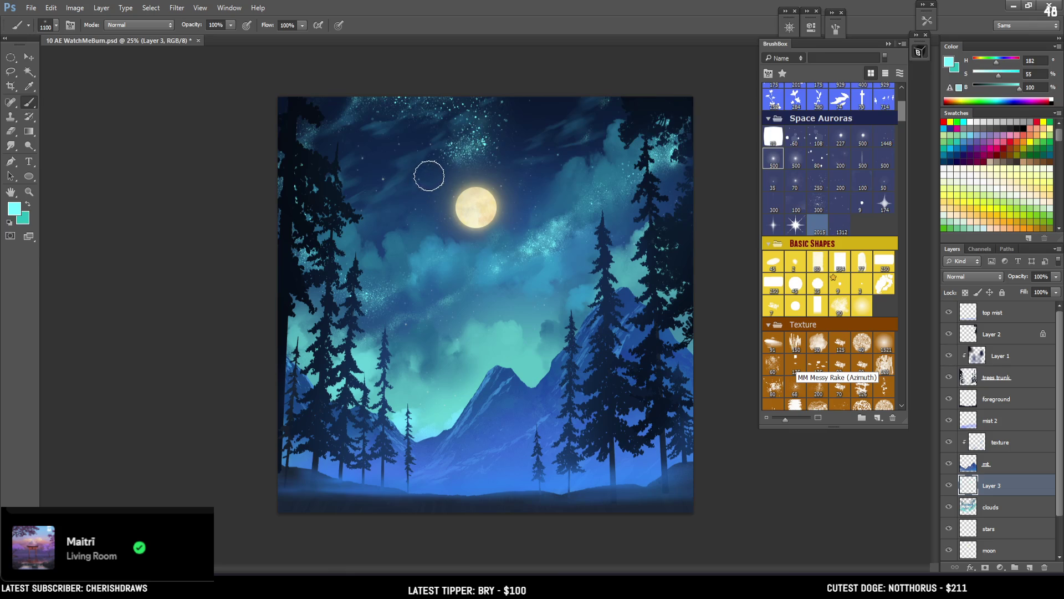
{"action": "key", "text": "e"}
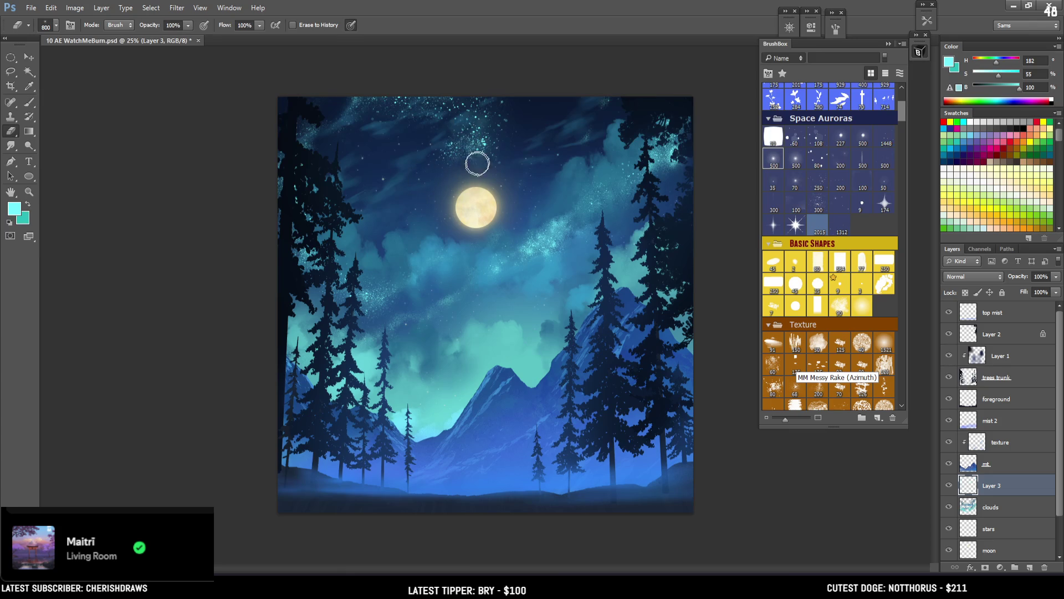
{"action": "key", "text": "b"}
{"action": "mouse_move", "coordinate": [496, 135]}
{"action": "left_mouse_down"}
{"action": "mouse_move", "coordinate": [479, 147]}
{"action": "mouse_move", "coordinate": [502, 58]}
{"action": "left_mouse_up"}
{"action": "key", "text": "ctrl+z"}
{"action": "key", "text": "bracketleft"}
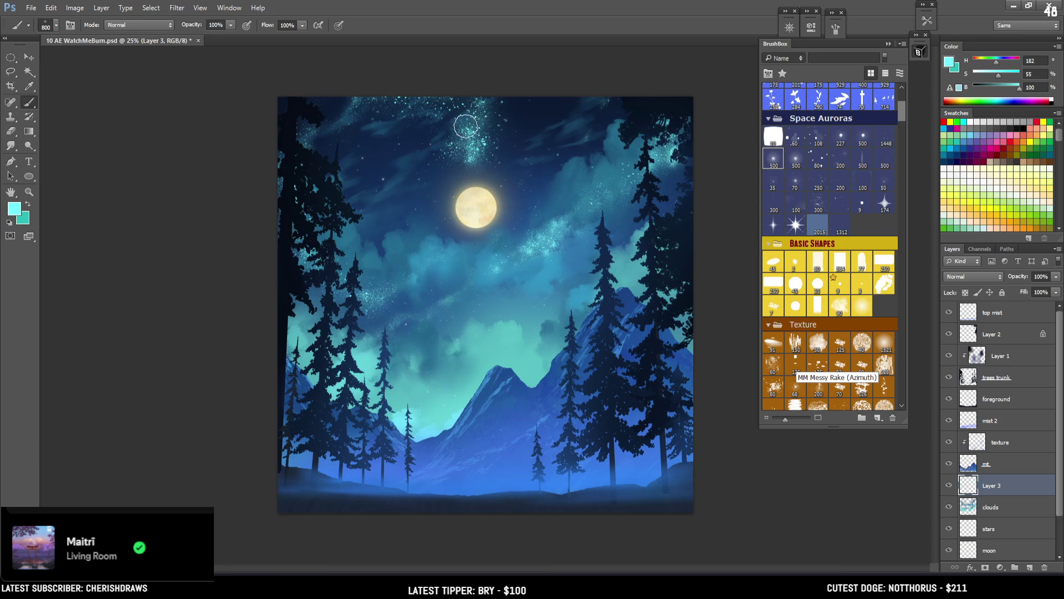
{"action": "key", "text": "e"}
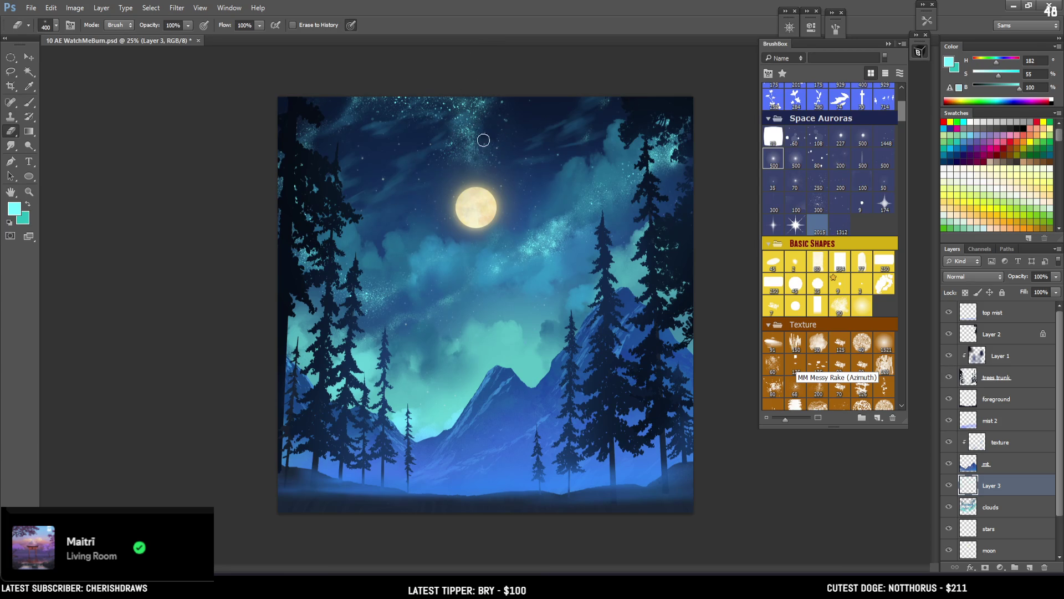
{"action": "key", "text": "b"}
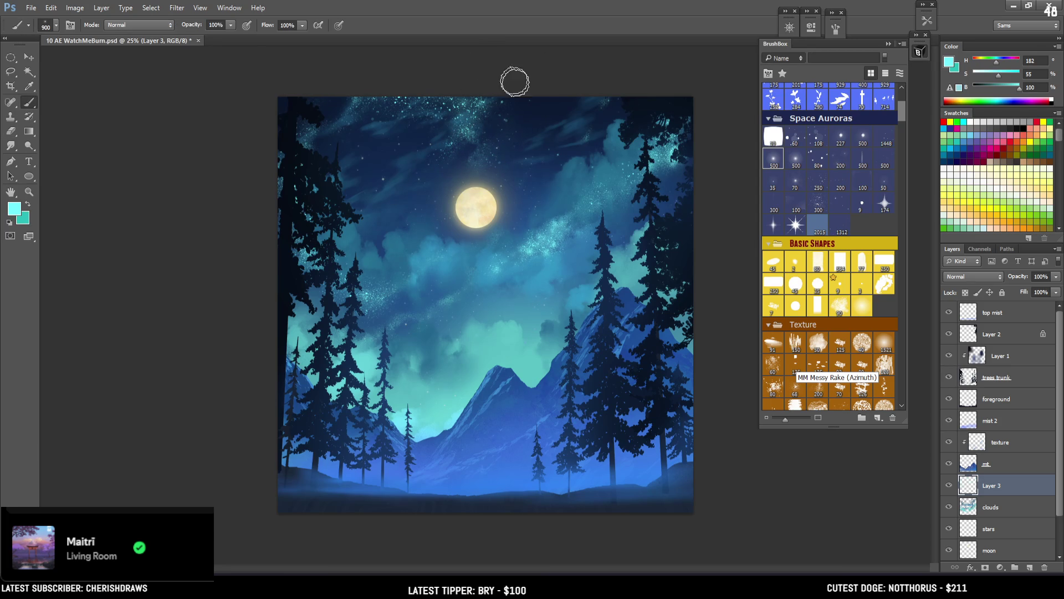
{"action": "key", "text": "e"}
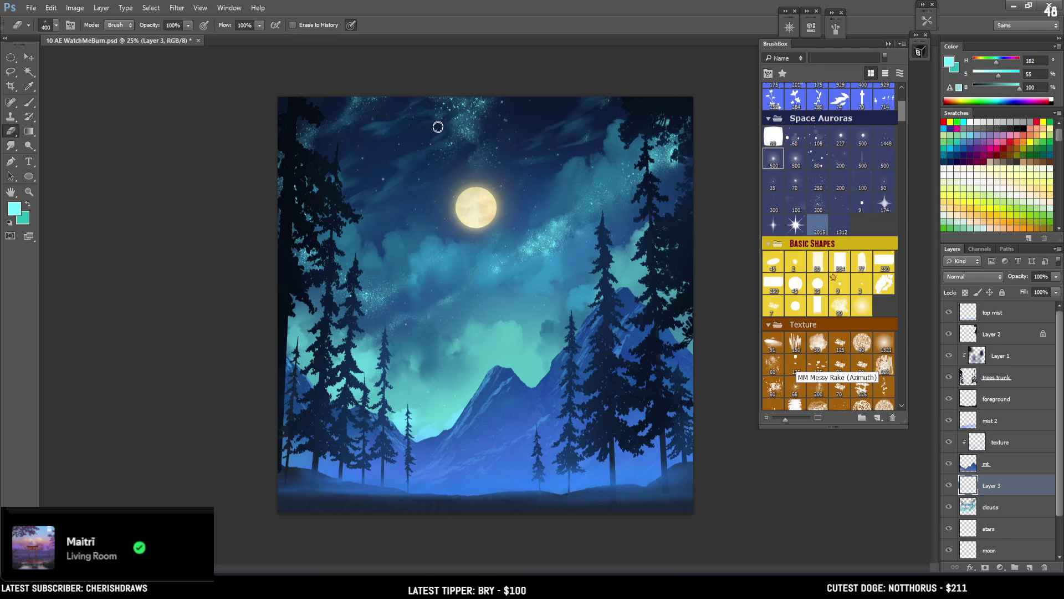
{"action": "key", "text": "b"}
{"action": "left_click_drag", "start_coordinate": [428, 100], "coordinate": [392, 137]}
{"action": "key", "text": "ctrl+z"}
{"action": "mouse_move", "coordinate": [437, 95]}
{"action": "left_mouse_down"}
{"action": "mouse_move", "coordinate": [352, 161]}
{"action": "mouse_move", "coordinate": [383, 142]}
{"action": "mouse_move", "coordinate": [393, 97]}
{"action": "left_mouse_up"}
{"action": "key", "text": "e"}
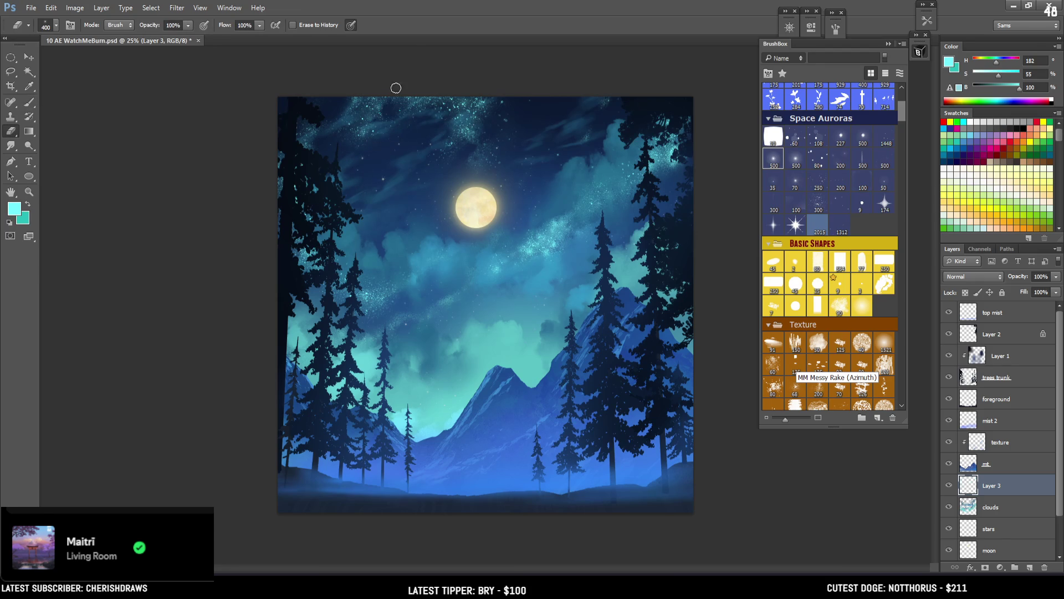
{"action": "key", "text": "b"}
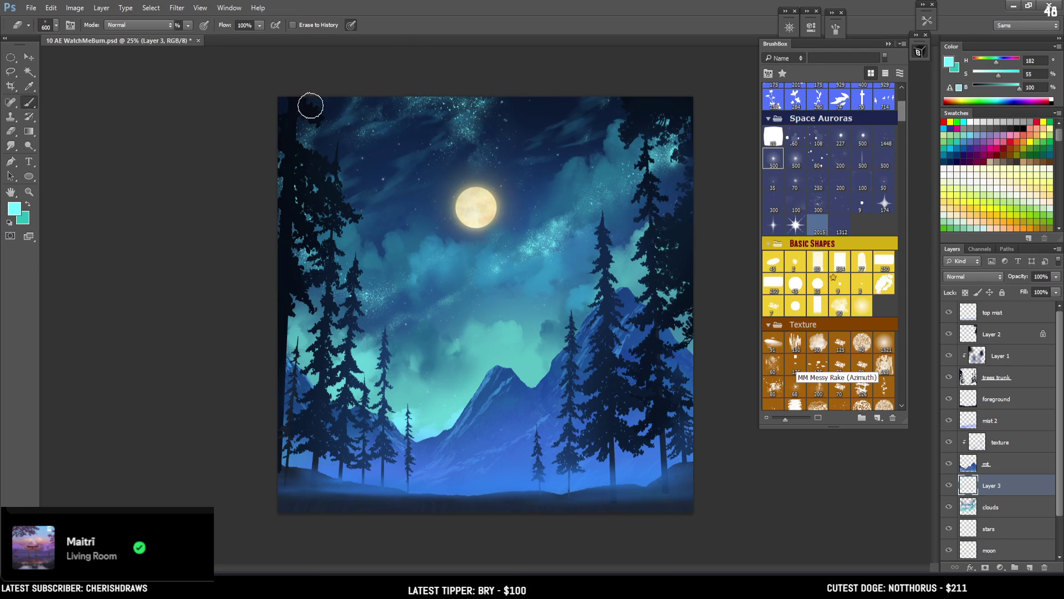
{"action": "key", "text": "e"}
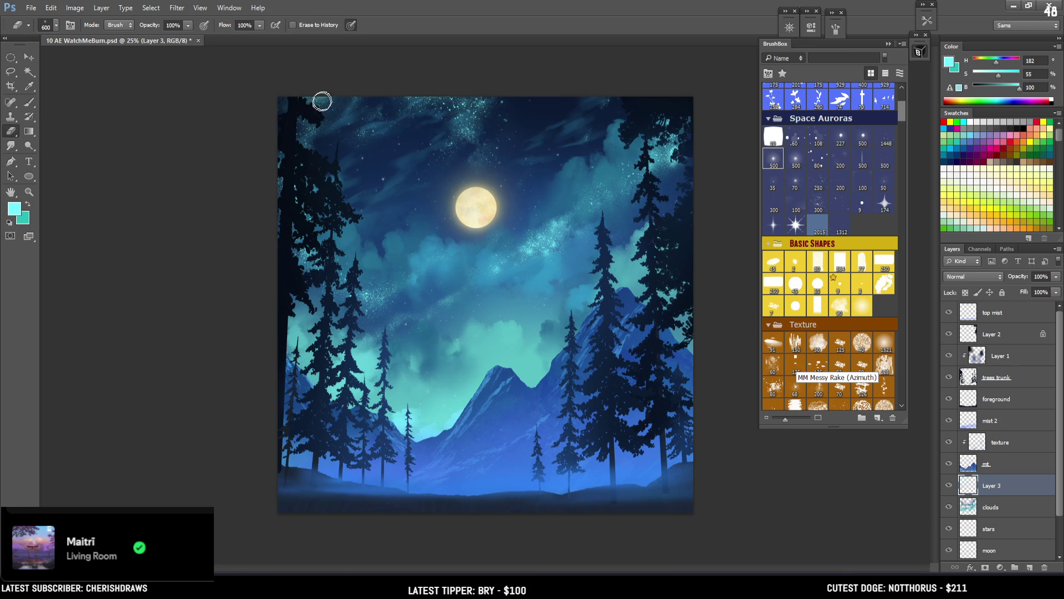
{"action": "key", "text": "b"}
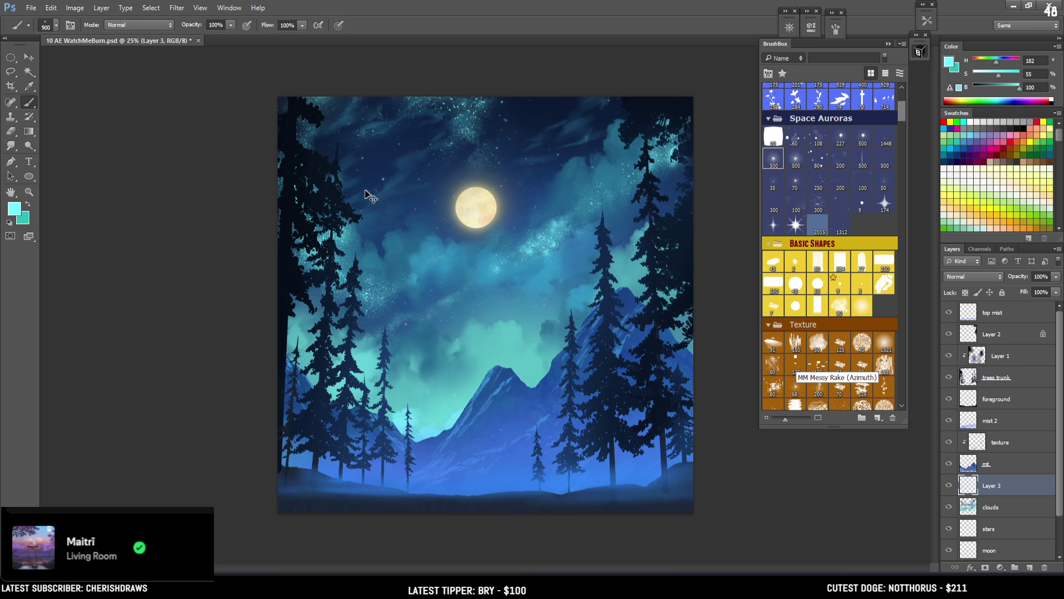
{"action": "left_click", "coordinate": [377, 197]}
{"action": "mouse_move", "coordinate": [395, 224]}
{"action": "left_mouse_down"}
{"action": "mouse_move", "coordinate": [368, 240]}
{"action": "mouse_move", "coordinate": [364, 216]}
{"action": "left_mouse_up"}
{"action": "key", "text": "bracketright"}
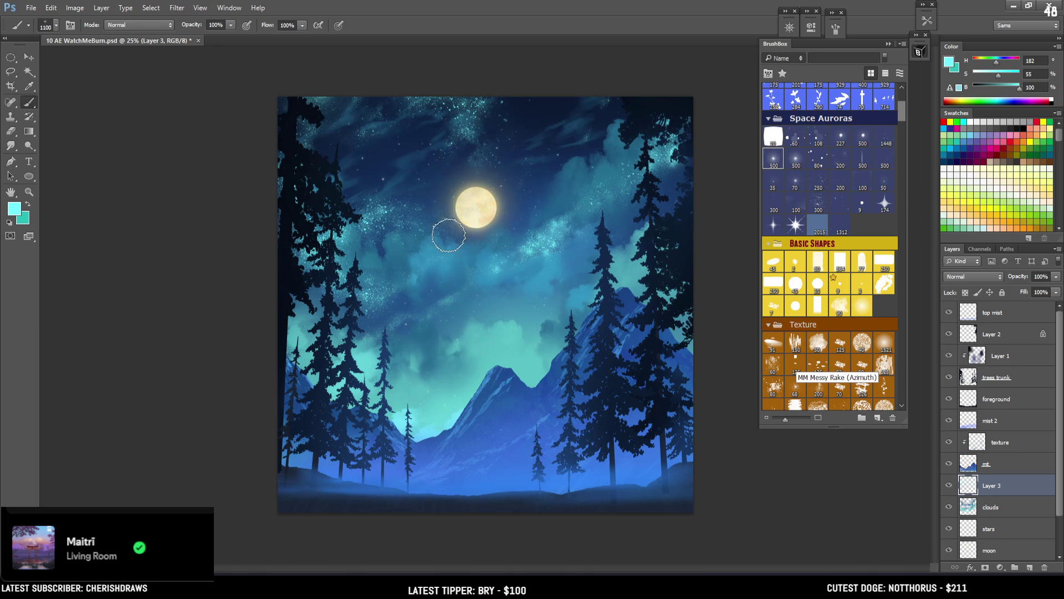
{"action": "key", "text": "e"}
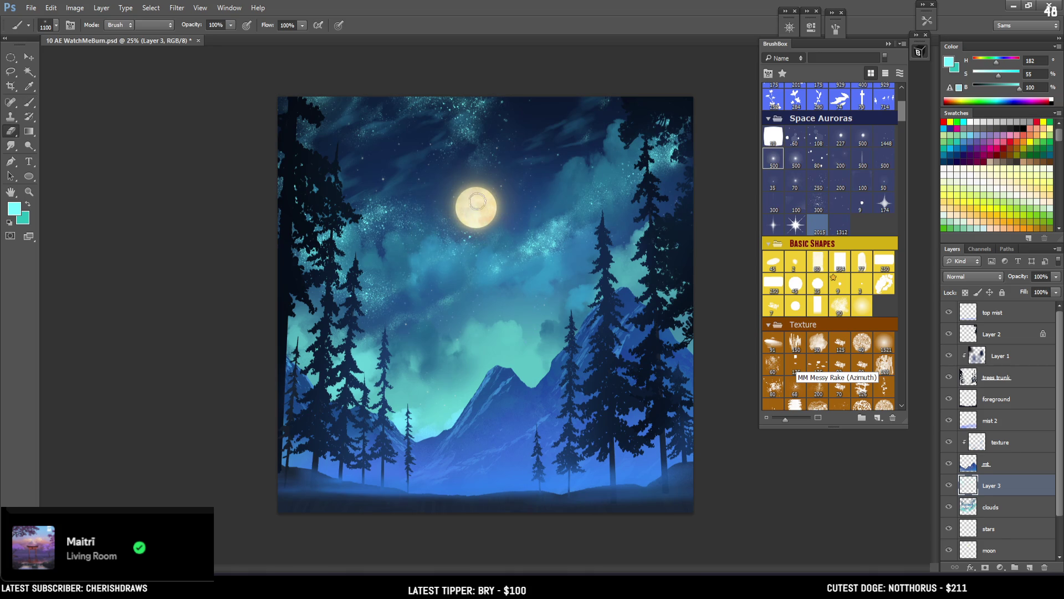
{"action": "key", "text": "b"}
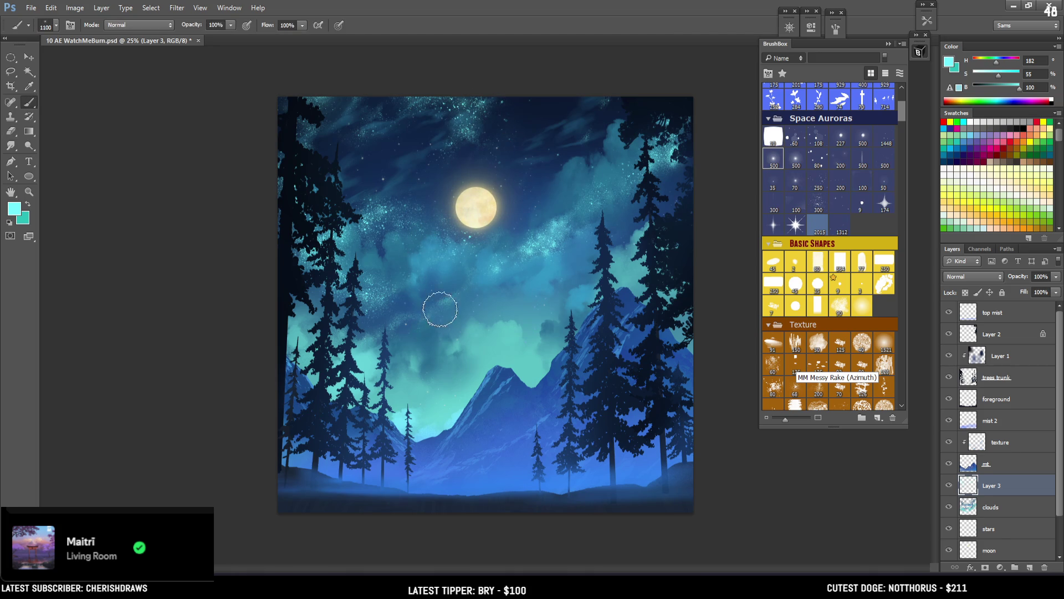
{"action": "left_click_drag", "start_coordinate": [464, 332], "coordinate": [475, 389]}
{"action": "key", "text": "bracketright"}
{"action": "mouse_move", "coordinate": [486, 355]}
{"action": "left_mouse_down"}
{"action": "mouse_move", "coordinate": [523, 309]}
{"action": "mouse_move", "coordinate": [547, 375]}
{"action": "left_mouse_up"}
{"action": "key", "text": "ctrl+z"}
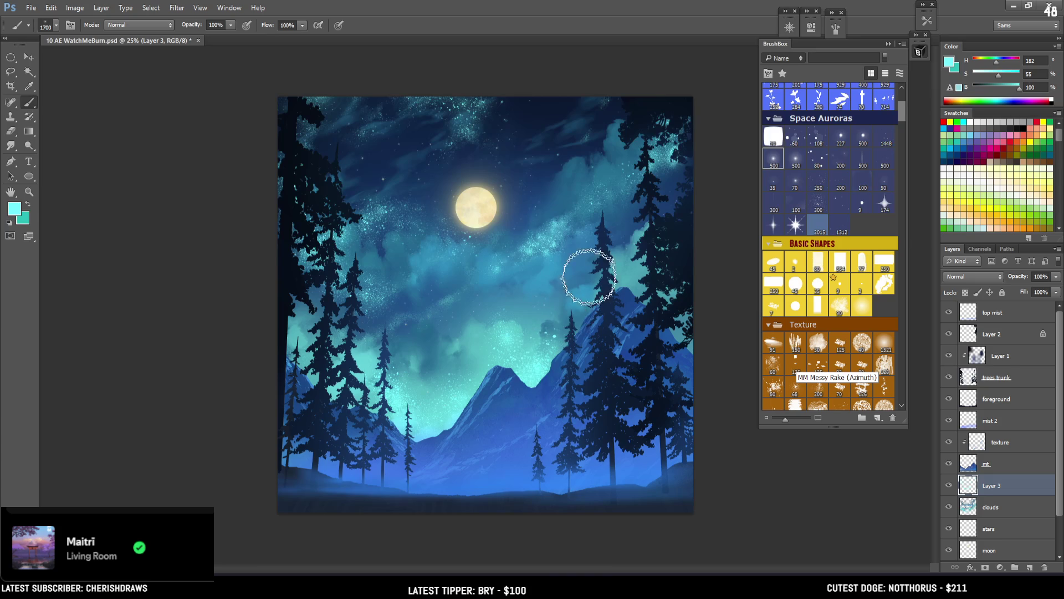
{"action": "key", "text": "e"}
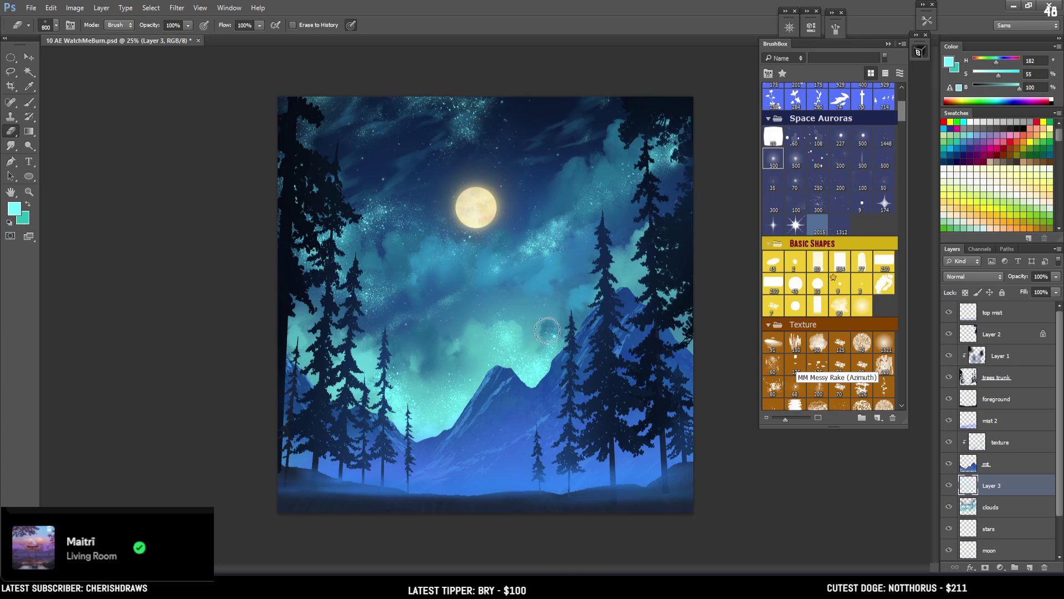
{"action": "key", "text": "b"}
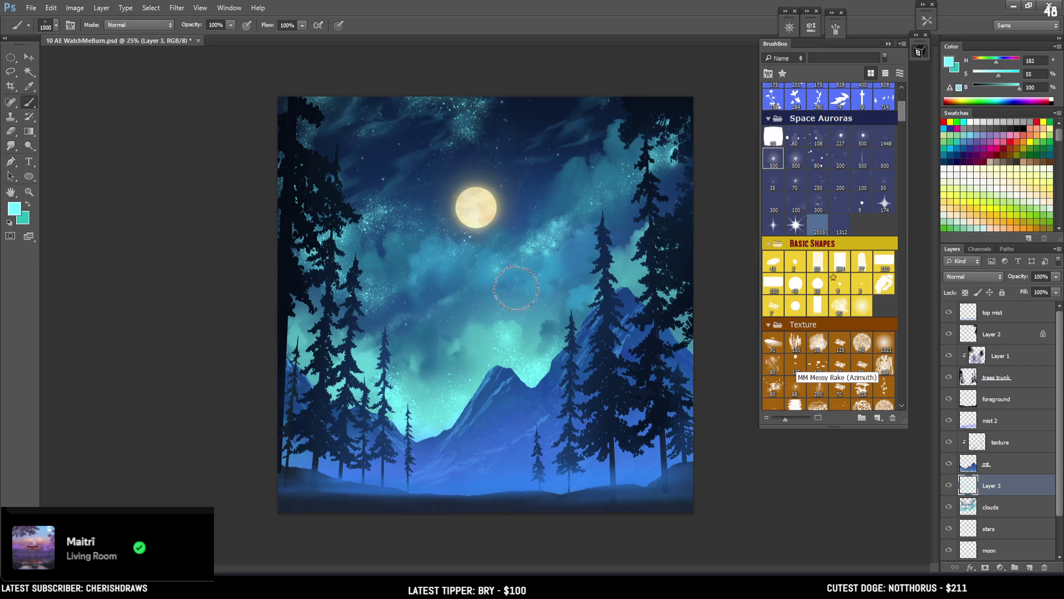
{"action": "key", "text": "e"}
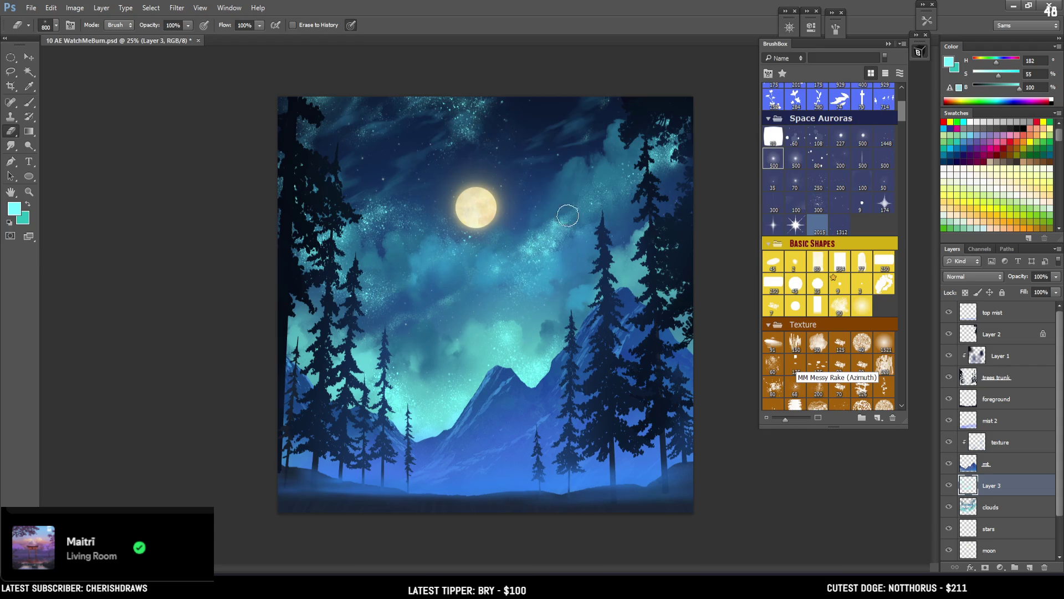
{"action": "key", "text": "b"}
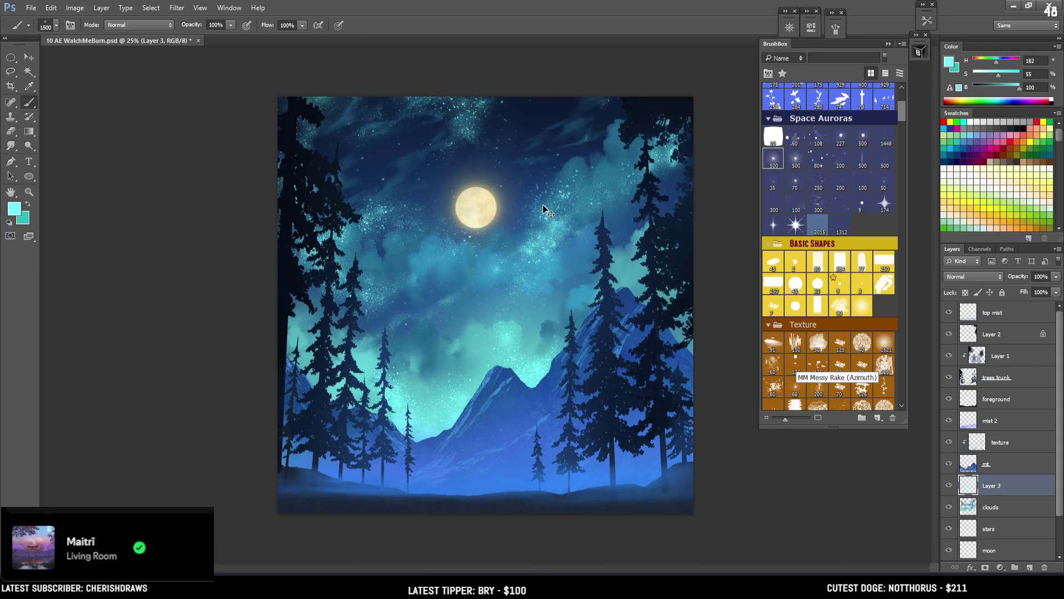
{"action": "key", "text": "bracketleft"}
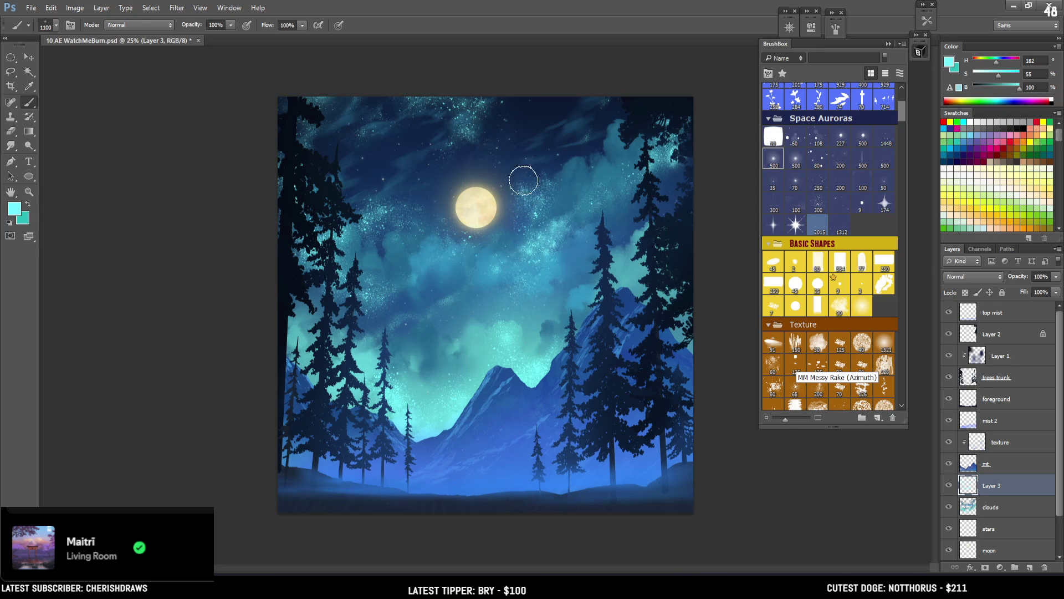
{"action": "key", "text": "e"}
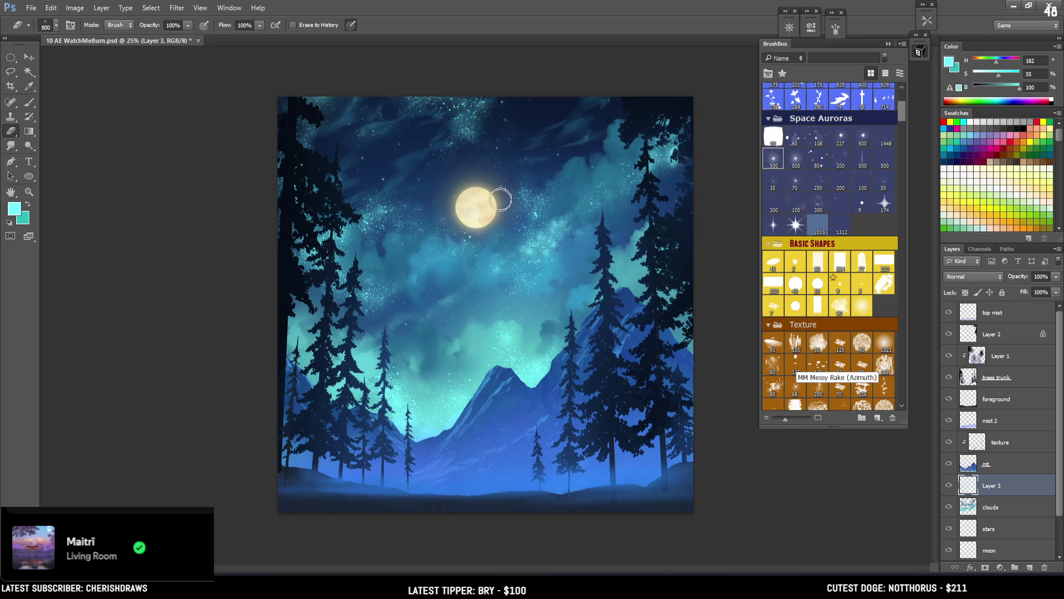
{"action": "key", "text": "ctrl+minus"}
{"action": "key", "text": "ctrl+plus"}
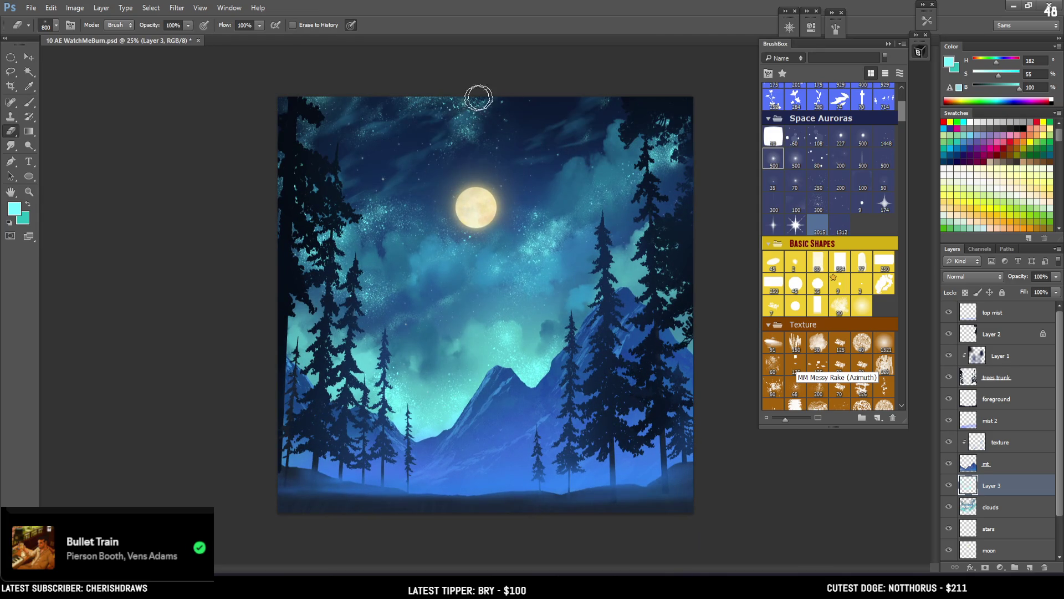
{"action": "key", "text": "l"}
{"action": "mouse_move", "coordinate": [473, 76]}
{"action": "left_mouse_down"}
{"action": "mouse_move", "coordinate": [237, 111]}
{"action": "mouse_move", "coordinate": [256, 292]}
{"action": "left_mouse_up"}
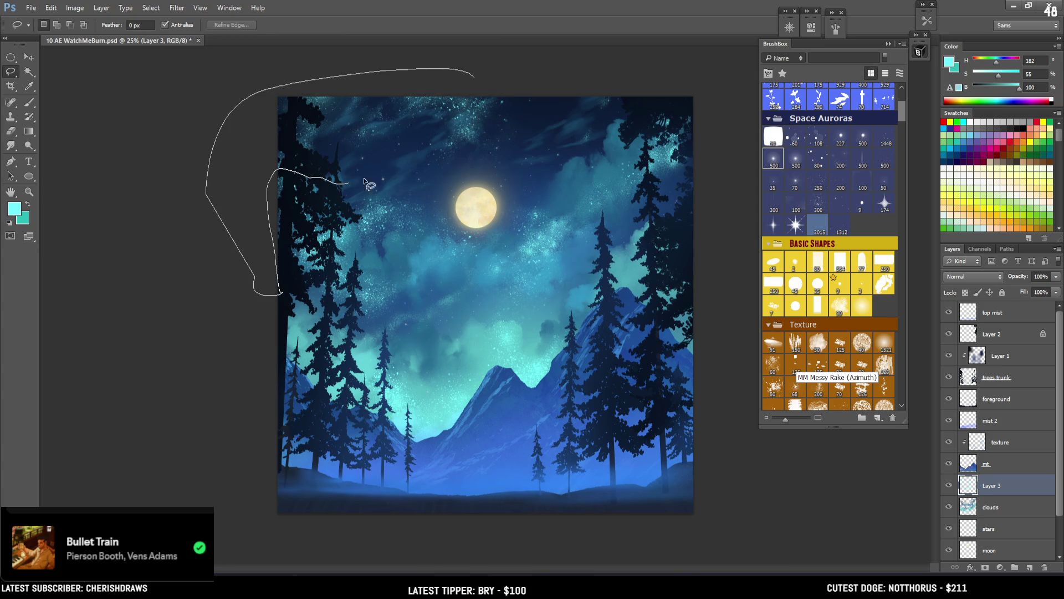
Perspective-transform the lassoed upper-left sky patch, flaring its bottom-right corner outward to the right
{"action": "left_click_drag", "start_coordinate": [496, 177], "coordinate": [580, 85]}
{"action": "key", "text": "ctrl+t"}
{"action": "right_click", "coordinate": [511, 174]}
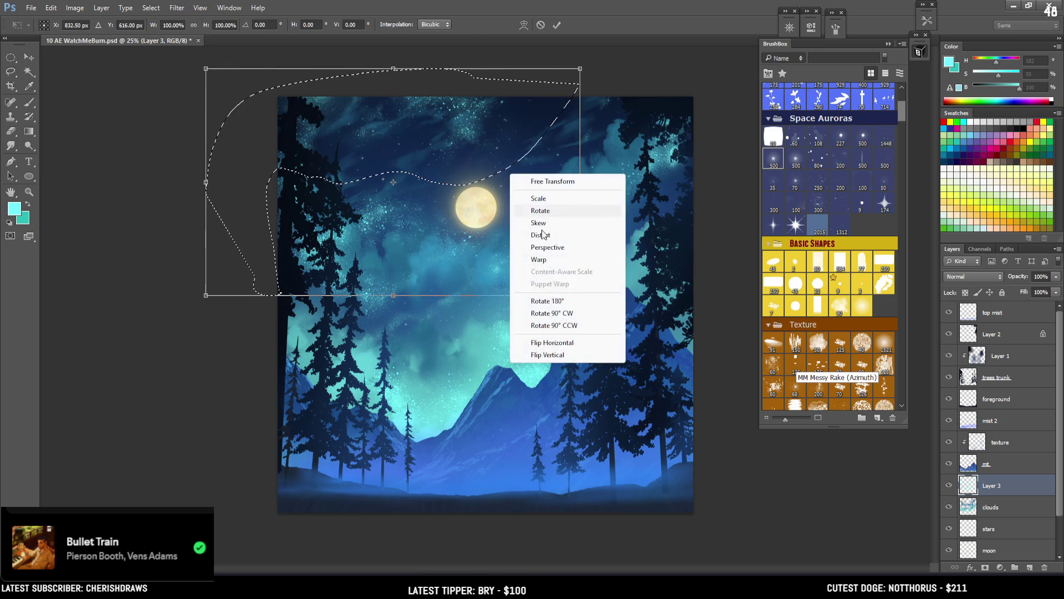
{"action": "left_click", "coordinate": [549, 247]}
{"action": "mouse_move", "coordinate": [585, 297]}
{"action": "left_mouse_down"}
{"action": "mouse_move", "coordinate": [621, 297]}
{"action": "mouse_move", "coordinate": [582, 297]}
{"action": "mouse_move", "coordinate": [608, 295]}
{"action": "left_mouse_up"}
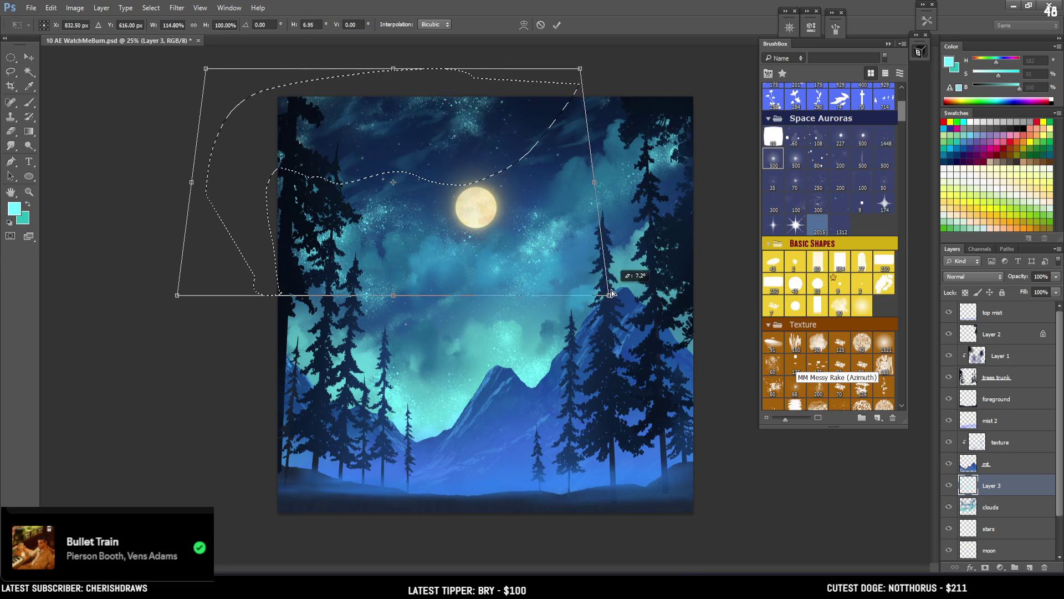
{"action": "key", "text": "Return"}
{"action": "key", "text": "b"}
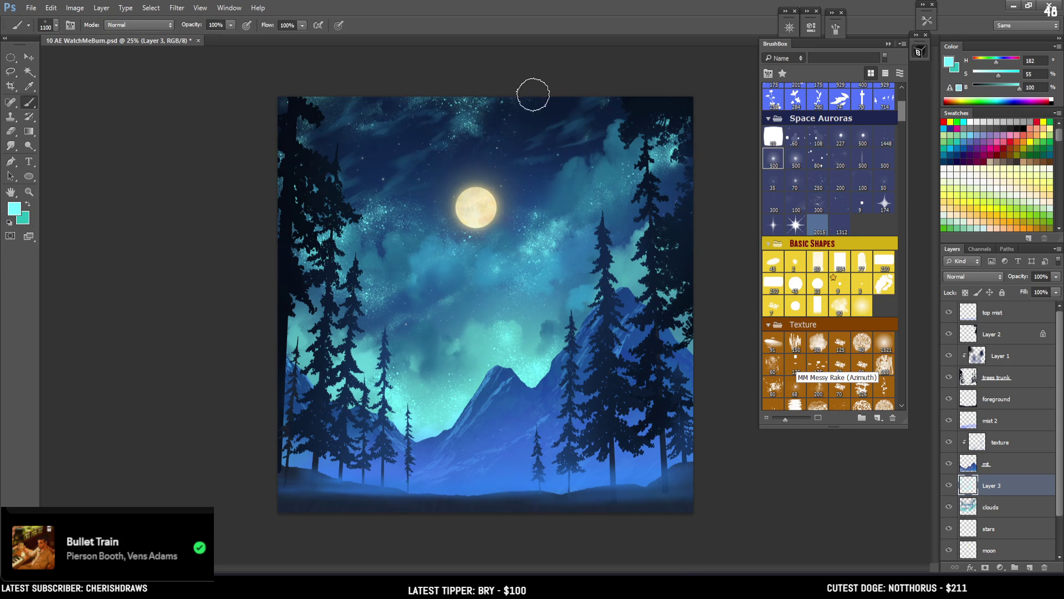
{"action": "key", "text": "e"}
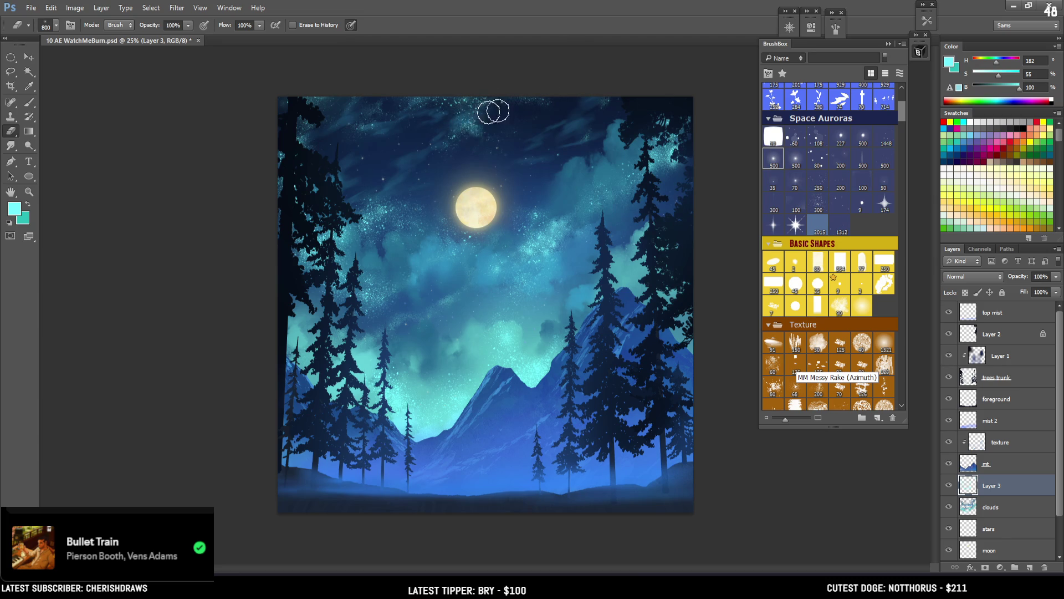
{"action": "key", "text": "b"}
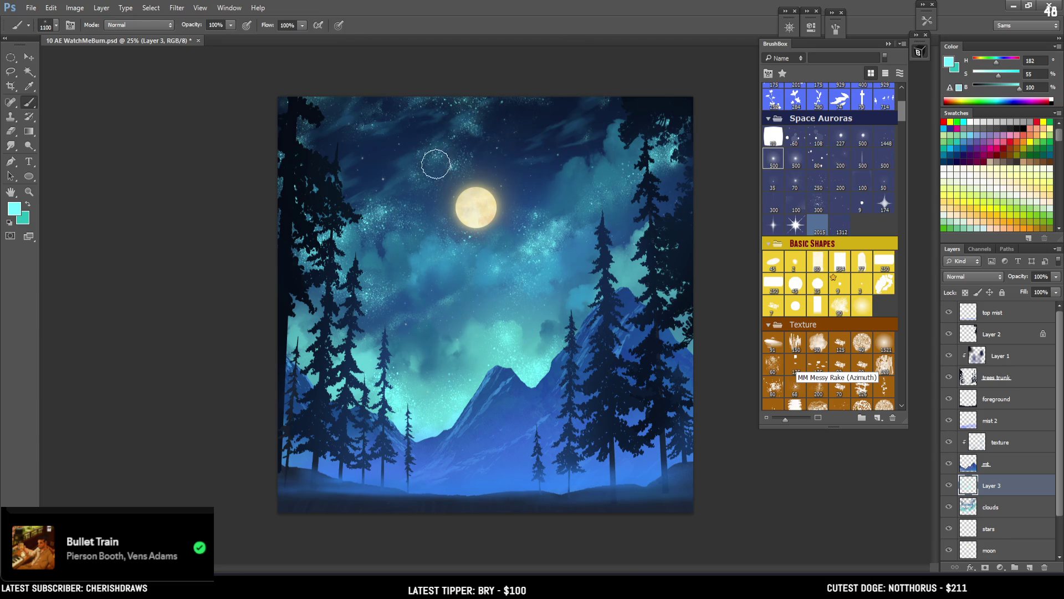
{"action": "key", "text": "e"}
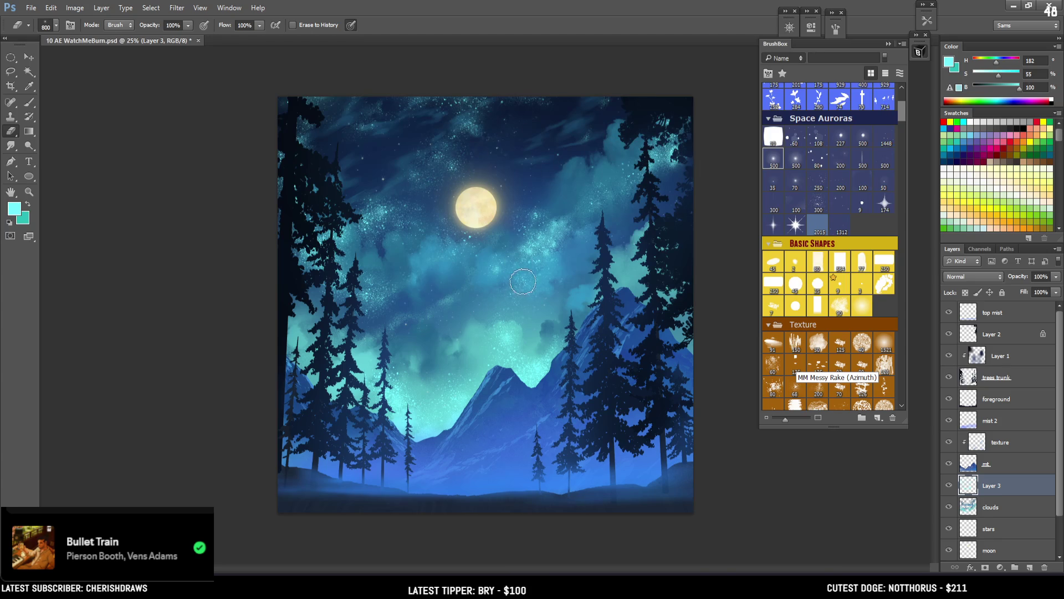
{"action": "key", "text": "ctrl+plus"}
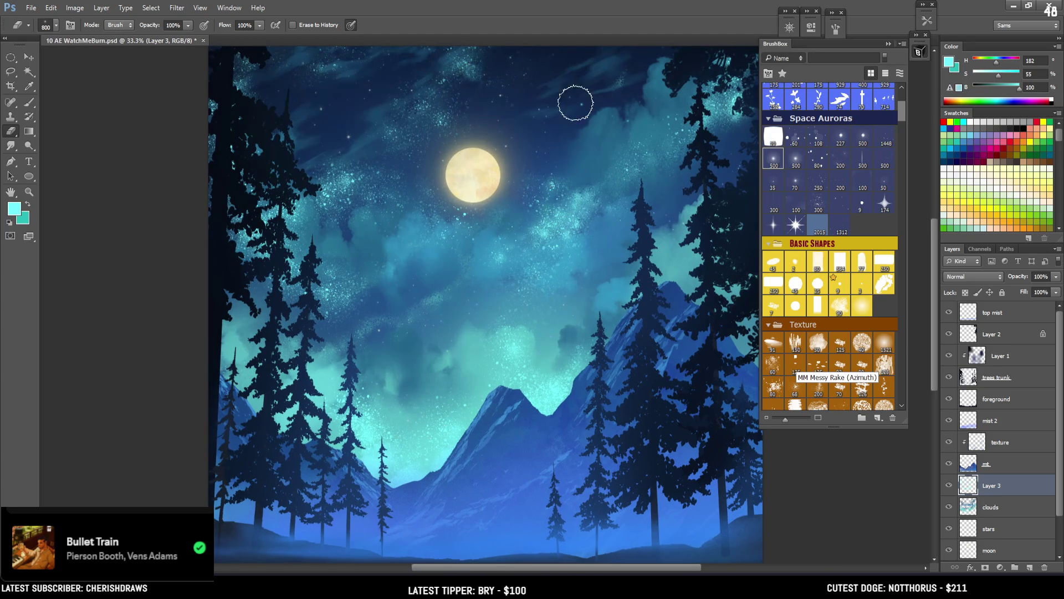
Paint star sparkles from the upper-right sky toward the moon, undoing the last bright stroke
{"action": "key", "text": "b"}
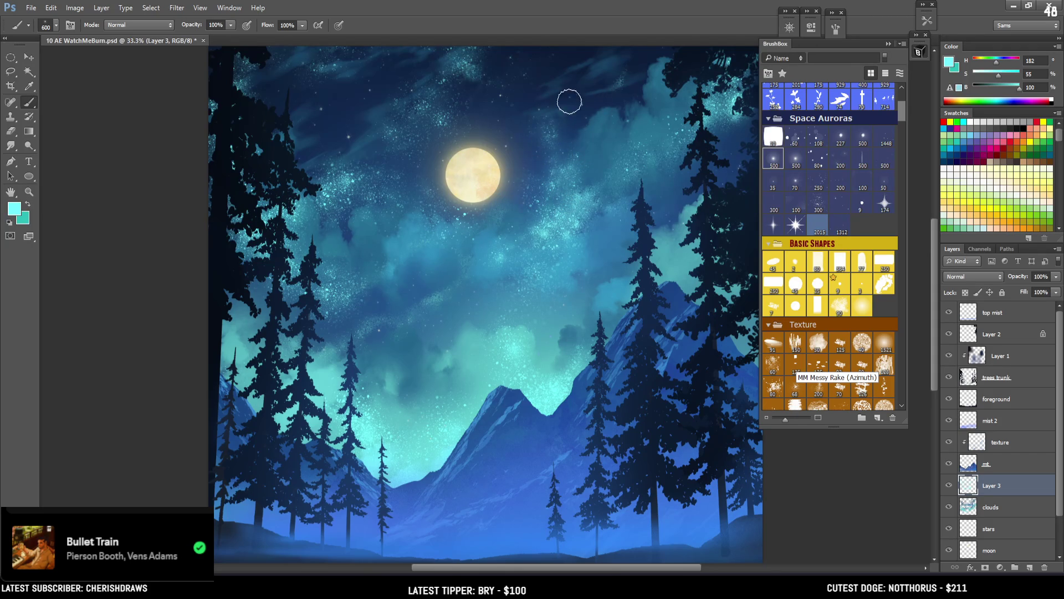
{"action": "key", "text": "e"}
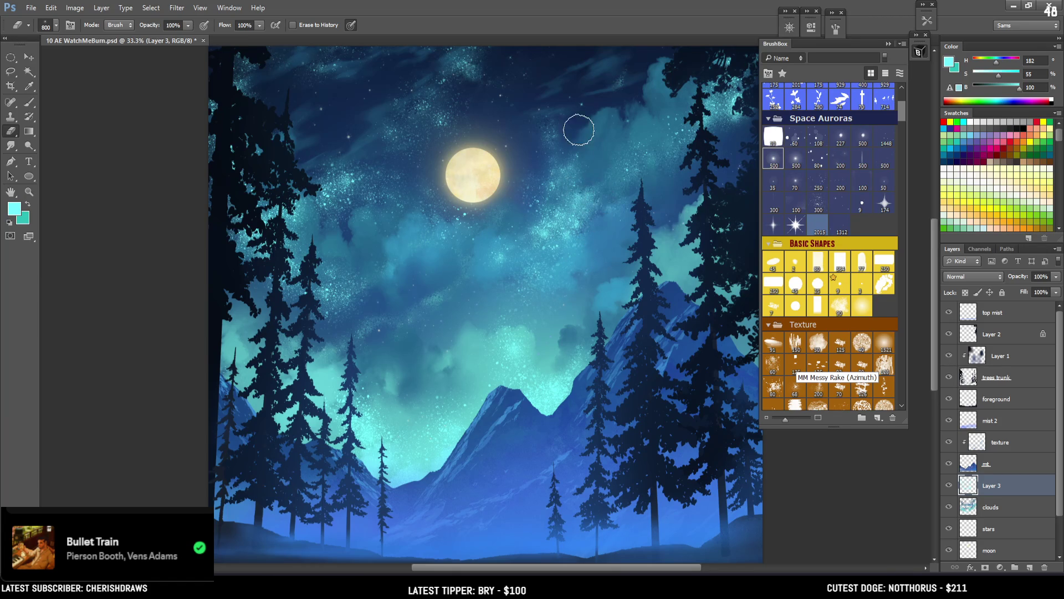
{"action": "key", "text": "b"}
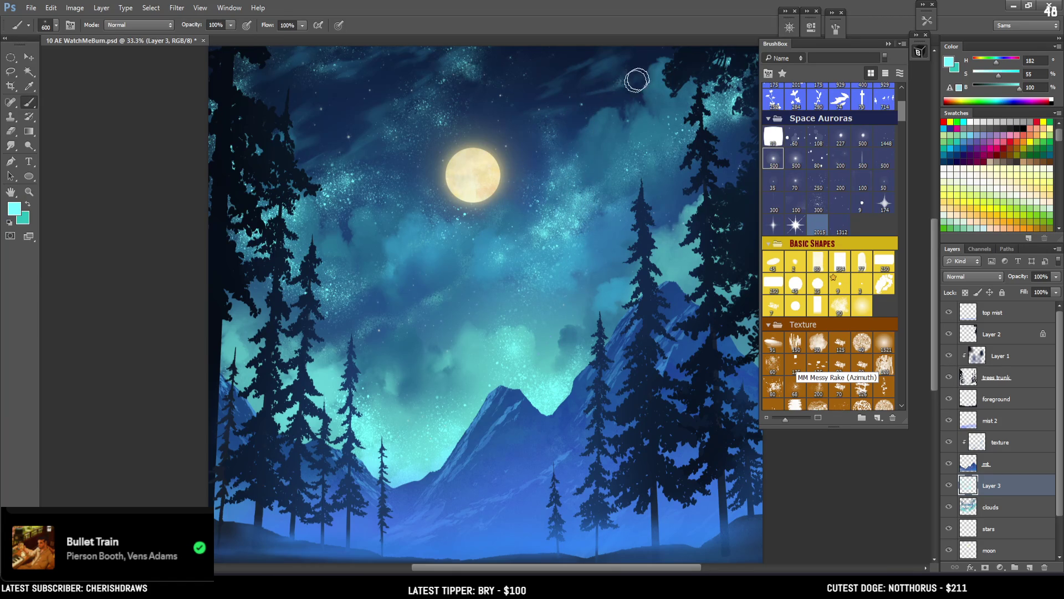
{"action": "left_click_drag", "start_coordinate": [644, 75], "coordinate": [558, 138]}
{"action": "mouse_move", "coordinate": [616, 101]}
{"action": "left_mouse_down"}
{"action": "mouse_move", "coordinate": [561, 179]}
{"action": "mouse_move", "coordinate": [623, 119]}
{"action": "mouse_move", "coordinate": [541, 222]}
{"action": "left_mouse_up"}
{"action": "left_click_drag", "start_coordinate": [623, 124], "coordinate": [547, 226]}
{"action": "key", "text": "ctrl+z"}
Repaint star sparkles in the upper-right sky, dropping the turquoise glow and adding brighter cyan speckles to the cloud
{"action": "left_click_drag", "start_coordinate": [627, 136], "coordinate": [592, 173]}
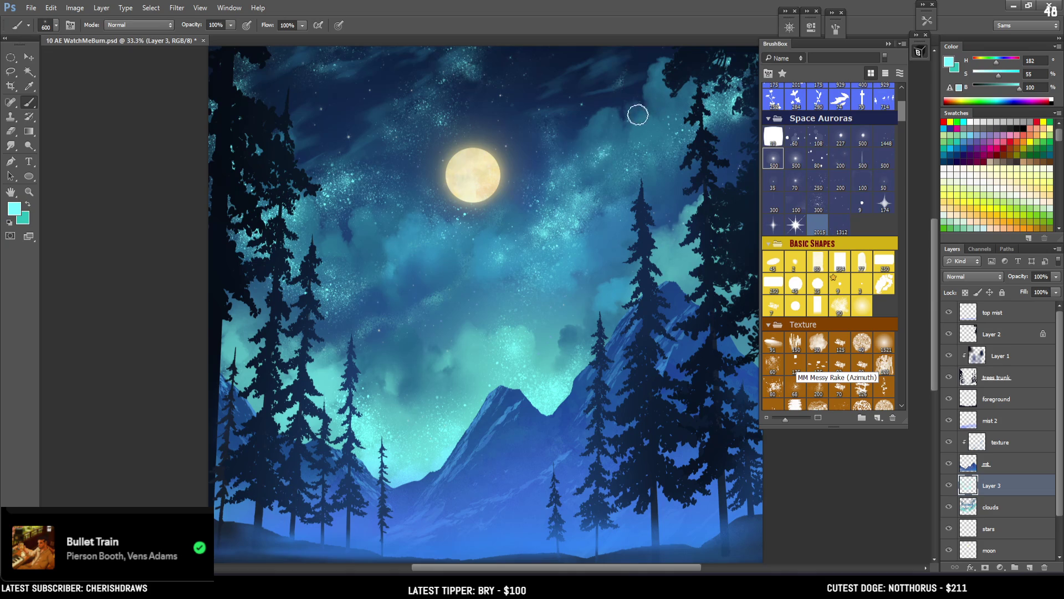
{"action": "left_click_drag", "start_coordinate": [639, 113], "coordinate": [637, 120]}
{"action": "key", "text": "ctrl+z"}
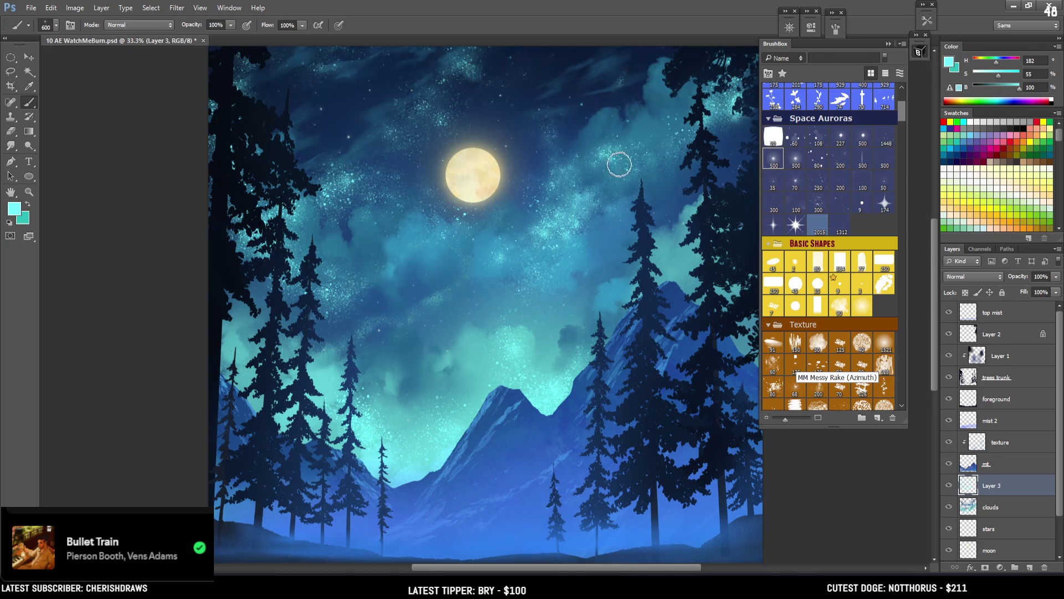
{"action": "key", "text": "e"}
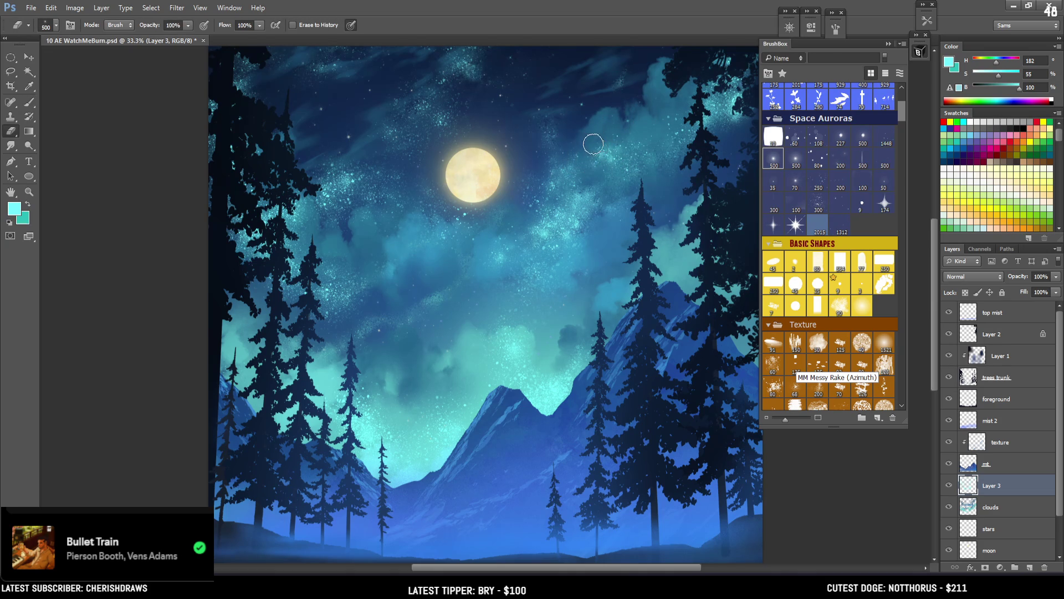
{"action": "key", "text": "b"}
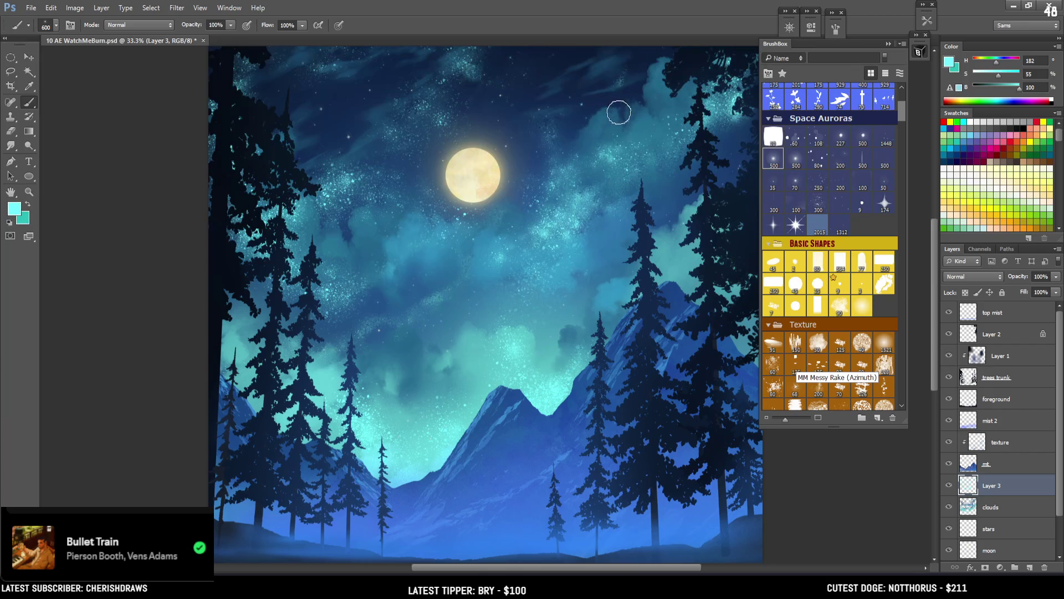
{"action": "mouse_move", "coordinate": [605, 131]}
{"action": "left_mouse_down"}
{"action": "mouse_move", "coordinate": [641, 83]}
{"action": "mouse_move", "coordinate": [684, 58]}
{"action": "mouse_move", "coordinate": [649, 123]}
{"action": "left_mouse_up"}
Try erasing some glowing stars in the upper-right sky, then undo the erase
{"action": "key", "text": "e"}
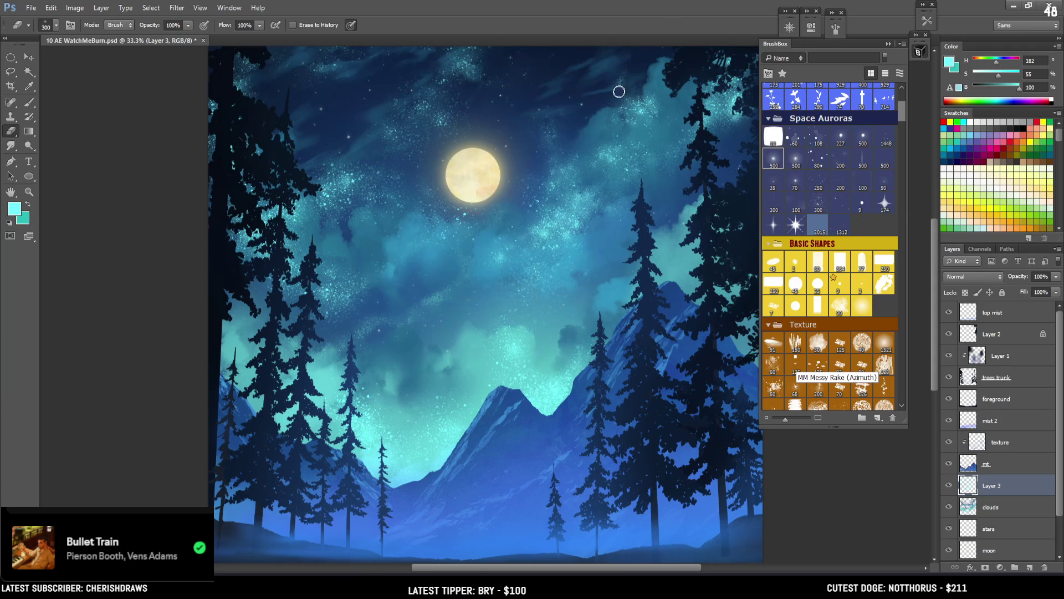
{"action": "key", "text": "b"}
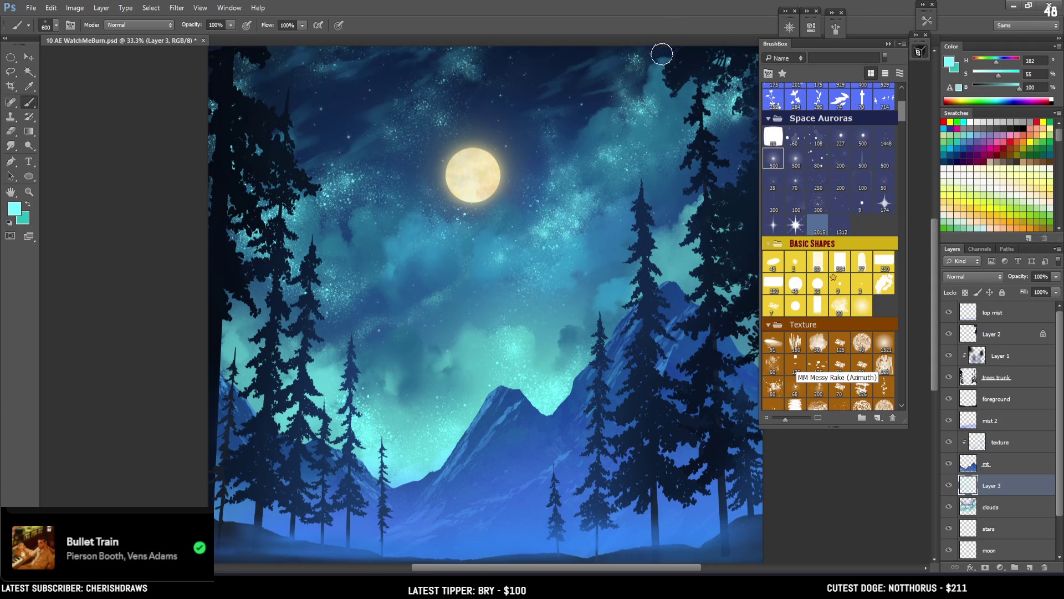
{"action": "key", "text": "e"}
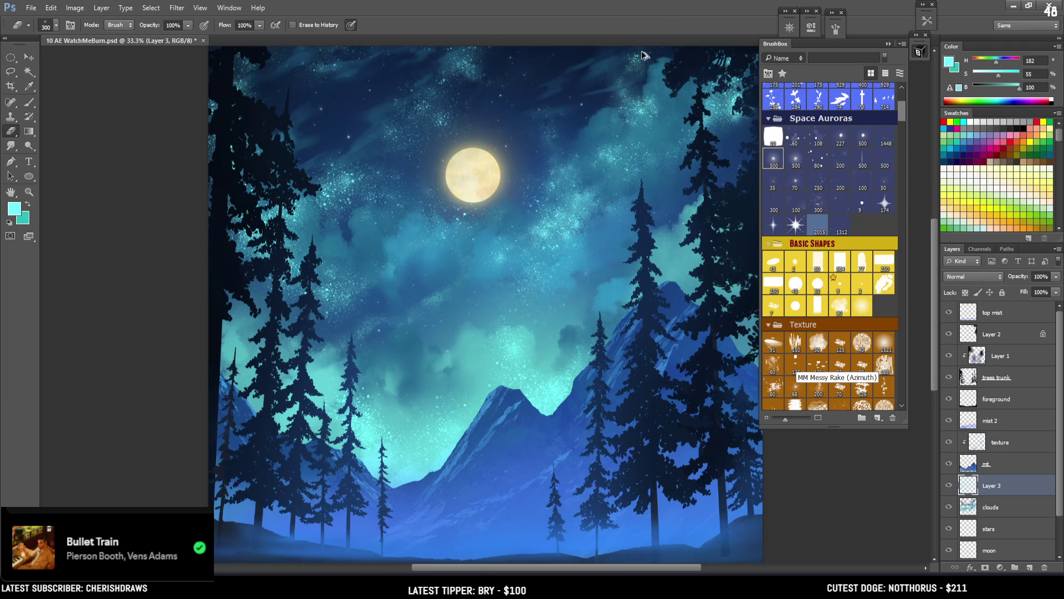
{"action": "left_click_drag", "start_coordinate": [640, 109], "coordinate": [626, 104]}
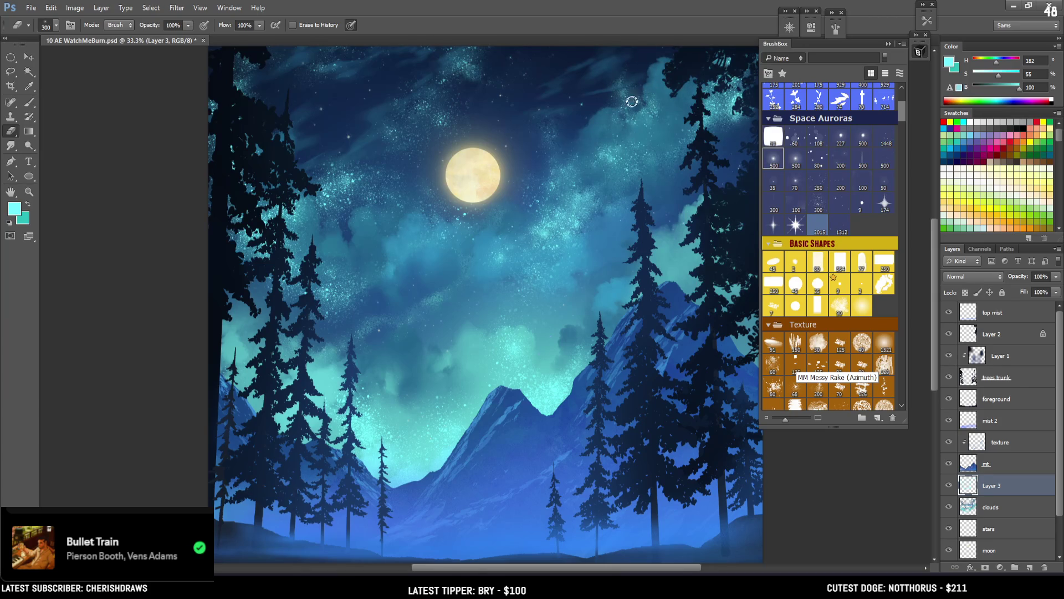
{"action": "key", "text": "ctrl+z"}
{"action": "key", "text": "b"}
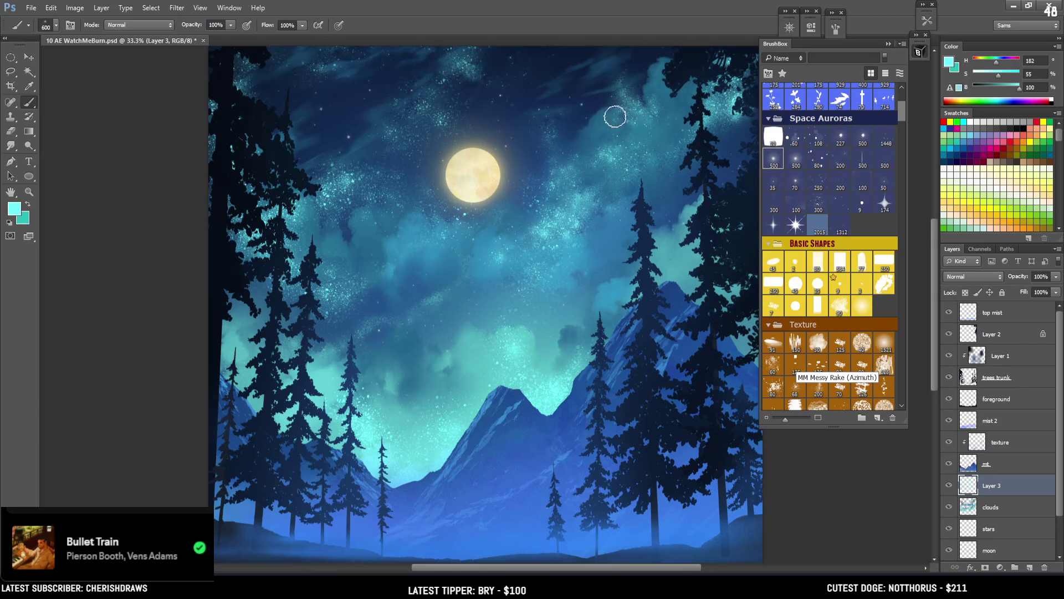
Brighten the cyan sky behind the left pines with a larger brush, then zoom in on the peak with a smaller brush
{"action": "key", "text": "e"}
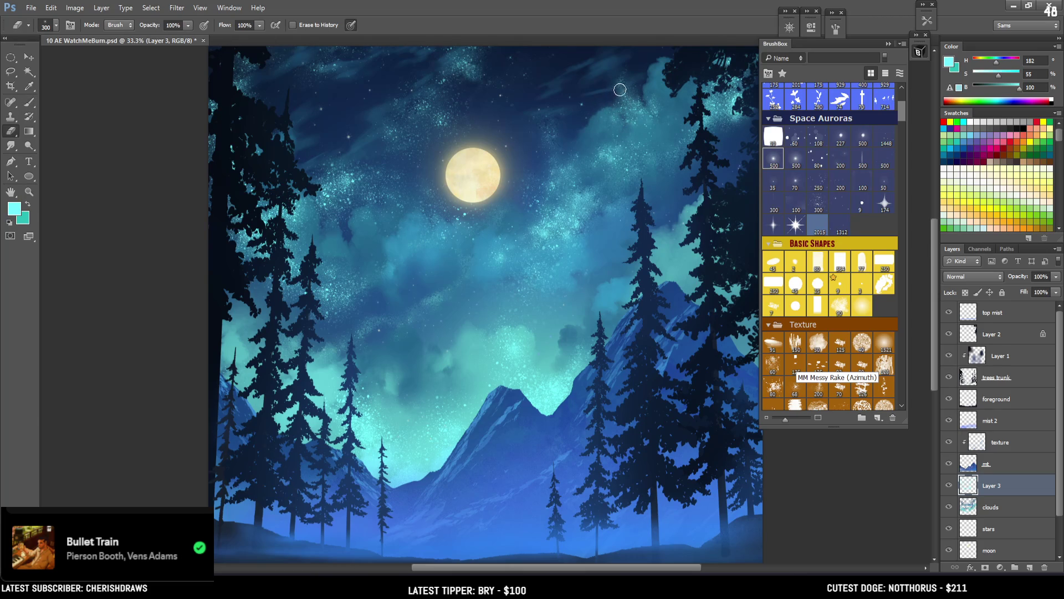
{"action": "key", "text": "b"}
{"action": "scroll", "coordinate": [532, 200], "scroll_direction": "down", "scroll_amount": 3}
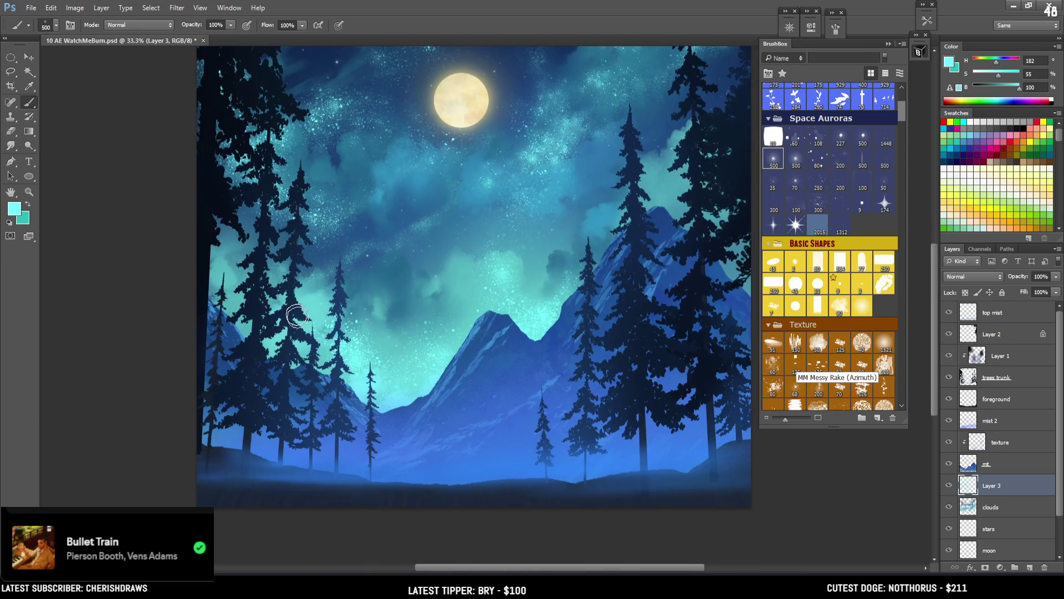
{"action": "key", "text": "bracketright"}
{"action": "key", "text": "bracketright"}
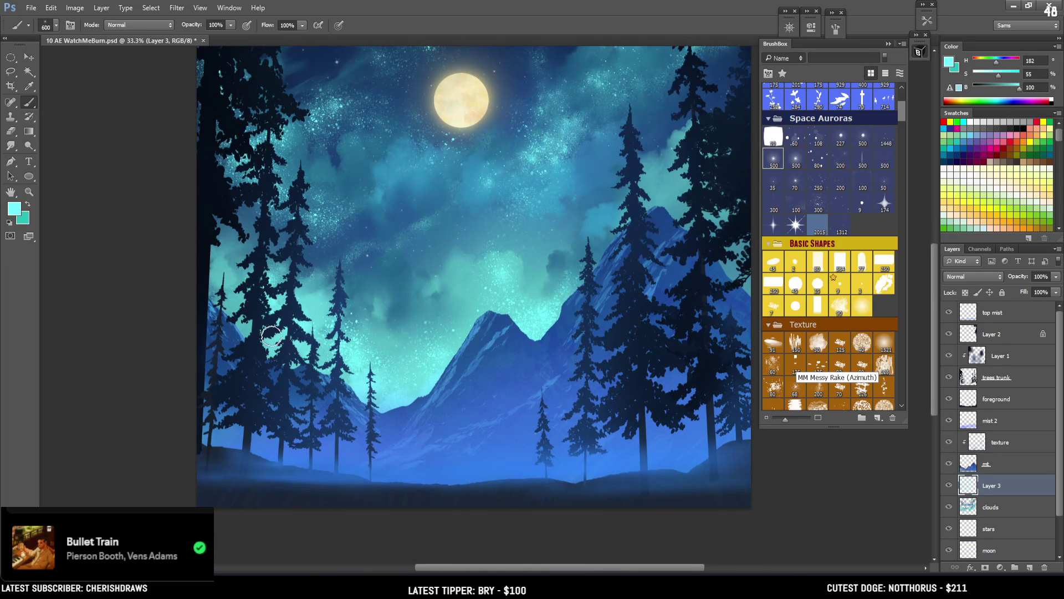
{"action": "key", "text": "bracketright"}
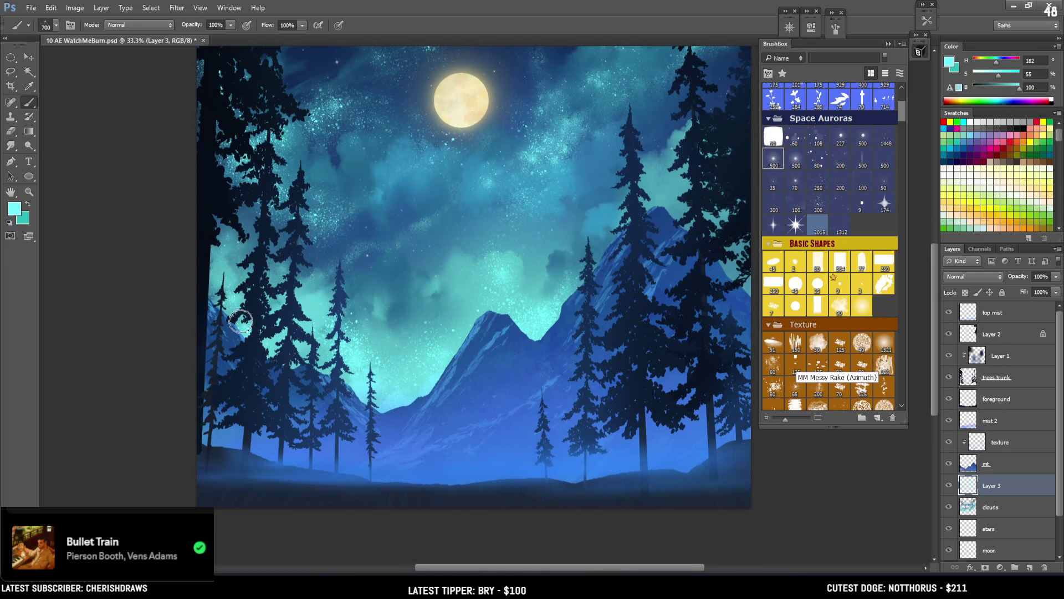
{"action": "mouse_move", "coordinate": [339, 357]}
{"action": "left_mouse_down"}
{"action": "mouse_move", "coordinate": [383, 283]}
{"action": "mouse_move", "coordinate": [508, 313]}
{"action": "left_mouse_up"}
{"action": "key", "text": "ctrl+minus"}
{"action": "key", "text": "ctrl+minus"}
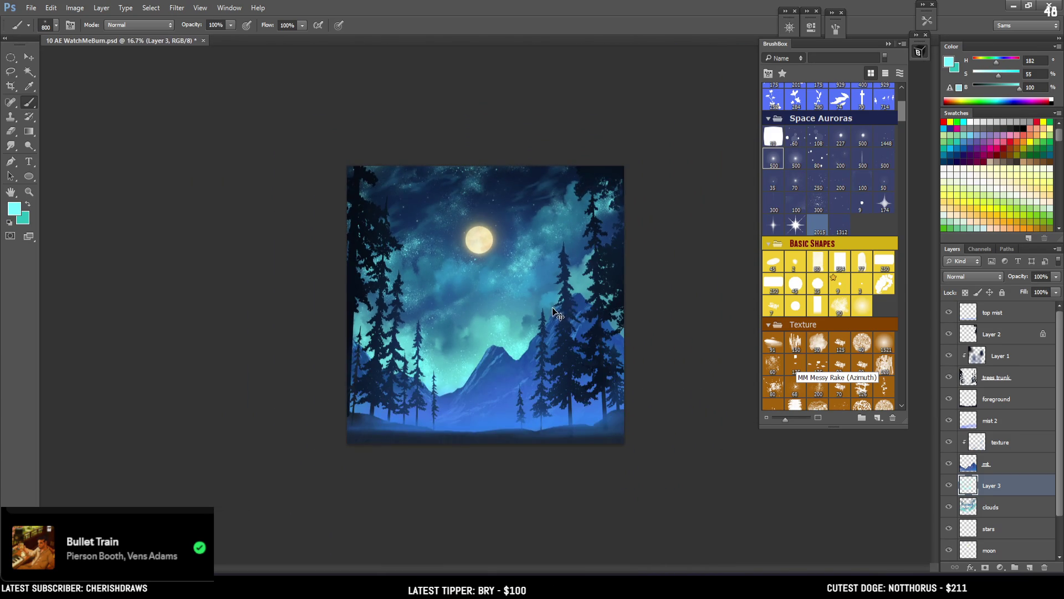
{"action": "key", "text": "ctrl+plus"}
{"action": "key", "text": "ctrl+plus"}
{"action": "key", "text": "ctrl+plus"}
{"action": "key", "text": "bracketleft"}
{"action": "key", "text": "bracketleft"}
{"action": "key", "text": "bracketleft"}
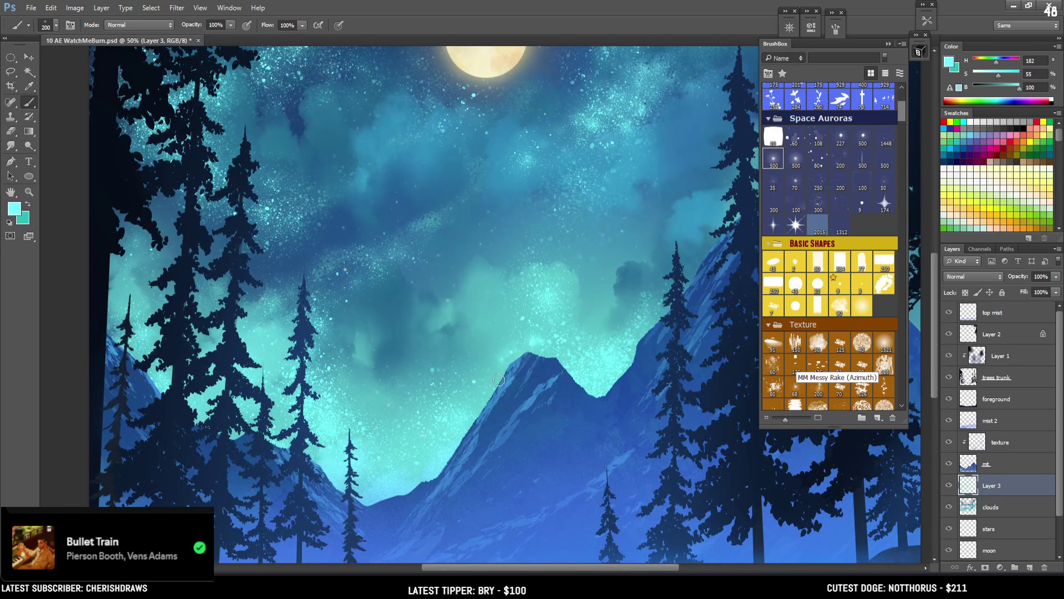
Bring the central mountain peak into view and enlarge the brush to 600
{"action": "key", "text": "e"}
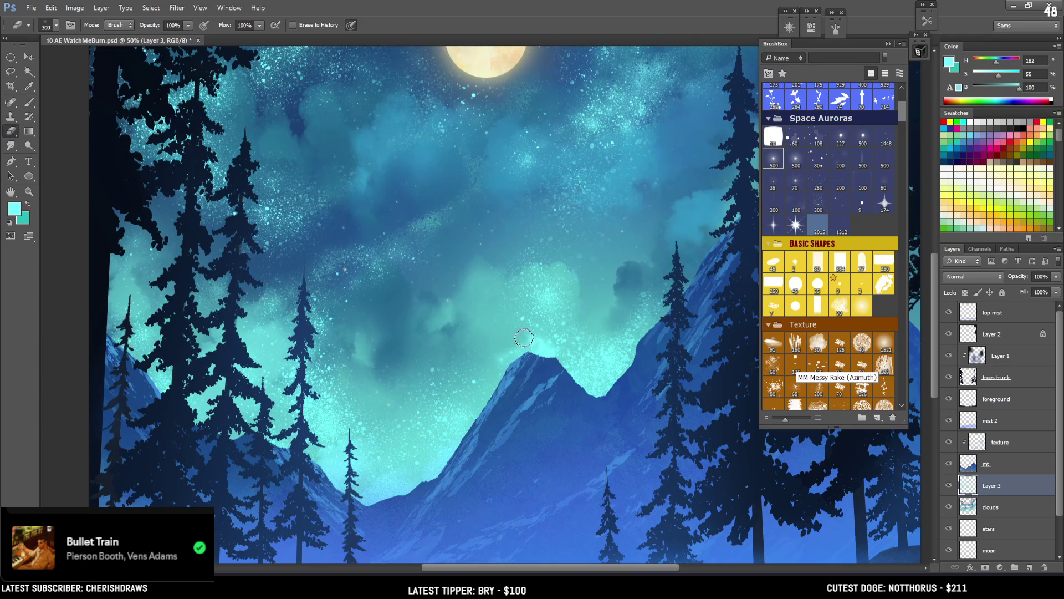
{"action": "key", "text": "b"}
{"action": "left_click_drag", "start_coordinate": [547, 348], "coordinate": [480, 394]}
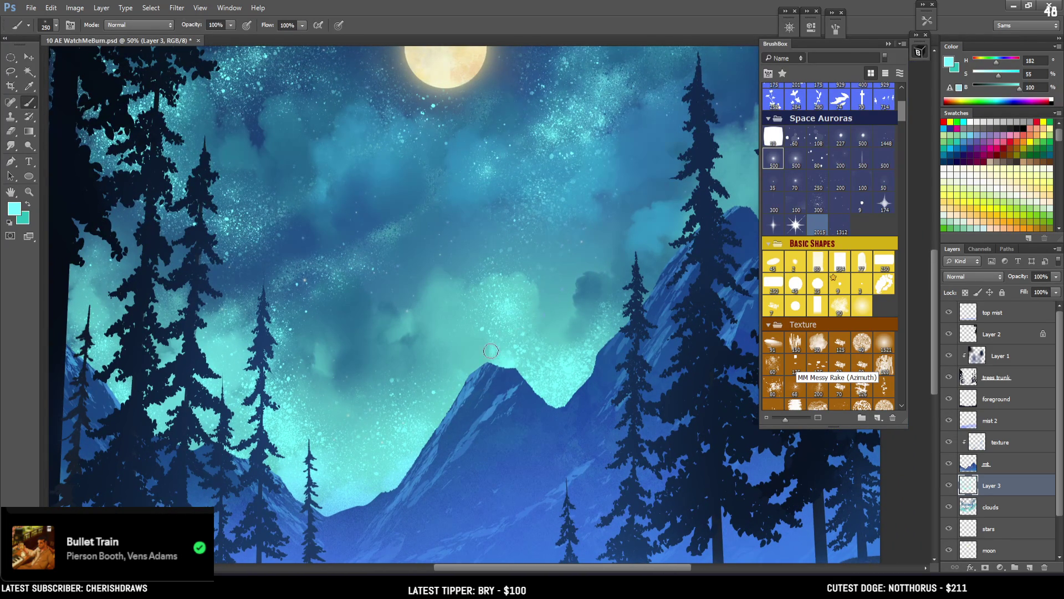
{"action": "left_click_drag", "start_coordinate": [488, 402], "coordinate": [518, 349]}
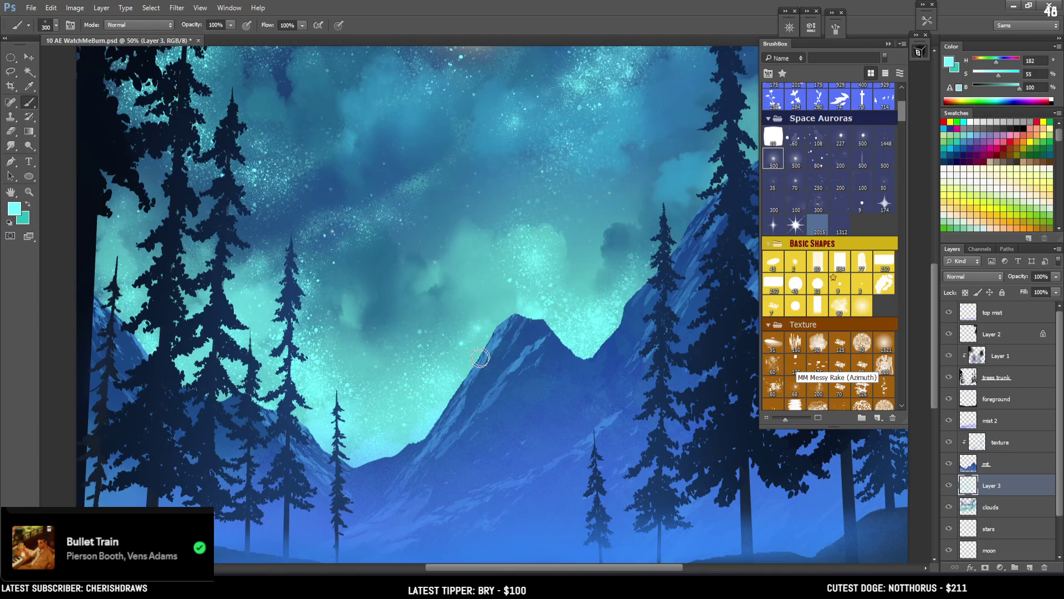
{"action": "key", "text": "bracketright"}
{"action": "key", "text": "bracketright"}
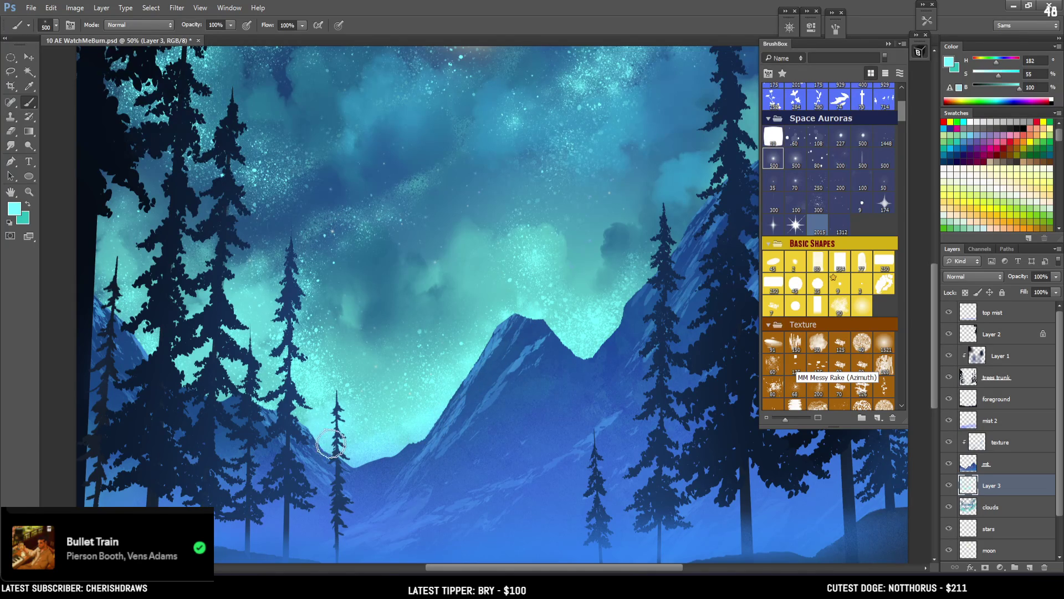
{"action": "key", "text": "bracketright"}
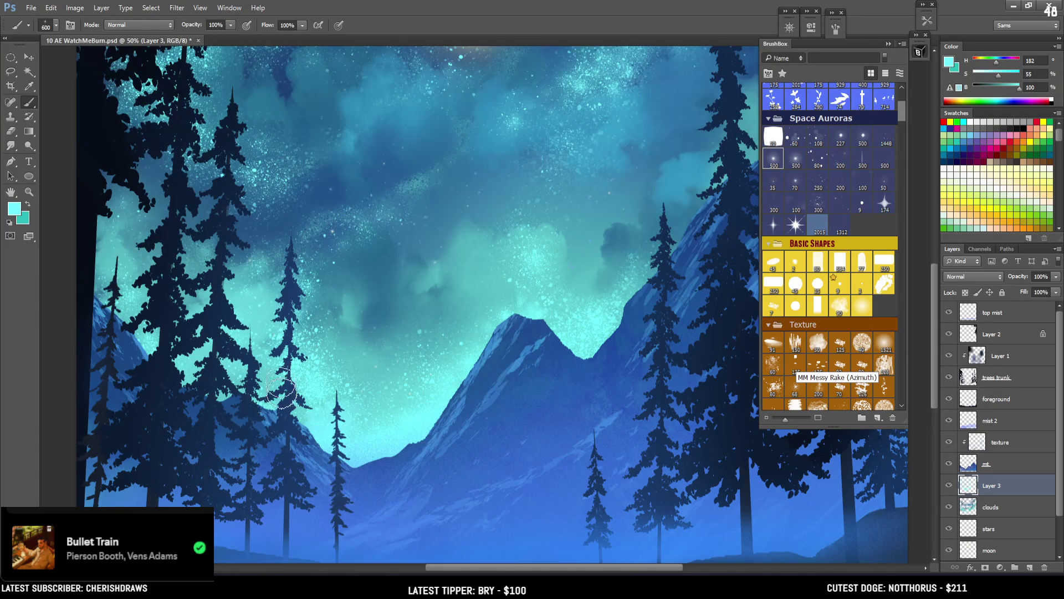
Dab a soft darker patch into the sky above the peaks, then pan up to the moon
{"action": "key", "text": "e"}
{"action": "left_click", "coordinate": [310, 359]}
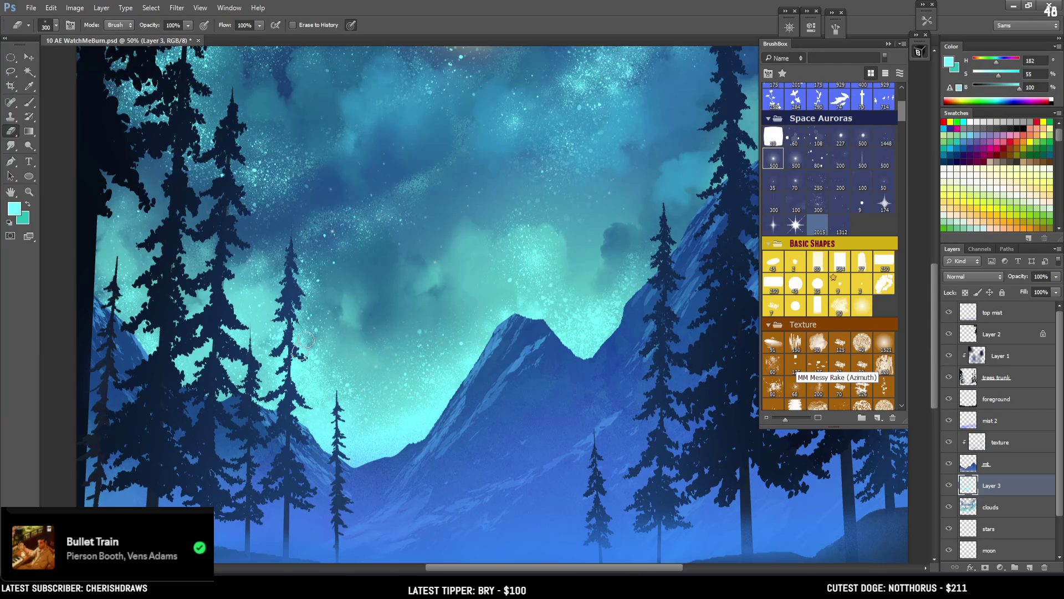
{"action": "key", "text": "b"}
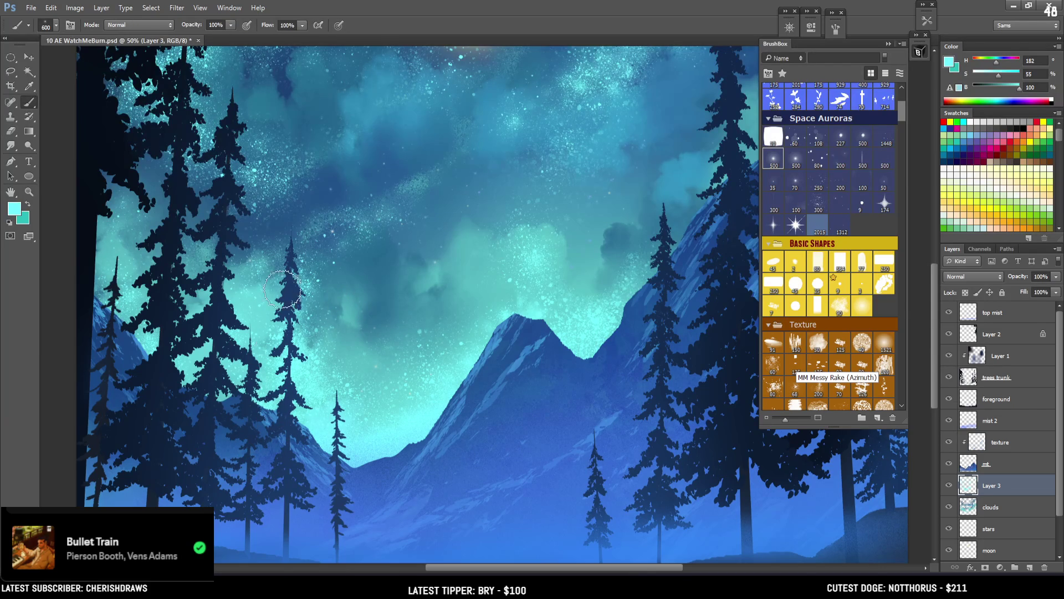
{"action": "key", "text": "e"}
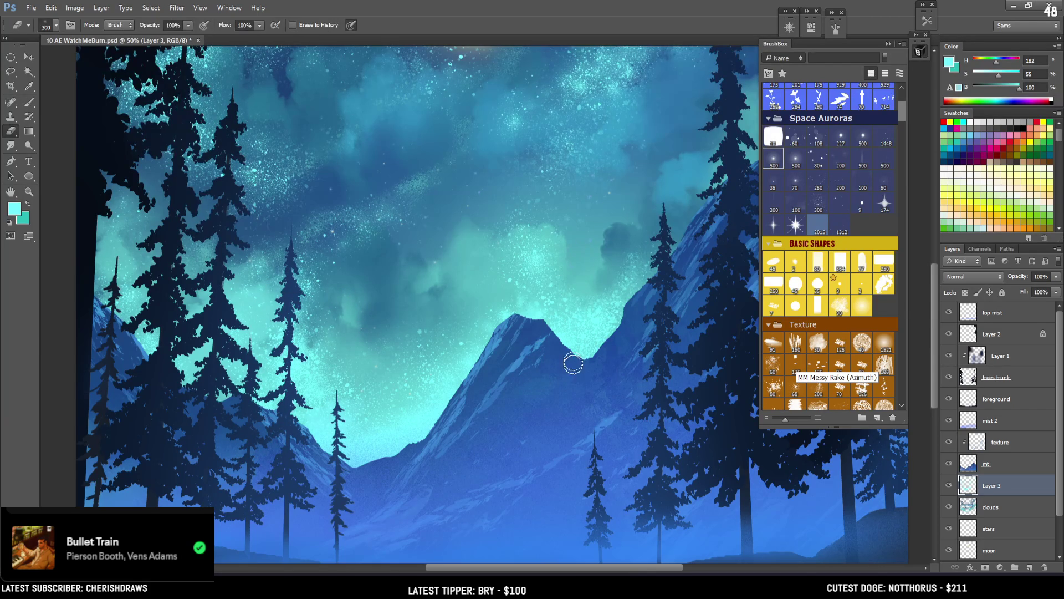
{"action": "key", "text": "b"}
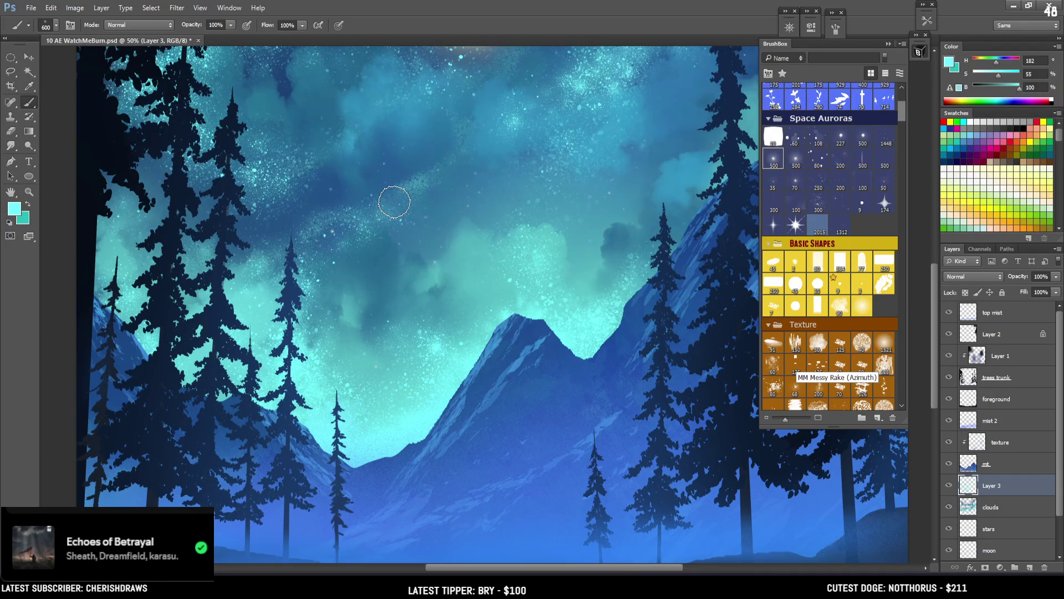
{"action": "key", "text": "e"}
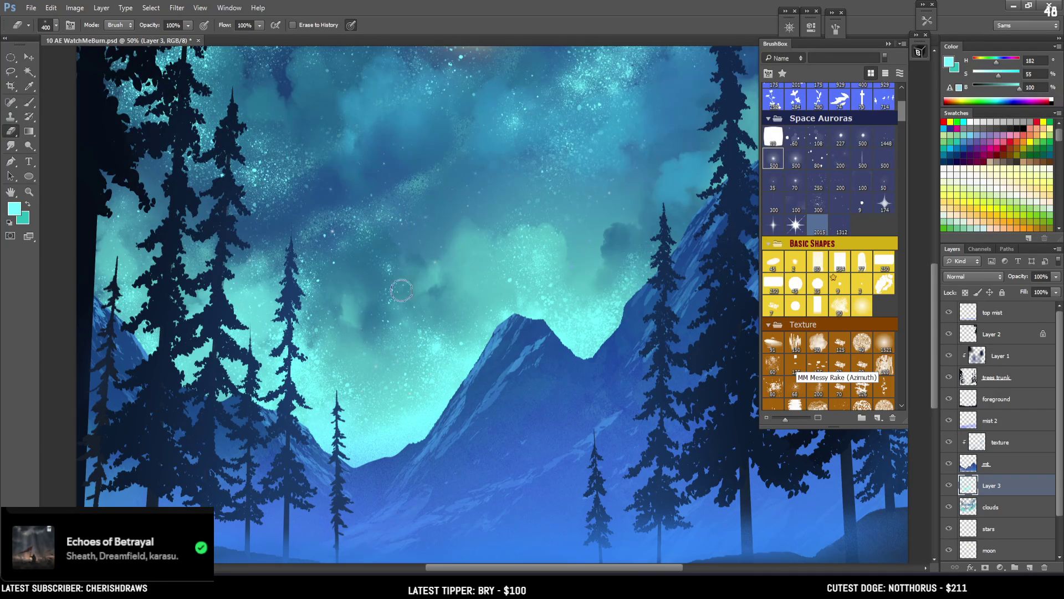
{"action": "mouse_move", "coordinate": [484, 387]}
{"action": "left_mouse_down"}
{"action": "mouse_move", "coordinate": [392, 257]}
{"action": "mouse_move", "coordinate": [385, 272]}
{"action": "mouse_move", "coordinate": [338, 216]}
{"action": "mouse_move", "coordinate": [349, 225]}
{"action": "left_mouse_up"}
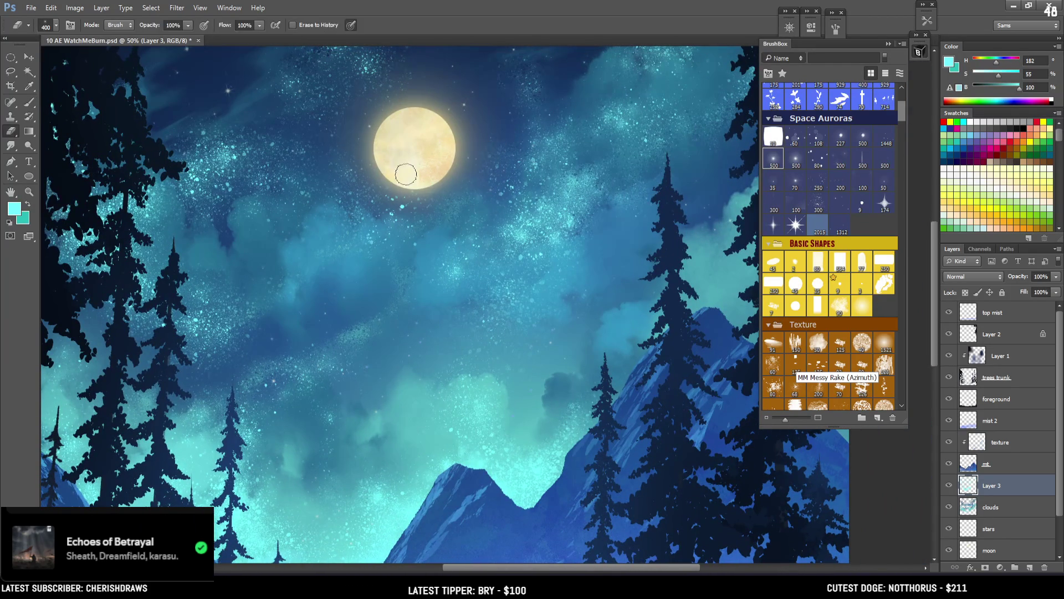
Test a cyan stroke along the moon's left edge at size 500 and undo it
{"action": "key", "text": "b"}
{"action": "key", "text": "bracketleft"}
{"action": "key", "text": "bracketleft"}
{"action": "key", "text": "bracketleft"}
{"action": "key", "text": "bracketleft"}
{"action": "mouse_move", "coordinate": [394, 315]}
{"action": "left_mouse_down"}
{"action": "mouse_move", "coordinate": [381, 166]}
{"action": "mouse_move", "coordinate": [390, 110]}
{"action": "mouse_move", "coordinate": [388, 244]}
{"action": "left_mouse_up"}
{"action": "key", "text": "ctrl+z"}
{"action": "key", "text": "ctrl+z"}
{"action": "key", "text": "bracketright"}
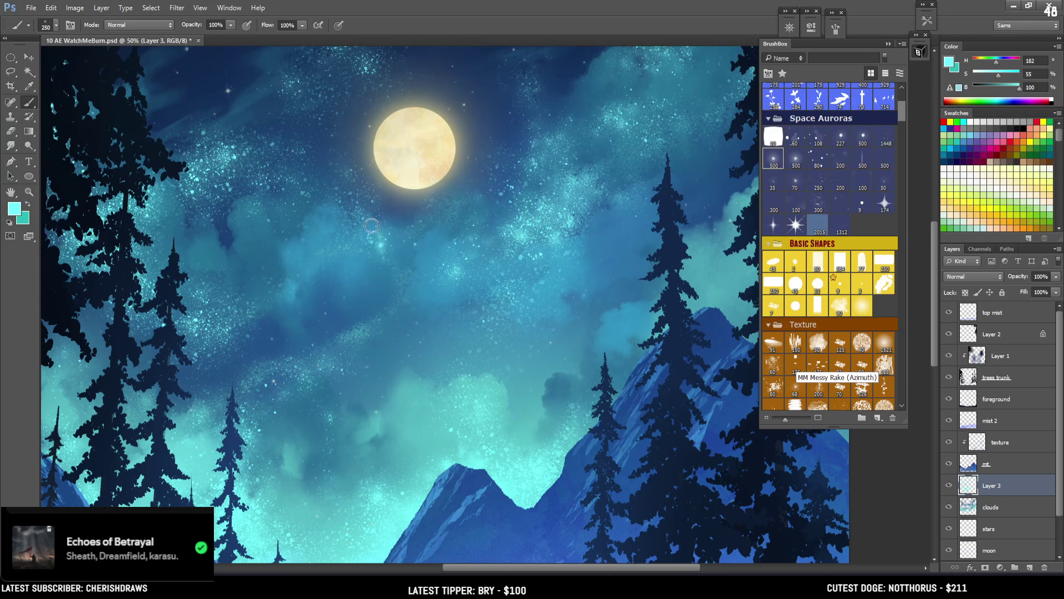
{"action": "key", "text": "e"}
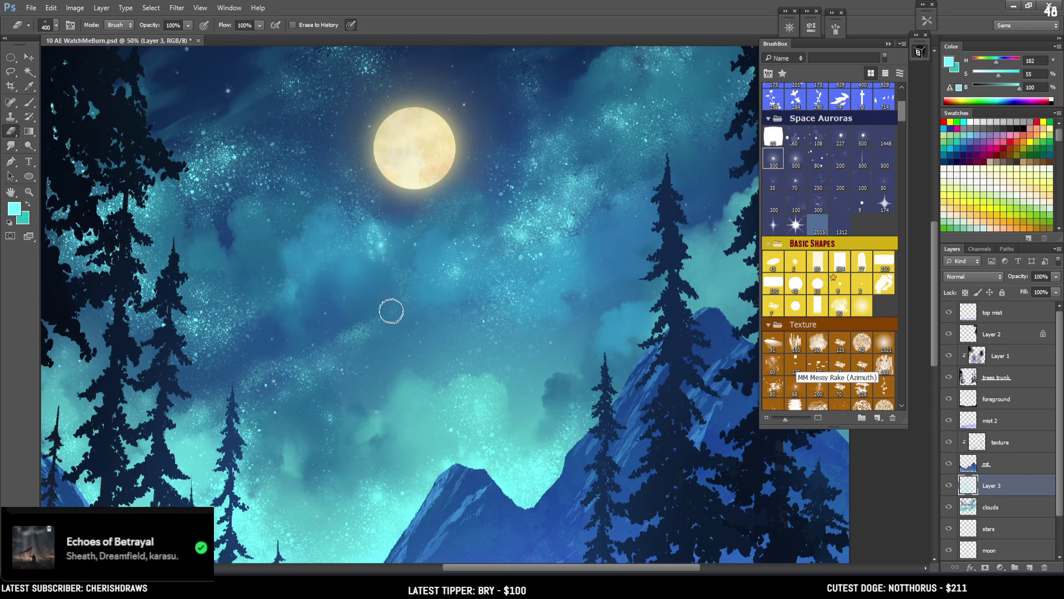
{"action": "key", "text": "b"}
{"action": "key", "text": "b"}
{"action": "mouse_move", "coordinate": [399, 249]}
{"action": "left_mouse_down"}
{"action": "mouse_move", "coordinate": [331, 169]}
{"action": "mouse_move", "coordinate": [381, 235]}
{"action": "left_mouse_up"}
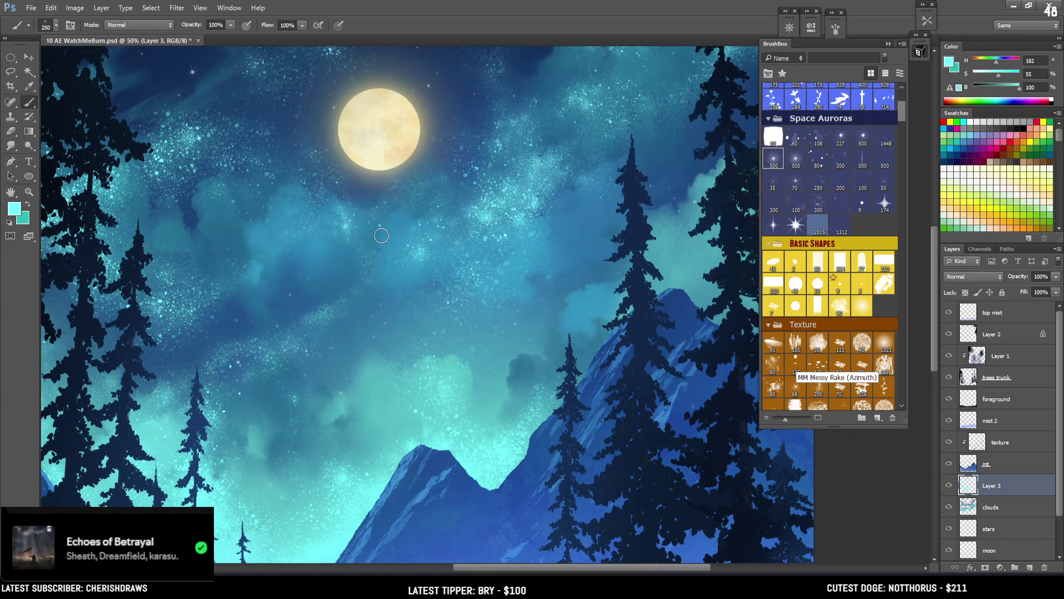
Shrink the eraser to 175 and brighten the starry sky above the small tree tip, then zoom out
{"action": "key", "text": "e"}
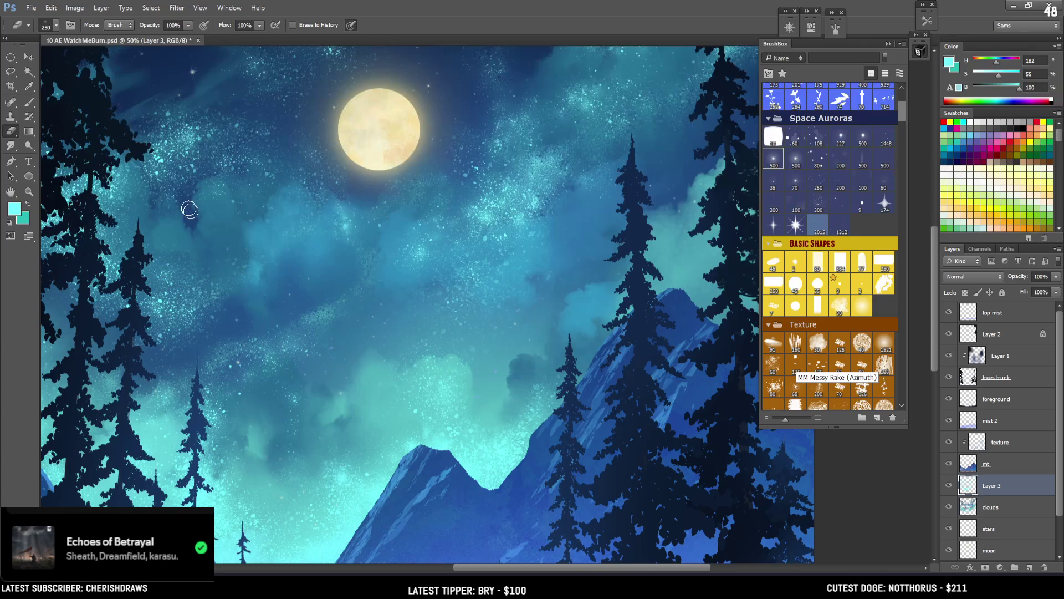
{"action": "key", "text": "bracketleft"}
{"action": "key", "text": "b"}
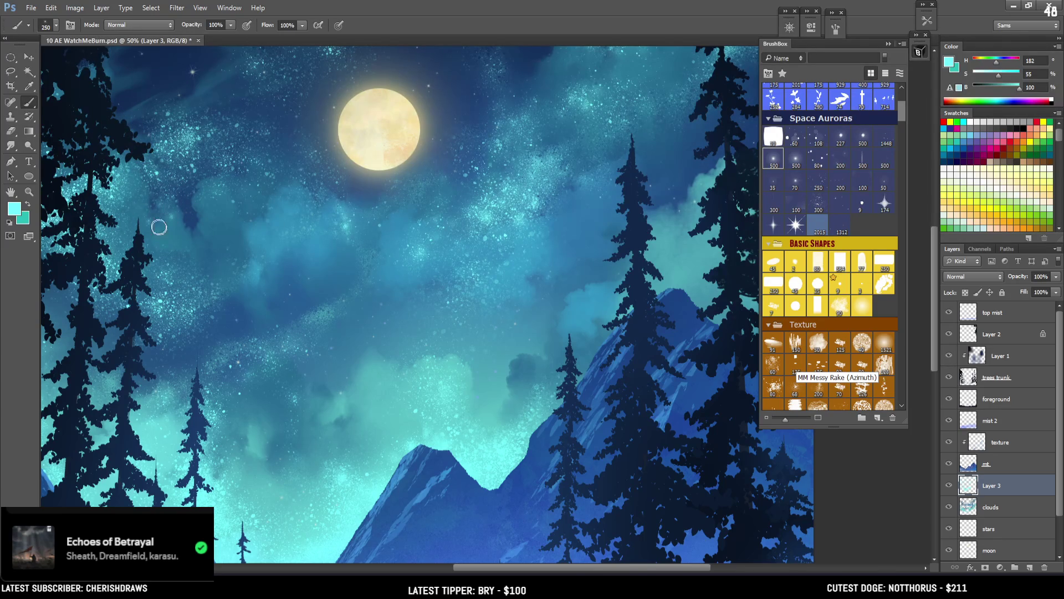
{"action": "left_click_drag", "start_coordinate": [150, 238], "coordinate": [130, 203]}
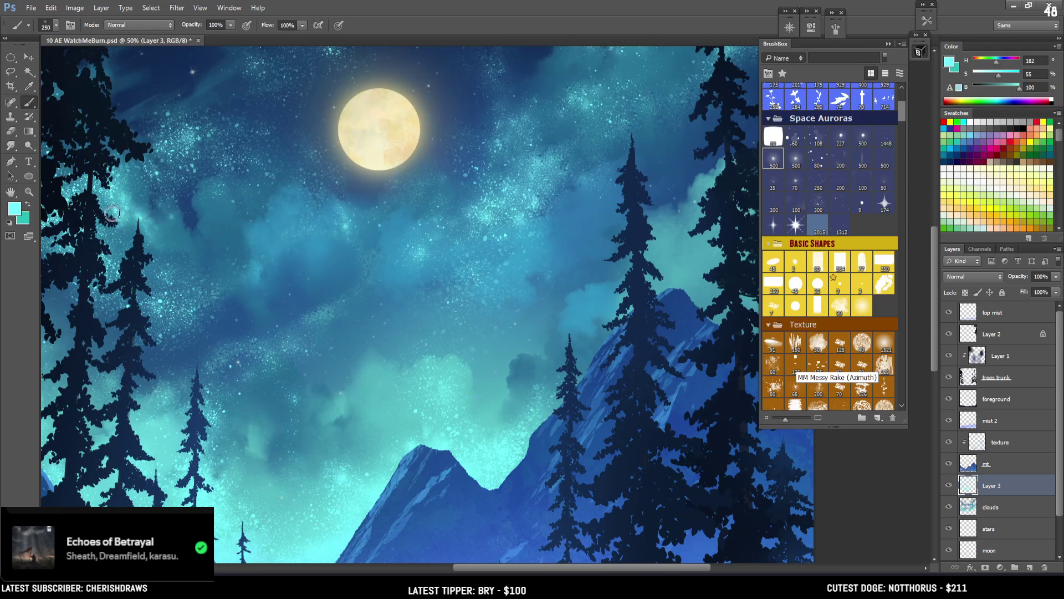
{"action": "key", "text": "e"}
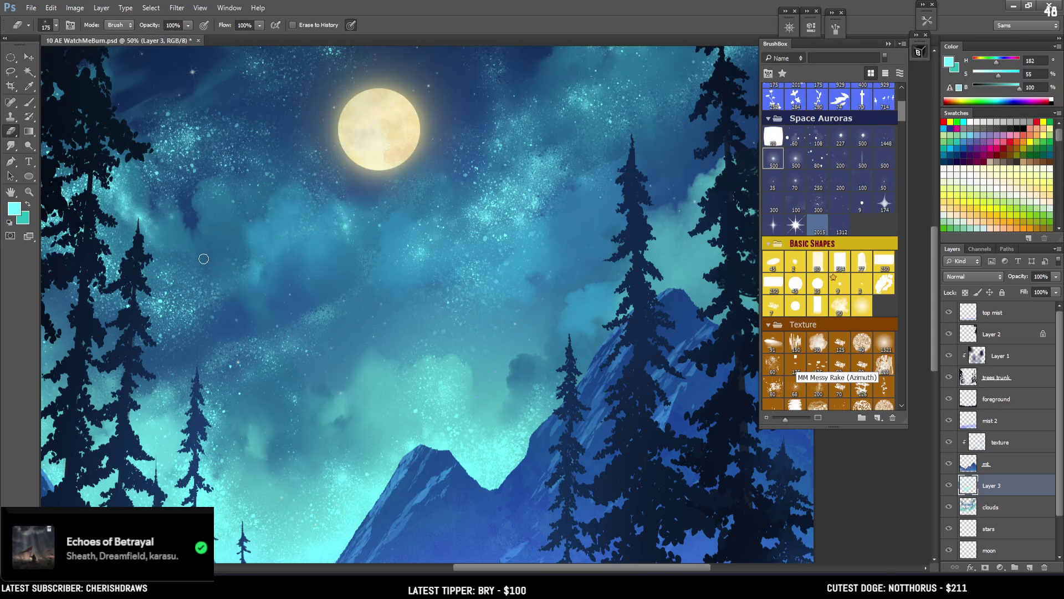
{"action": "key", "text": "b"}
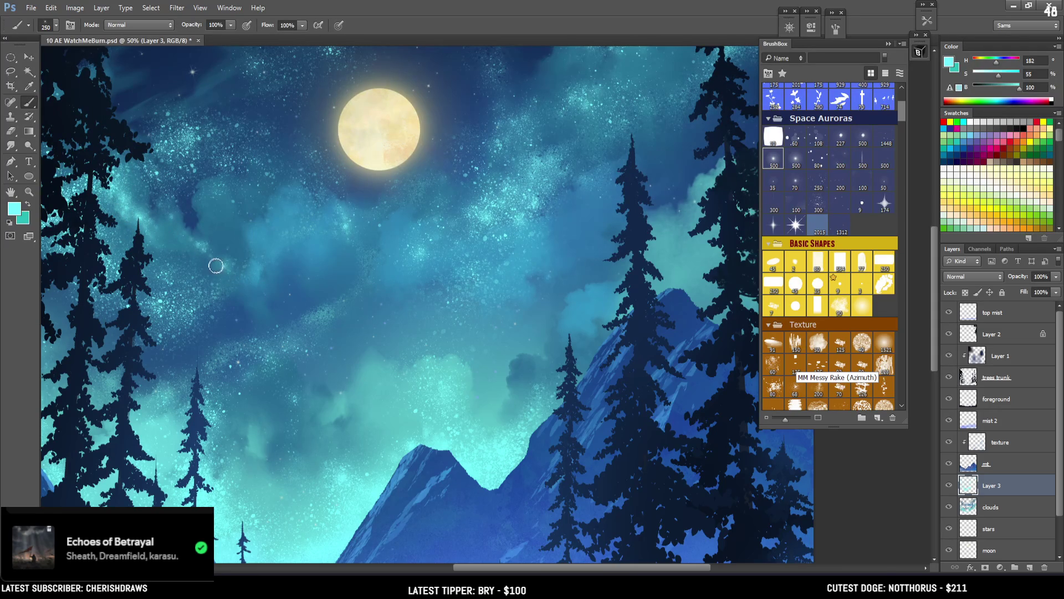
{"action": "key", "text": "e"}
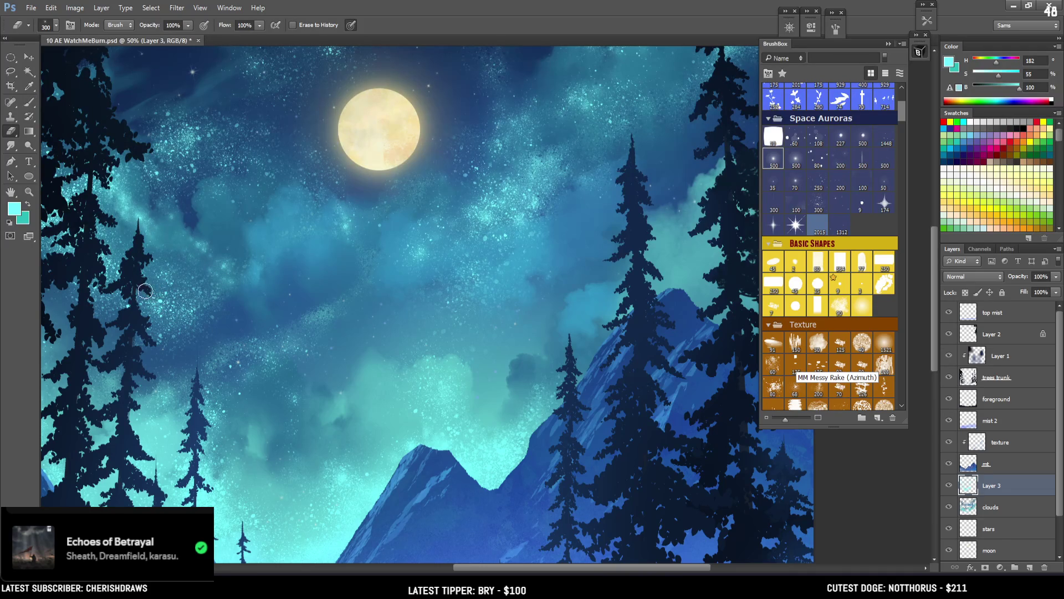
{"action": "left_click_drag", "start_coordinate": [217, 291], "coordinate": [260, 296]}
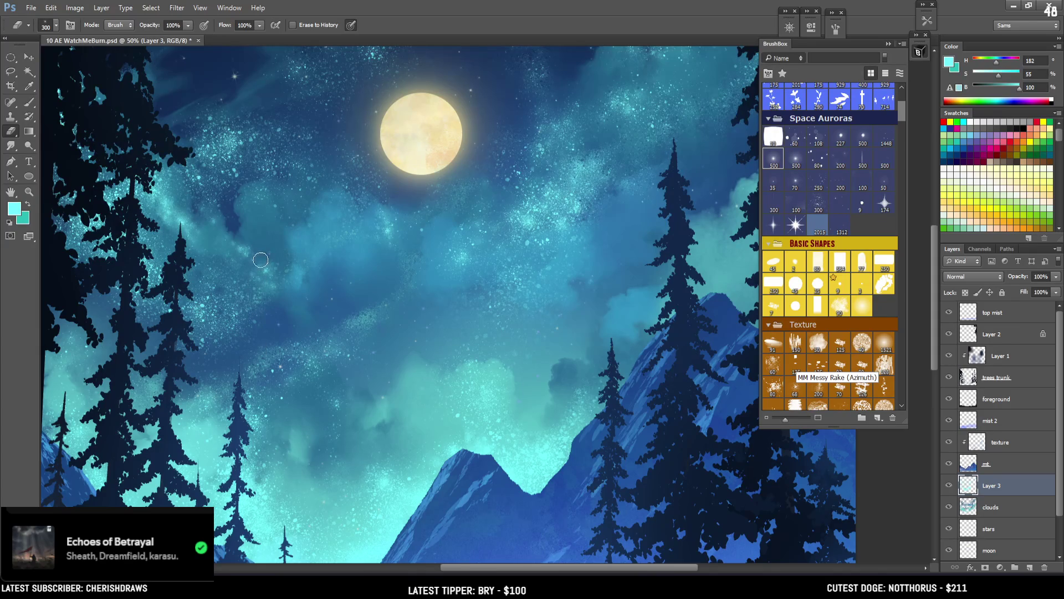
{"action": "key", "text": "b"}
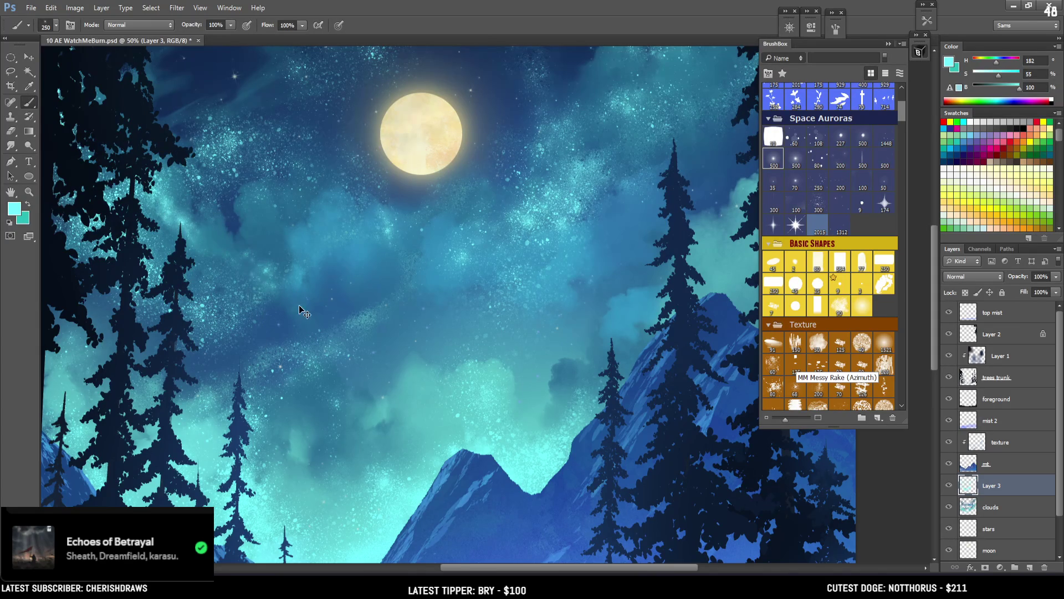
{"action": "key", "text": "ctrl+minus"}
Alternate painting and erasing the sparkle glow near the moon, shifting the painting left in view
{"action": "key", "text": "e"}
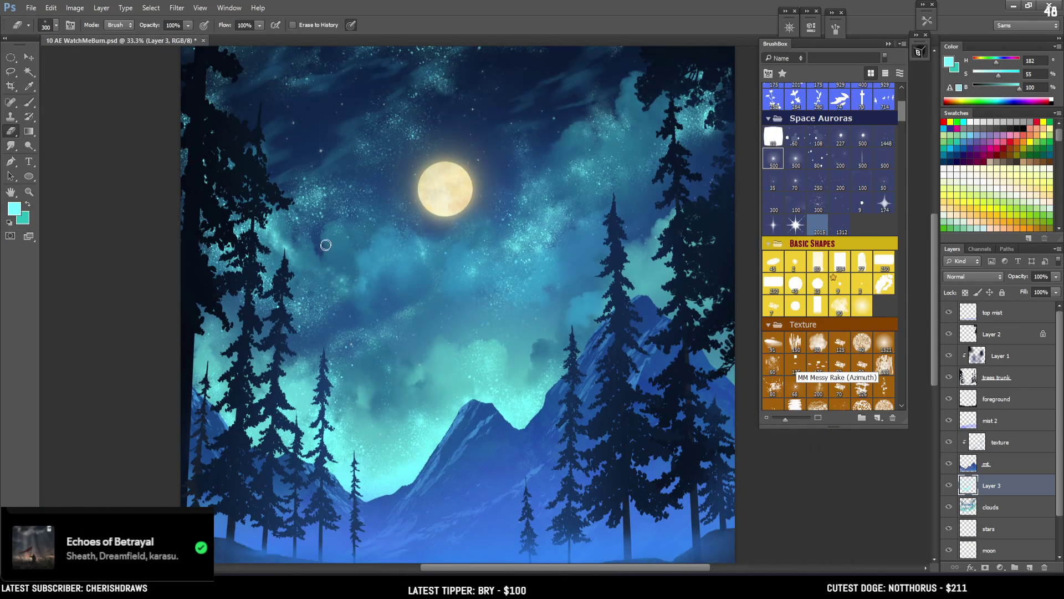
{"action": "key", "text": "b"}
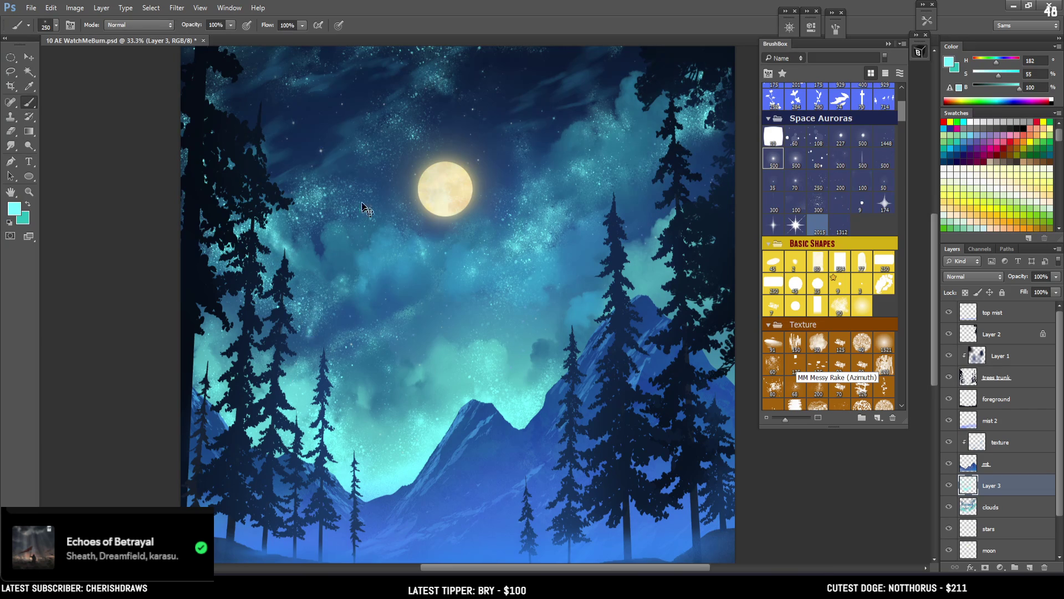
{"action": "key", "text": "e"}
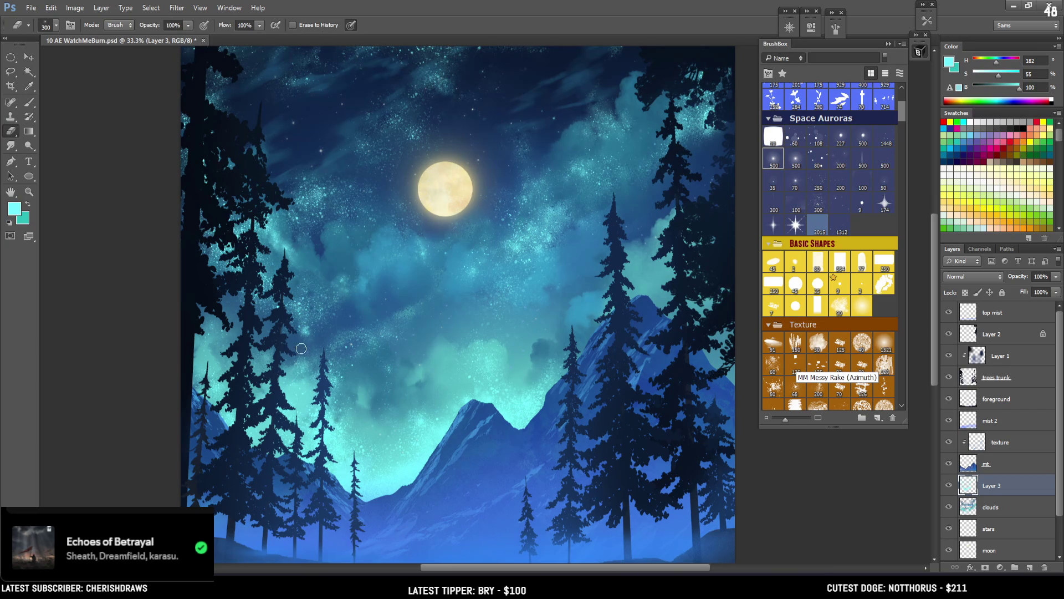
{"action": "key", "text": "b"}
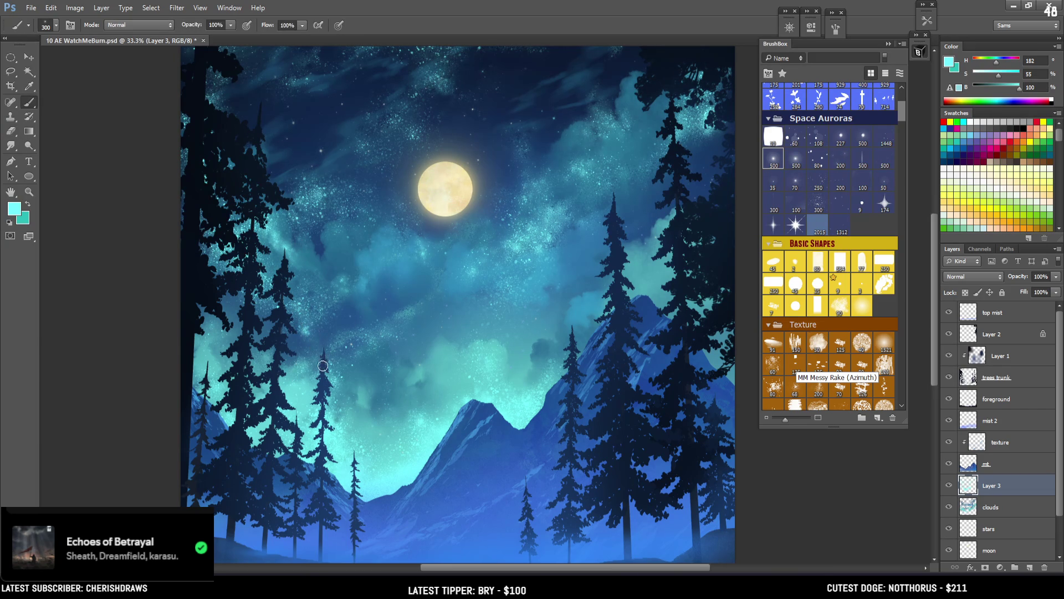
{"action": "key", "text": "e"}
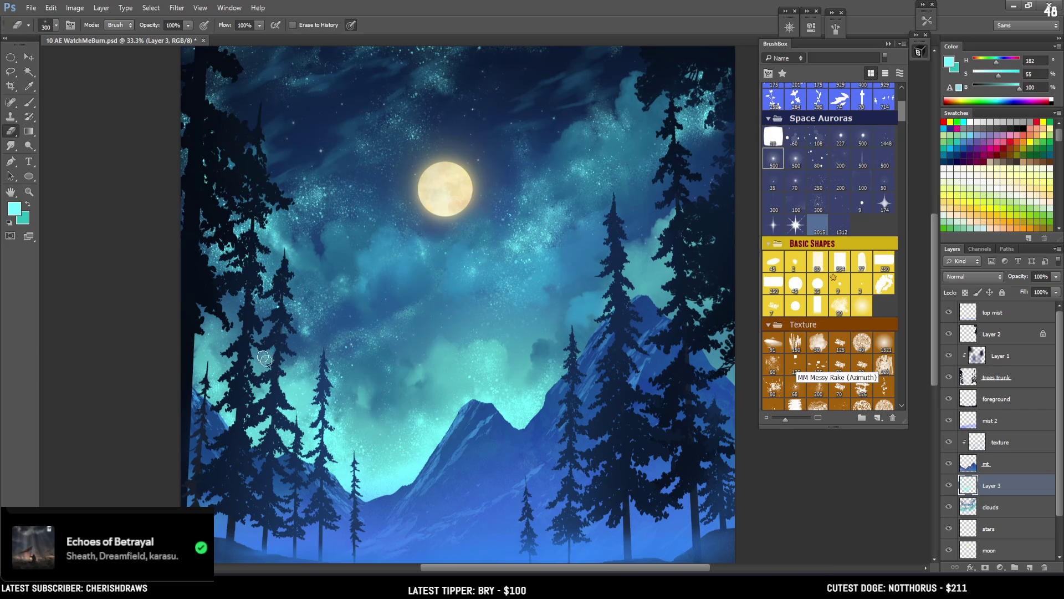
{"action": "key", "text": "b"}
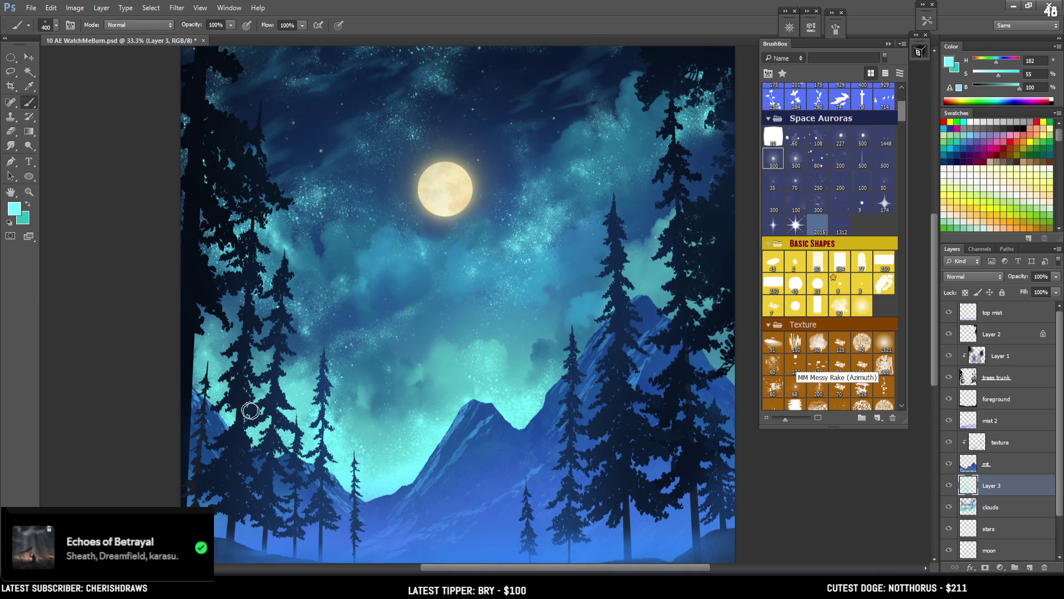
{"action": "key", "text": "e"}
{"action": "key", "text": "b"}
{"action": "left_click_drag", "start_coordinate": [453, 199], "coordinate": [393, 219]}
Set the eraser to 800 and a smaller brush while refining sparkles near the moon
{"action": "key", "text": "e"}
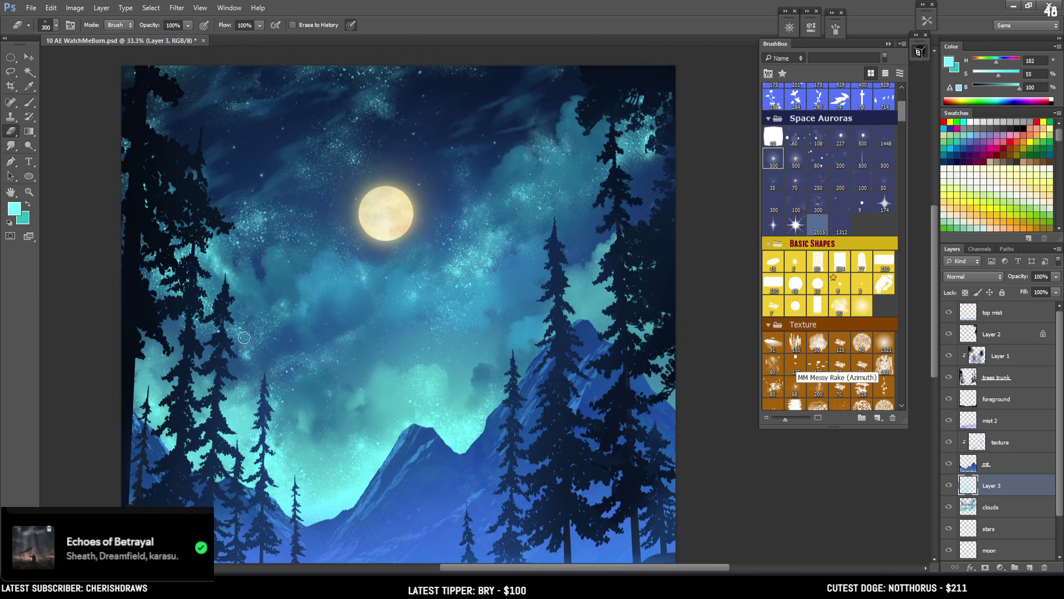
{"action": "key", "text": "b"}
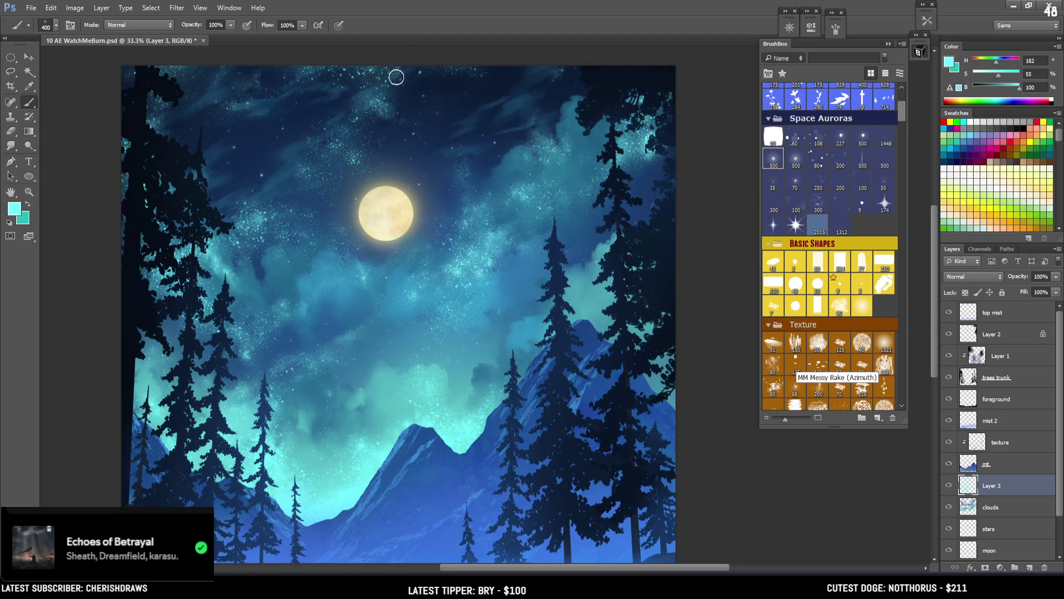
{"action": "key", "text": "e"}
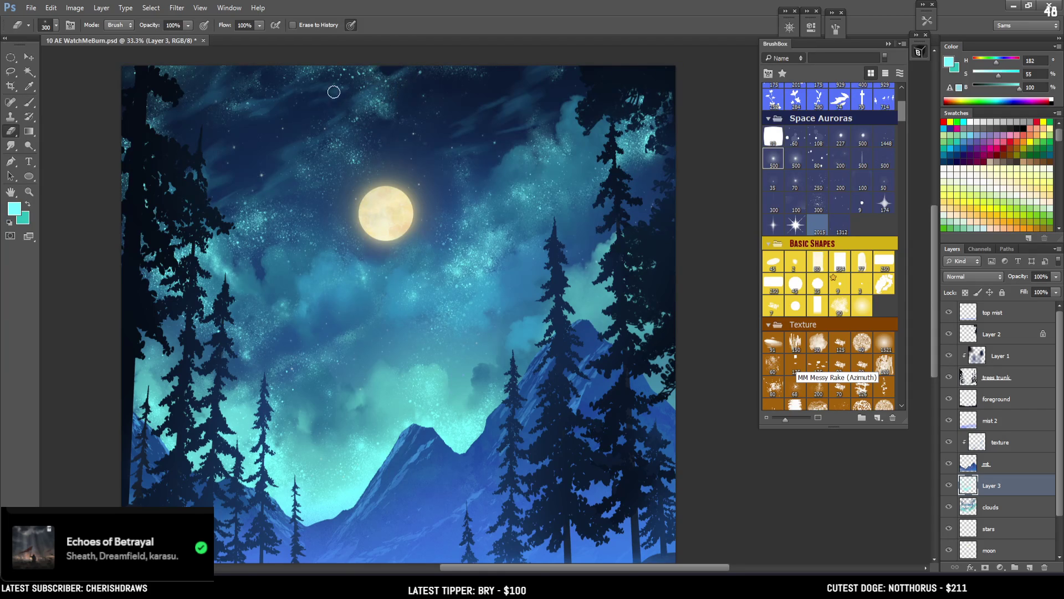
{"action": "key", "text": "bracketright"}
{"action": "key", "text": "bracketright"}
{"action": "key", "text": "bracketright"}
{"action": "key", "text": "bracketleft"}
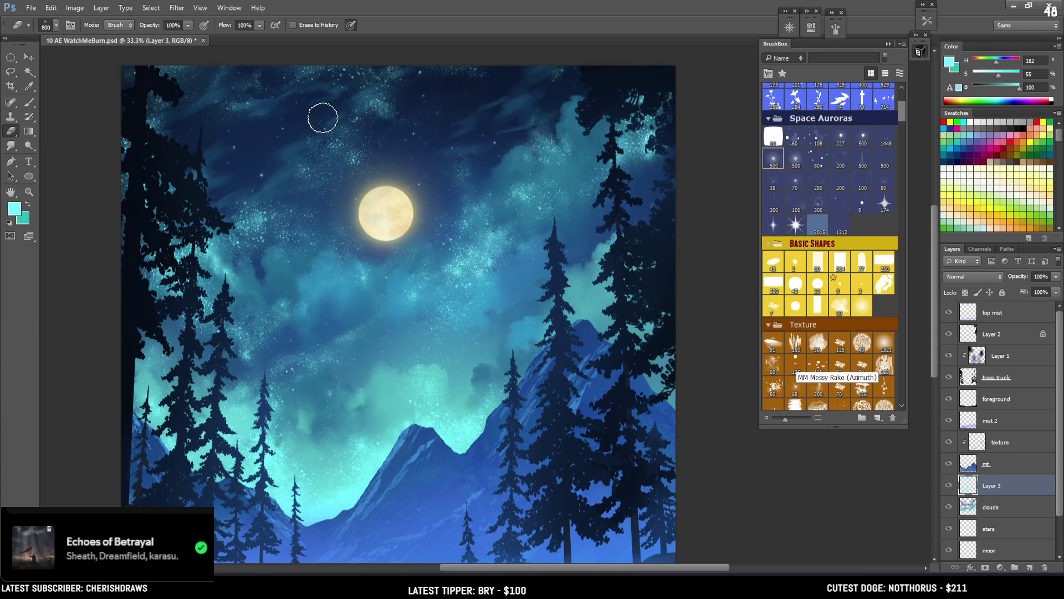
{"action": "key", "text": "b"}
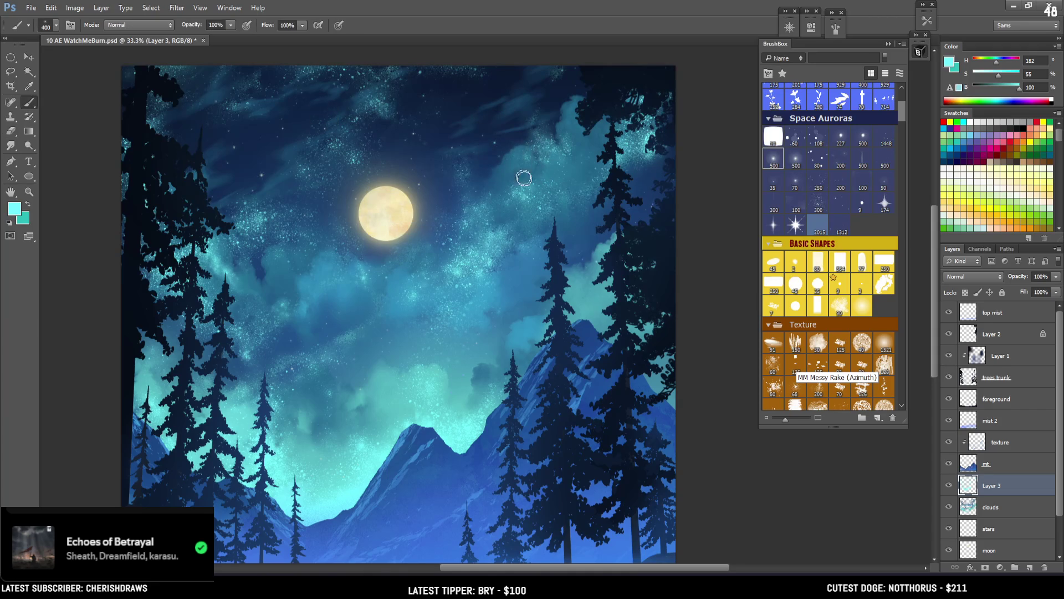
{"action": "key", "text": "bracketleft"}
{"action": "key", "text": "bracketleft"}
{"action": "key", "text": "e"}
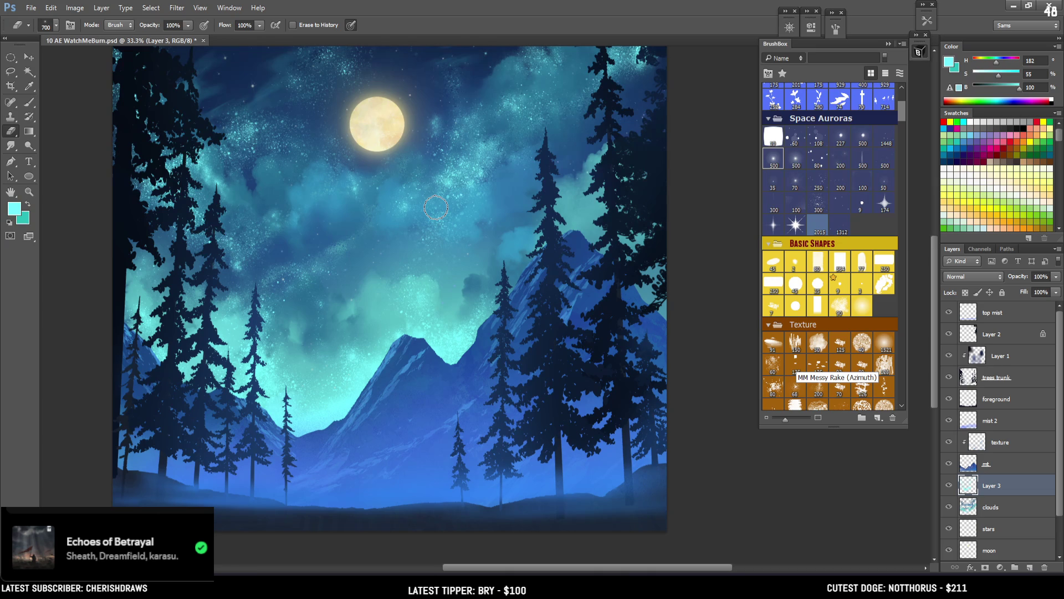
Toggle the sparkle layer's visibility on and off to compare the sky
{"action": "left_click_drag", "start_coordinate": [462, 241], "coordinate": [529, 229]}
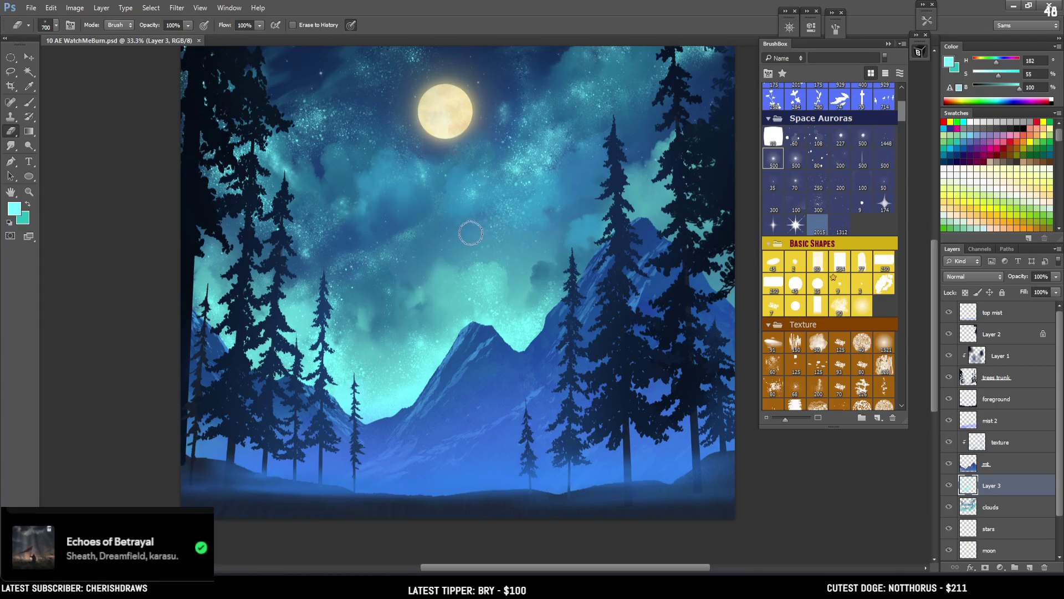
{"action": "left_click", "coordinate": [951, 487]}
{"action": "key", "text": "ctrl+minus"}
{"action": "left_click", "coordinate": [951, 487]}
{"action": "left_click", "coordinate": [952, 487]}
{"action": "left_click", "coordinate": [950, 487]}
{"action": "left_click", "coordinate": [950, 486]}
Erase sparkle along the sky's top edge with an enlarged eraser, then select the top mist layer
{"action": "key", "text": "bracketright"}
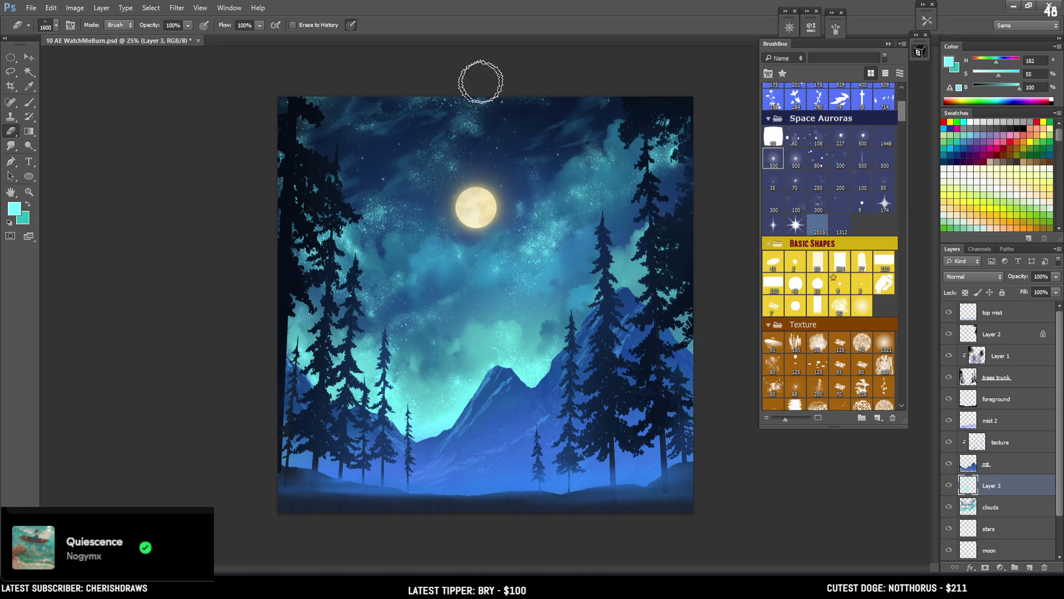
{"action": "left_click_drag", "start_coordinate": [514, 78], "coordinate": [404, 71]}
{"action": "key", "text": "bracketright"}
{"action": "key", "text": "bracketright"}
{"action": "key", "text": "bracketright"}
{"action": "key", "text": "bracketleft"}
{"action": "key", "text": "bracketleft"}
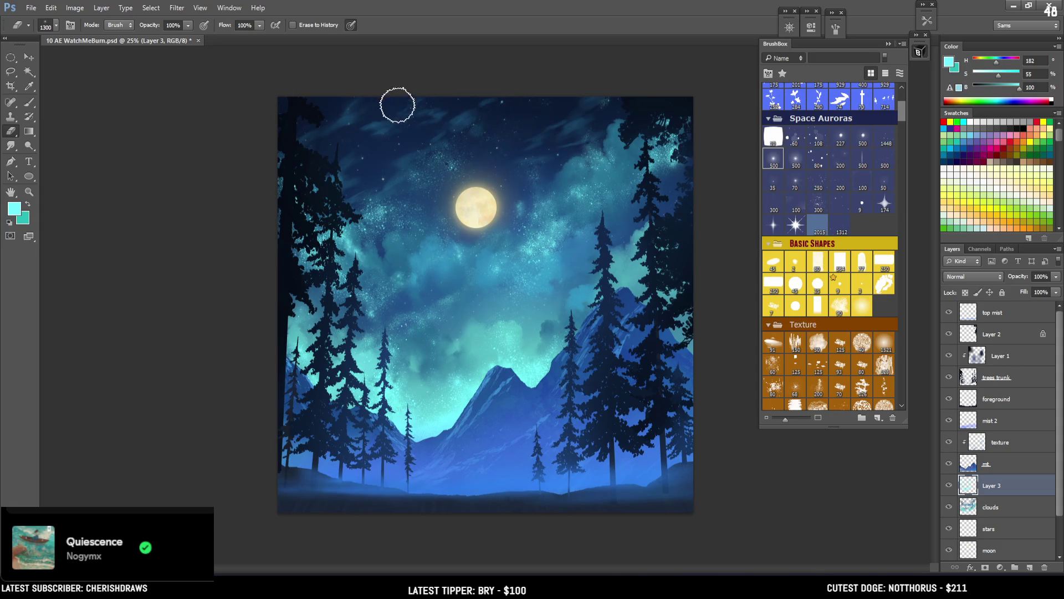
{"action": "key", "text": "bracketleft"}
{"action": "left_click", "coordinate": [28, 102]}
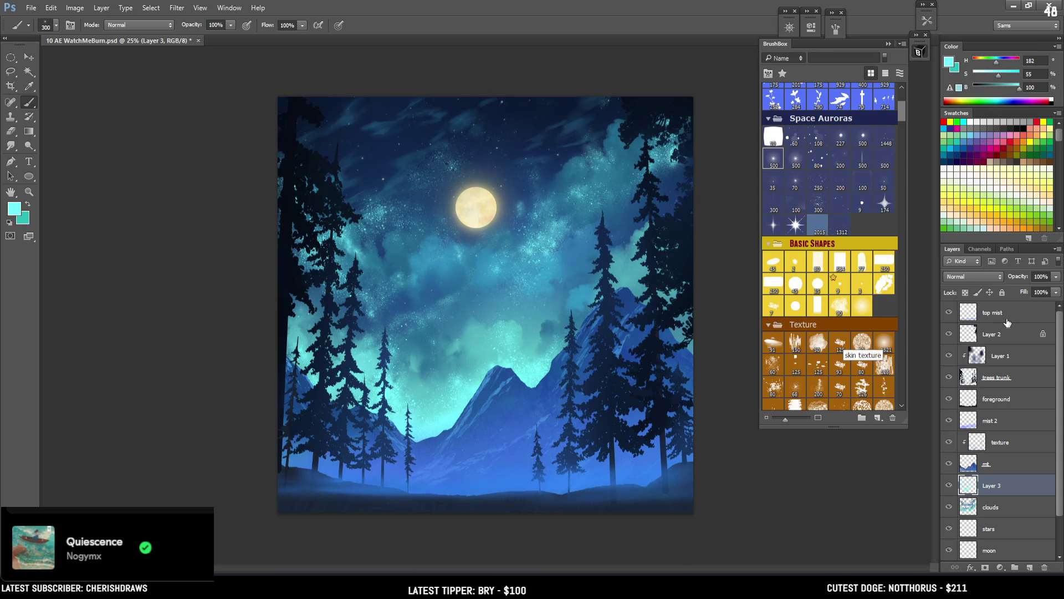
{"action": "key", "text": "alt+shift+bracketright"}
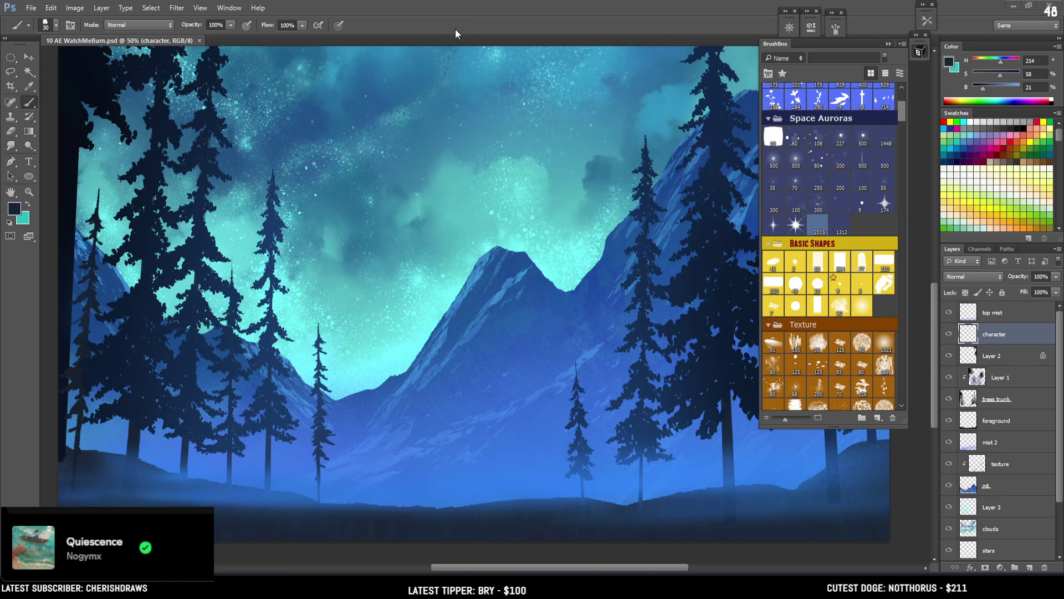
Try a small dark blob for the figure with a smaller brush, then undo it
{"action": "scroll", "coordinate": [363, 299], "scroll_direction": "down", "scroll_amount": 3}
{"action": "key", "text": "bracketleft"}
{"action": "key", "text": "bracketleft"}
{"action": "key", "text": "bracketleft"}
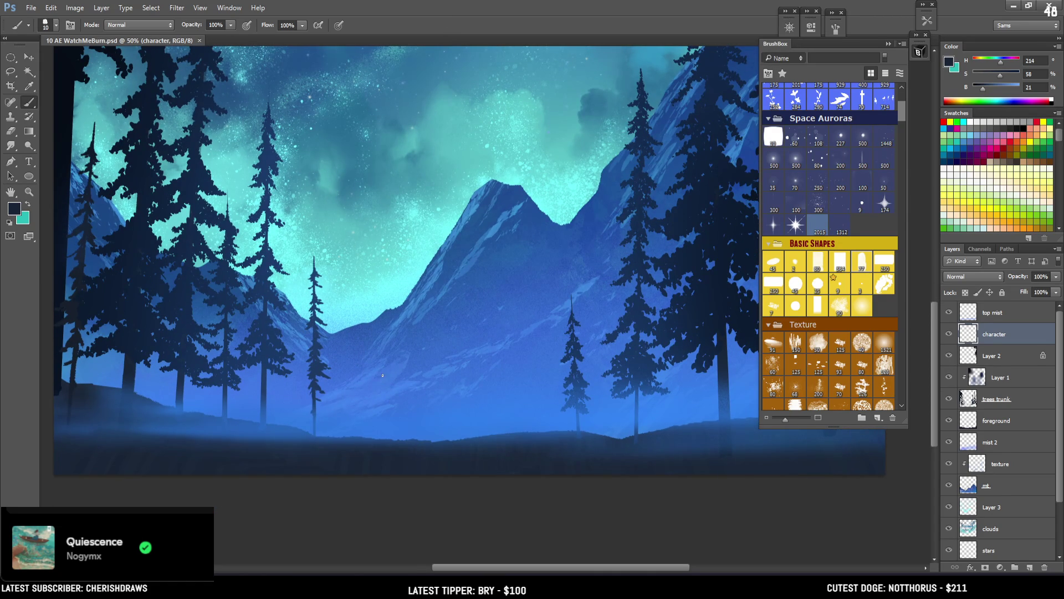
{"action": "left_click_drag", "start_coordinate": [388, 376], "coordinate": [377, 381]}
{"action": "key", "text": "ctrl+z"}
{"action": "key", "text": "bracketright"}
{"action": "key", "text": "ctrl+z"}
Paint the figure's dark body silhouette, discarding a trial leg stroke
{"action": "left_click_drag", "start_coordinate": [396, 361], "coordinate": [410, 328]}
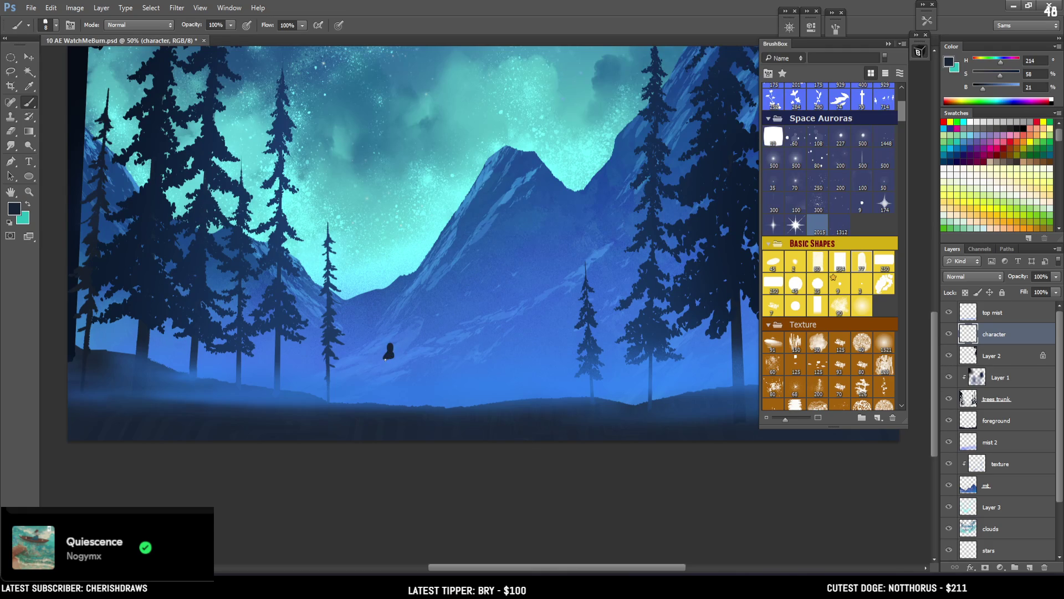
{"action": "mouse_move", "coordinate": [385, 364]}
{"action": "left_mouse_down"}
{"action": "mouse_move", "coordinate": [393, 359]}
{"action": "mouse_move", "coordinate": [391, 370]}
{"action": "left_mouse_up"}
{"action": "left_click_drag", "start_coordinate": [386, 370], "coordinate": [388, 374]}
{"action": "key", "text": "ctrl+z"}
Add a leg and a thin line down the figure's left side
{"action": "key", "text": "l"}
{"action": "key", "text": "b"}
{"action": "mouse_move", "coordinate": [394, 369]}
{"action": "left_mouse_down"}
{"action": "mouse_move", "coordinate": [399, 378]}
{"action": "mouse_move", "coordinate": [388, 379]}
{"action": "mouse_move", "coordinate": [391, 371]}
{"action": "left_mouse_up"}
{"action": "left_click_drag", "start_coordinate": [383, 361], "coordinate": [383, 370]}
Set up a small eraser with the tall rounded tip shape
{"action": "key", "text": "e"}
{"action": "left_click", "coordinate": [858, 265]}
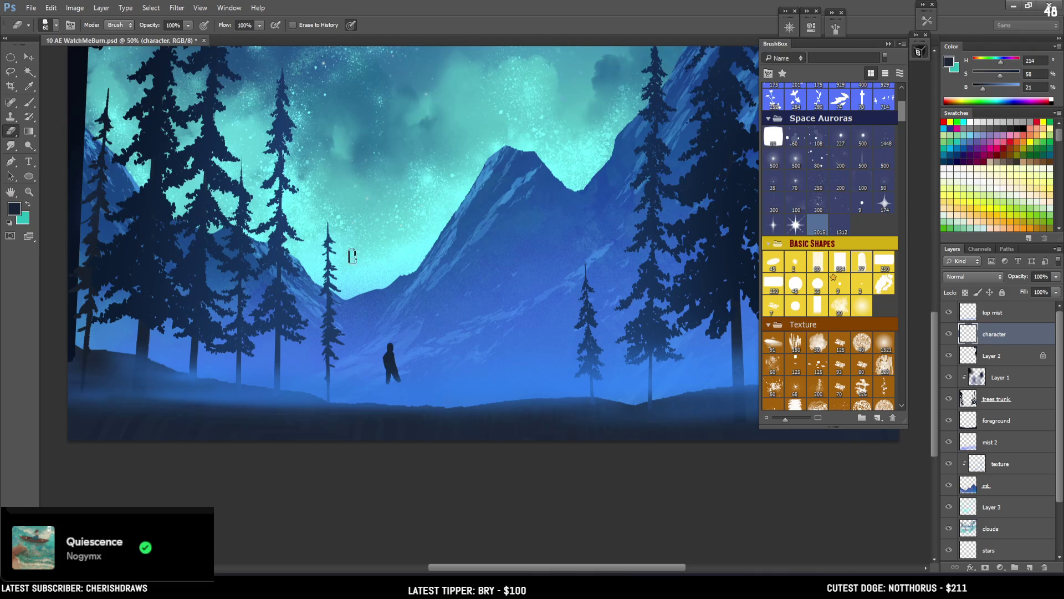
{"action": "key", "text": "bracketleft"}
{"action": "key", "text": "bracketleft"}
{"action": "key", "text": "b"}
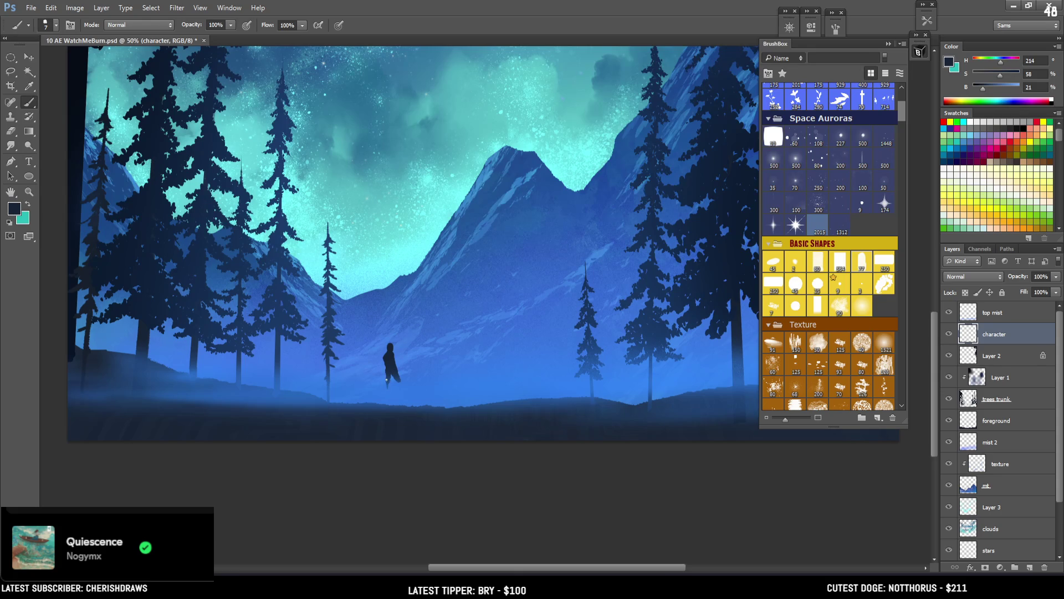
Lasso the figure's leg area and fill it dark
{"action": "key", "text": "l"}
{"action": "left_click_drag", "start_coordinate": [386, 382], "coordinate": [389, 396]}
{"action": "key", "text": "b"}
{"action": "key", "text": "ctrl+d"}
{"action": "key", "text": "e"}
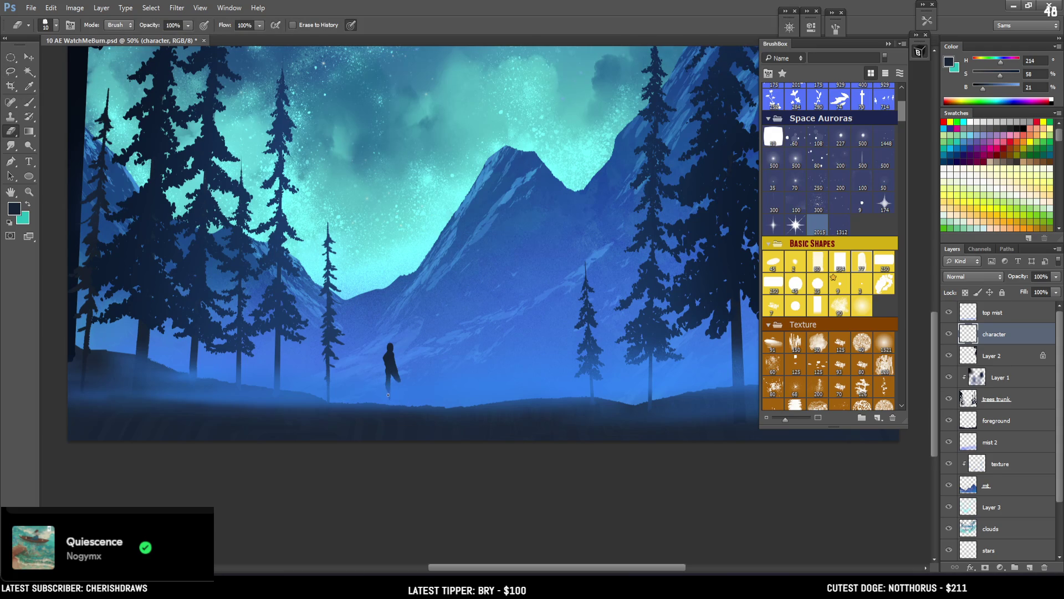
{"action": "key", "text": "b"}
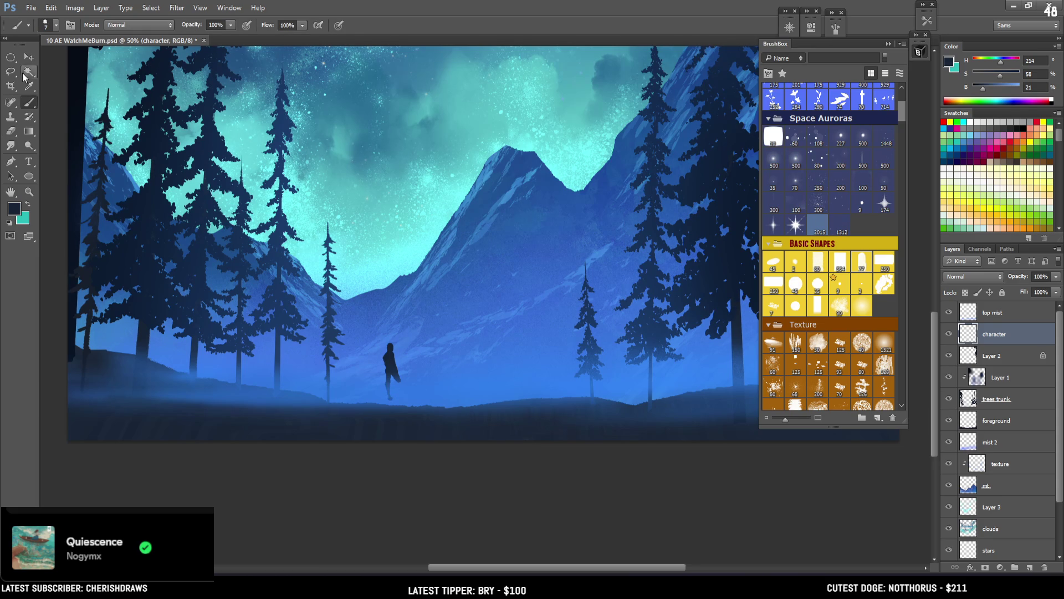
Nudge the figure slightly and reshape its right leg into a bent pose
{"action": "key", "text": "v"}
{"action": "left_click_drag", "start_coordinate": [469, 316], "coordinate": [461, 325]}
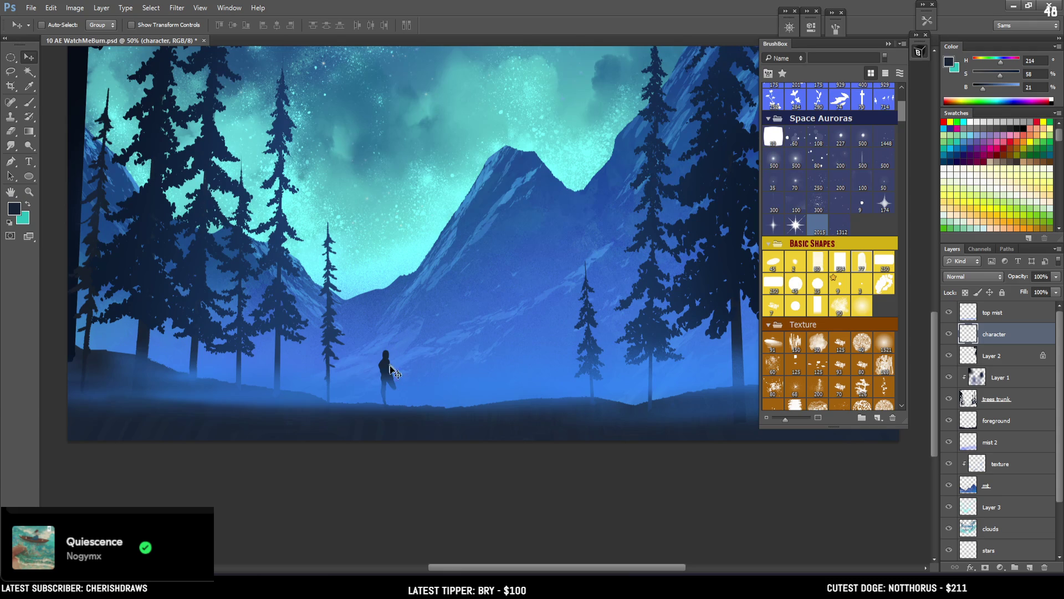
{"action": "key", "text": "b"}
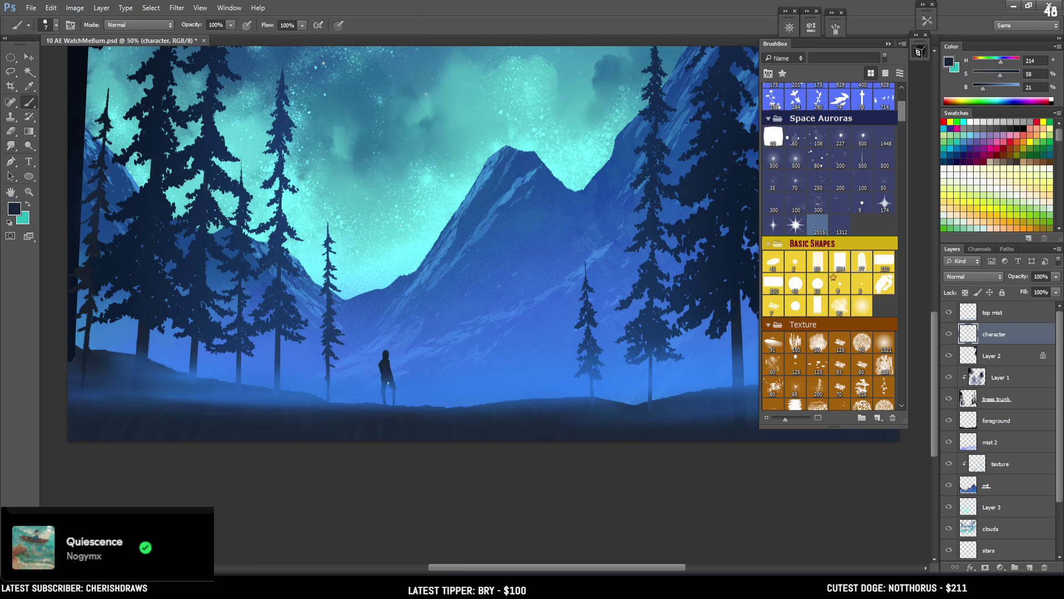
{"action": "left_click_drag", "start_coordinate": [392, 387], "coordinate": [390, 380]}
Erase a sliver along the figure's left edge, then undo it
{"action": "key", "text": "e"}
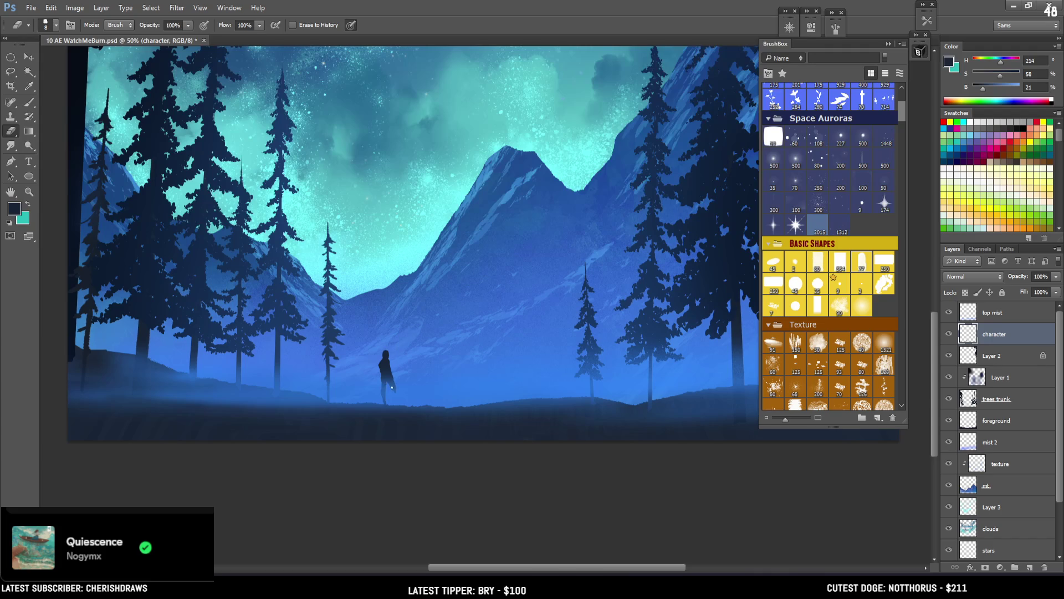
{"action": "key", "text": "b"}
{"action": "key", "text": "e"}
{"action": "key", "text": "b"}
{"action": "key", "text": "e"}
{"action": "left_click_drag", "start_coordinate": [378, 363], "coordinate": [379, 363]}
{"action": "key", "text": "ctrl+z"}
{"action": "key", "text": "b"}
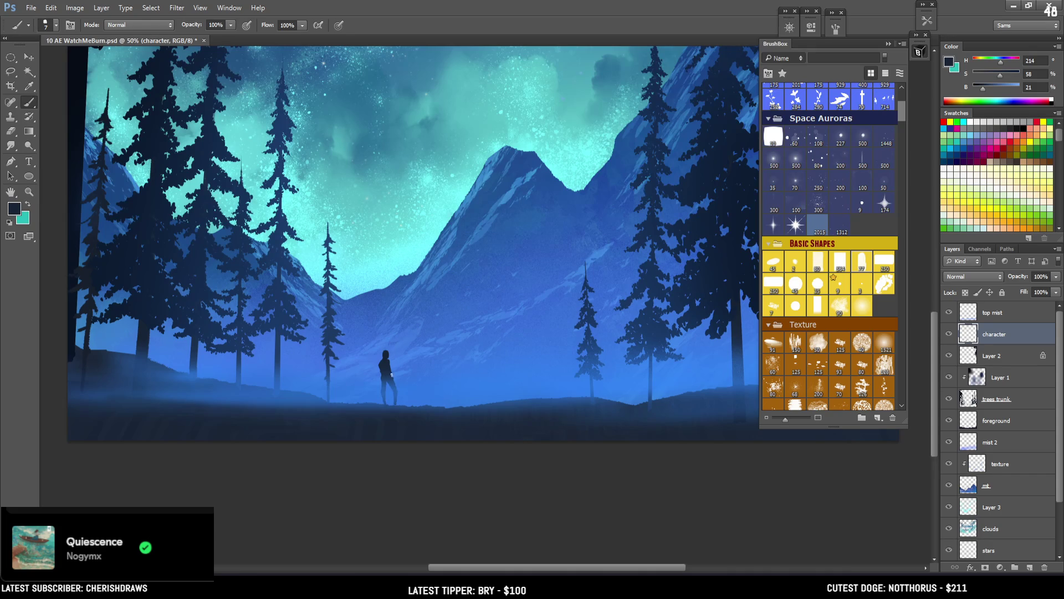
Trim a sliver off the figure's right leg with the eraser
{"action": "key", "text": "e"}
{"action": "left_click_drag", "start_coordinate": [397, 391], "coordinate": [395, 405]}
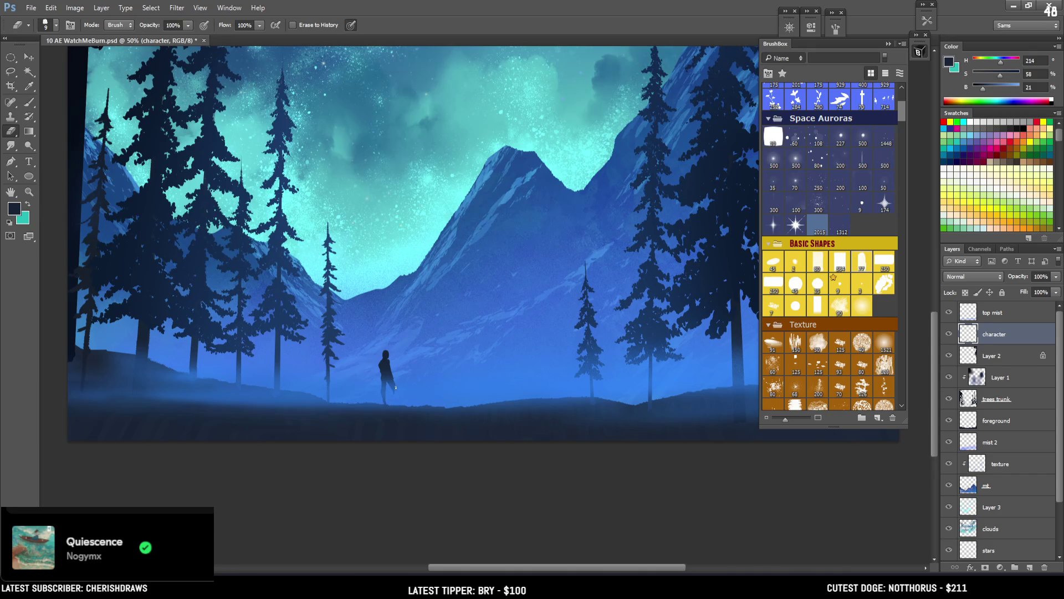
{"action": "key", "text": "bracketright"}
{"action": "key", "text": "bracketright"}
{"action": "key", "text": "bracketright"}
{"action": "key", "text": "bracketleft"}
{"action": "key", "text": "b"}
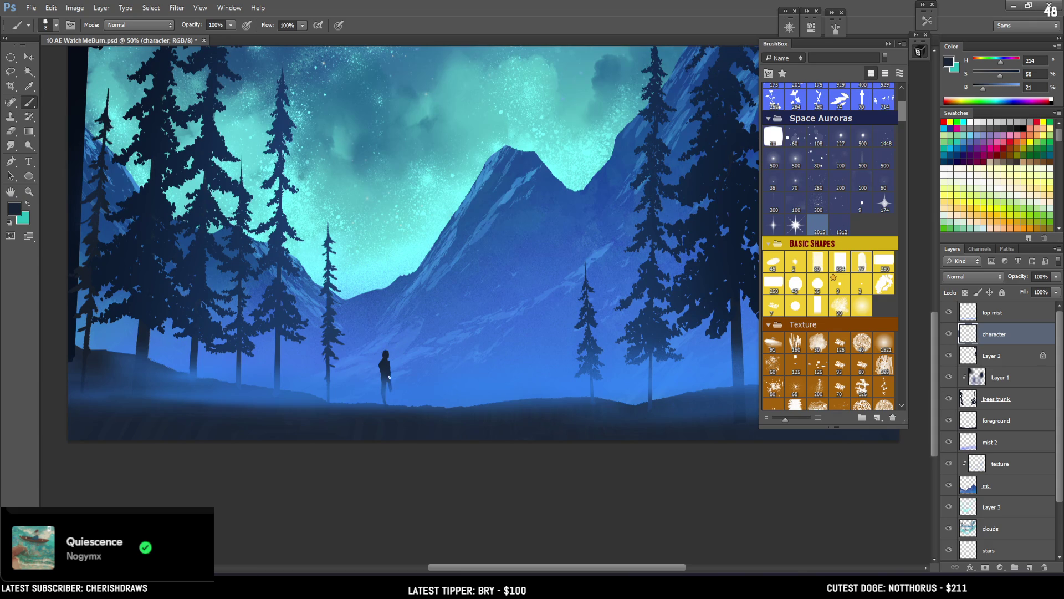
Paint a thin light line down the figure's leg and check the whole composition
{"action": "left_click_drag", "start_coordinate": [390, 395], "coordinate": [392, 407]}
{"action": "key", "text": "e"}
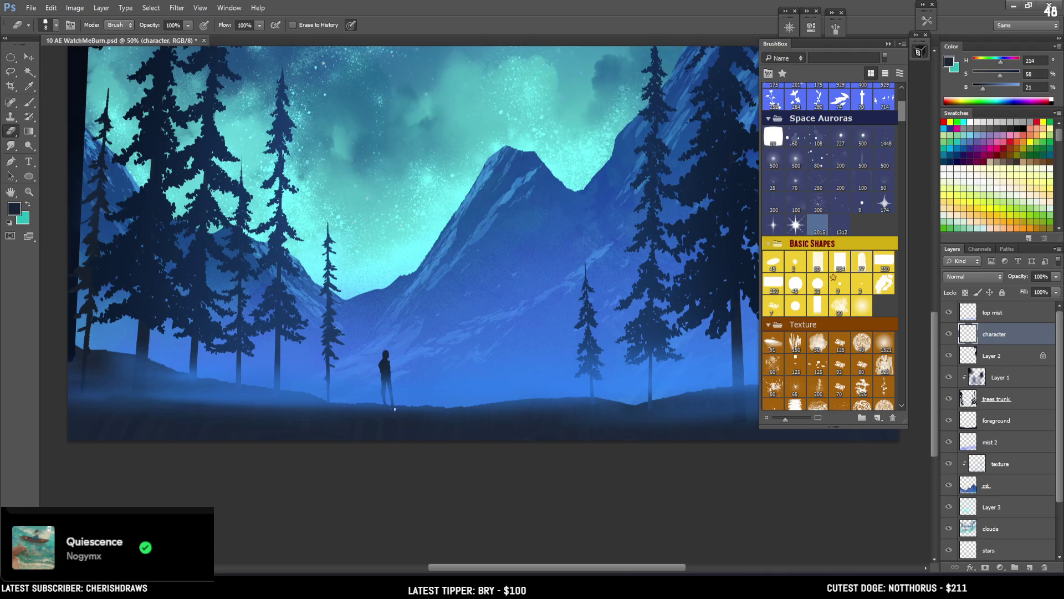
{"action": "key", "text": "b"}
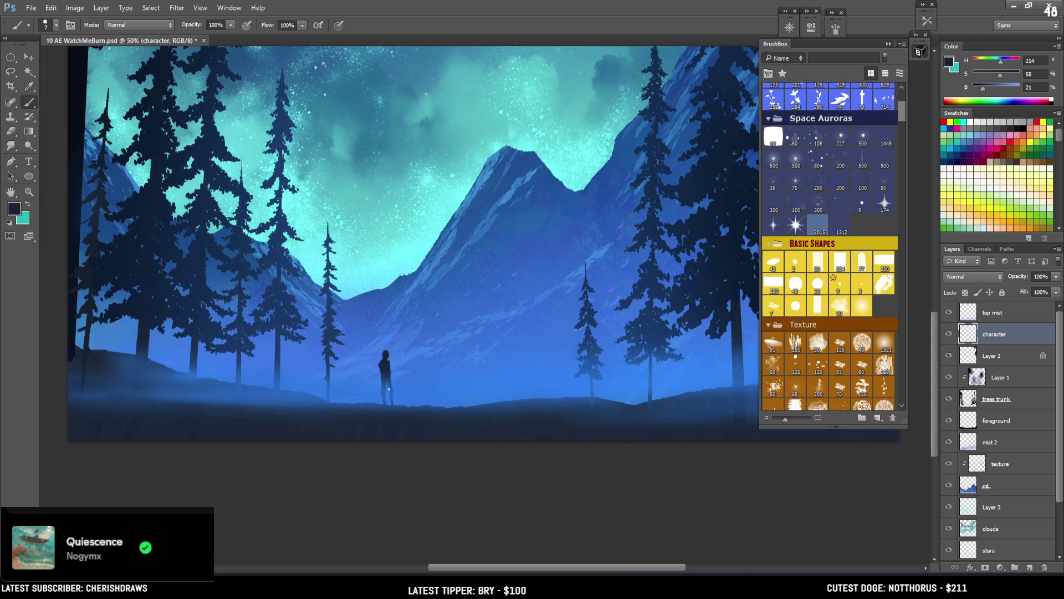
{"action": "key", "text": "e"}
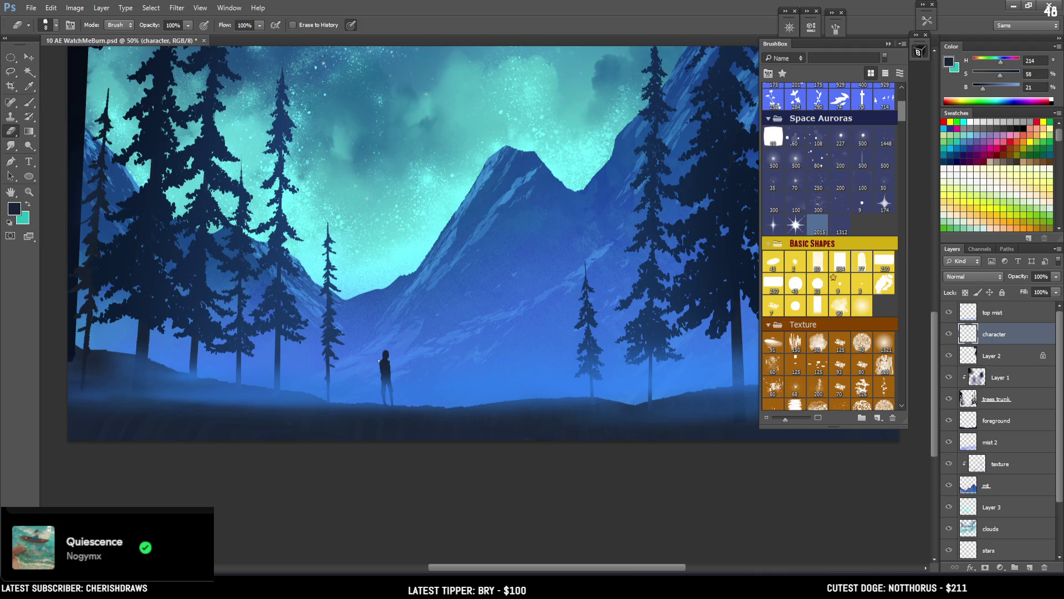
{"action": "key", "text": "b"}
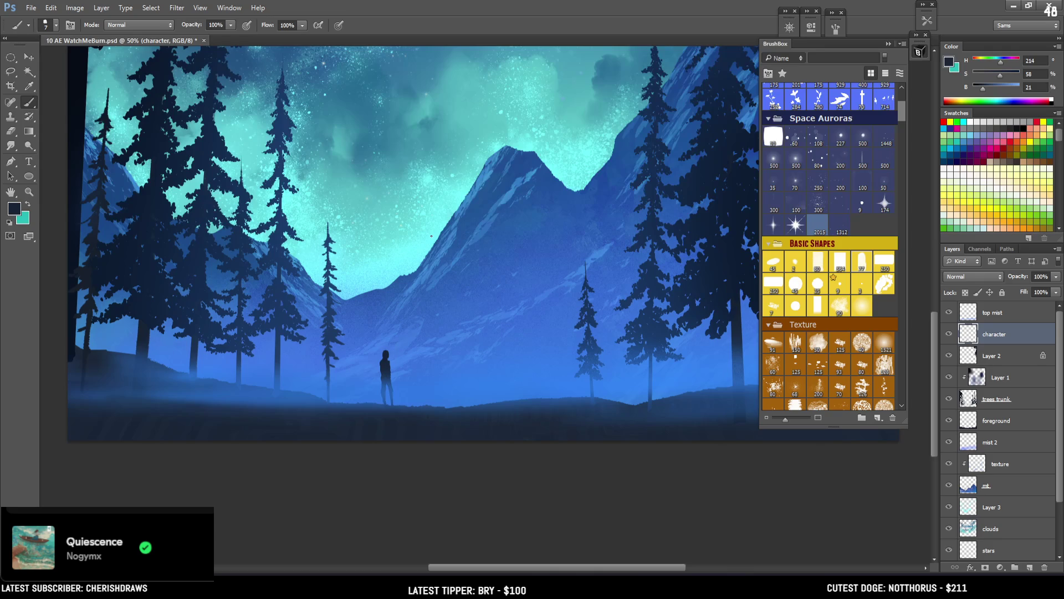
{"action": "key", "text": "ctrl+minus"}
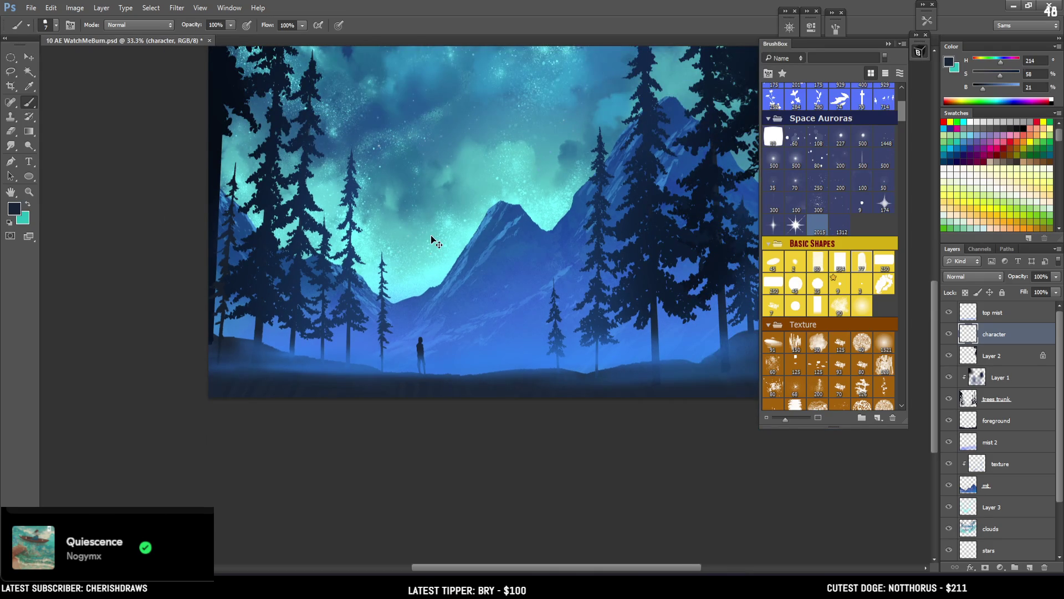
{"action": "key", "text": "ctrl+plus"}
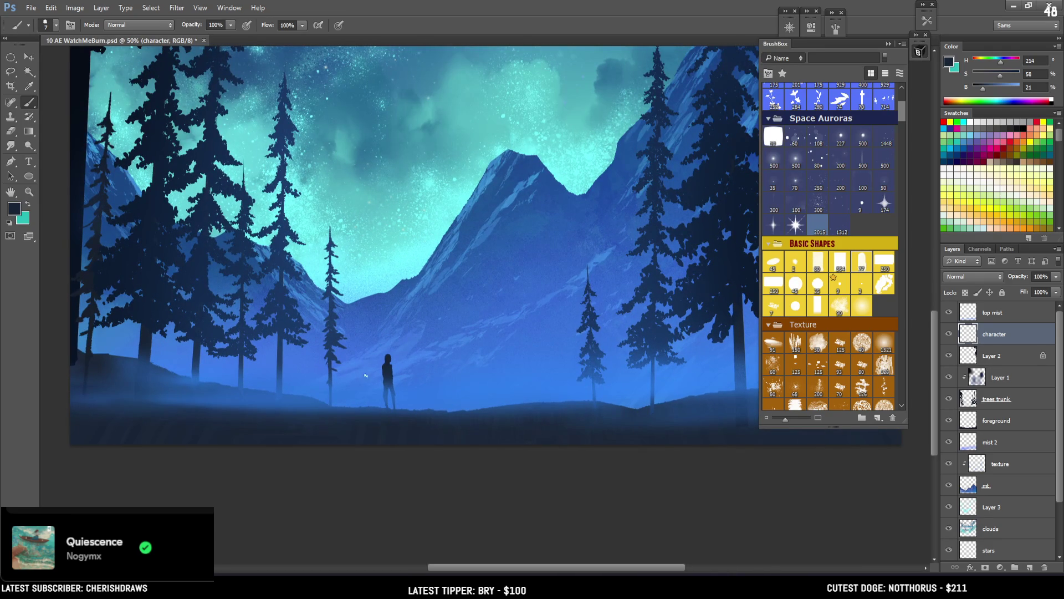
{"action": "key", "text": "e"}
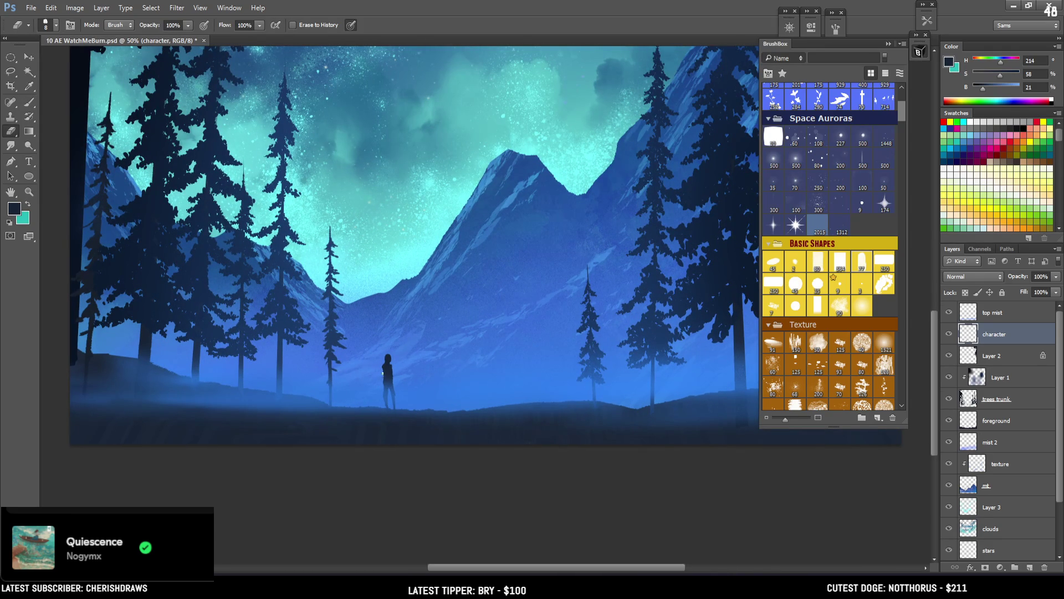
{"action": "key", "text": "b"}
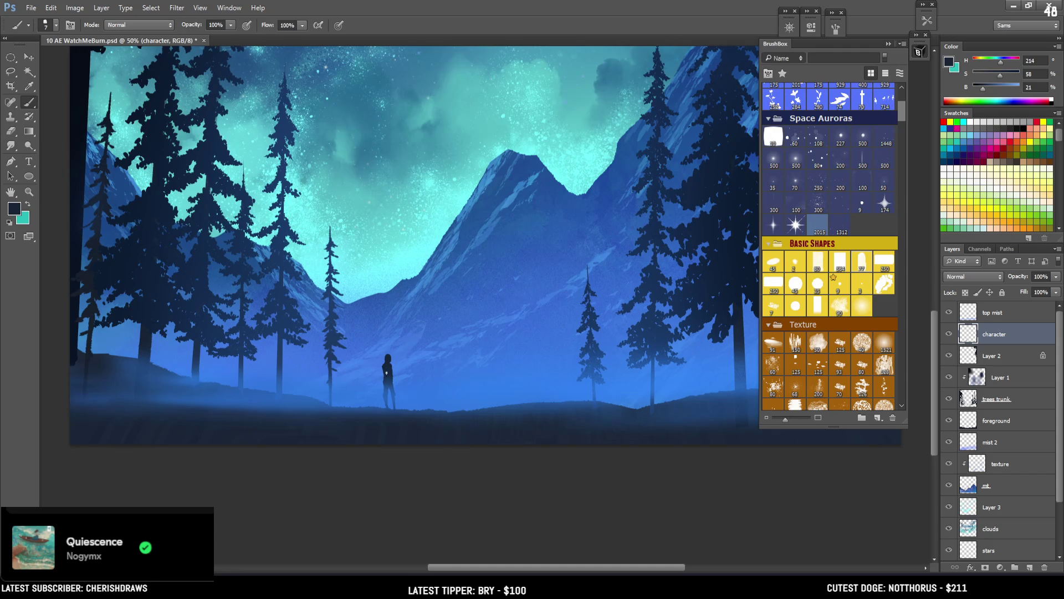
Lasso the figure and scale it slightly taller with Free Transform
{"action": "key", "text": "e"}
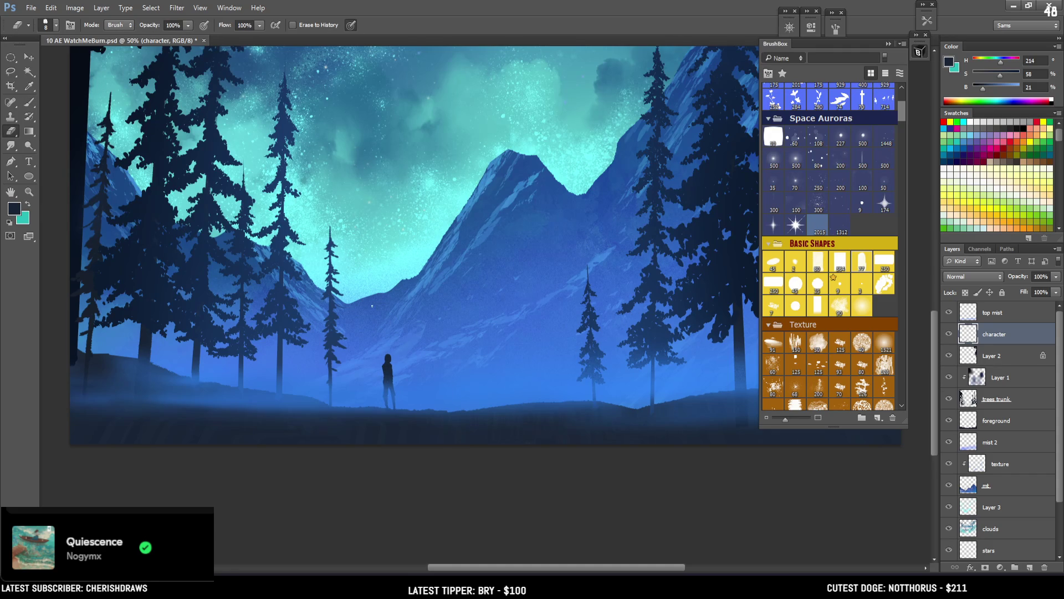
{"action": "key", "text": "l"}
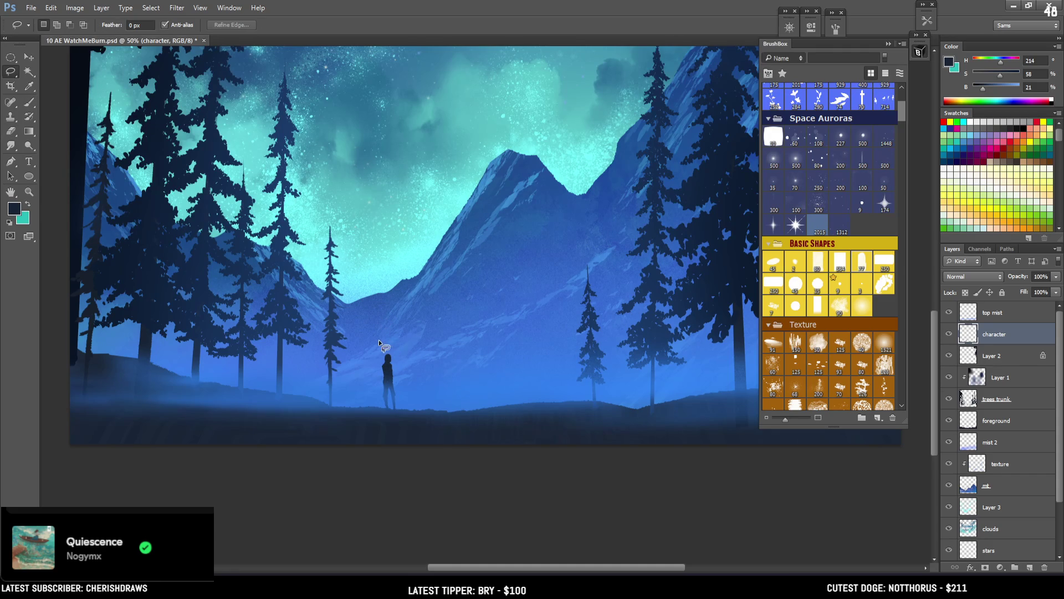
{"action": "mouse_move", "coordinate": [394, 338]}
{"action": "left_mouse_down"}
{"action": "mouse_move", "coordinate": [378, 355]}
{"action": "mouse_move", "coordinate": [391, 389]}
{"action": "mouse_move", "coordinate": [392, 332]}
{"action": "left_mouse_up"}
{"action": "key", "text": "ctrl+t"}
{"action": "key", "text": "Return"}
{"action": "key", "text": "ctrl+d"}
{"action": "key", "text": "b"}
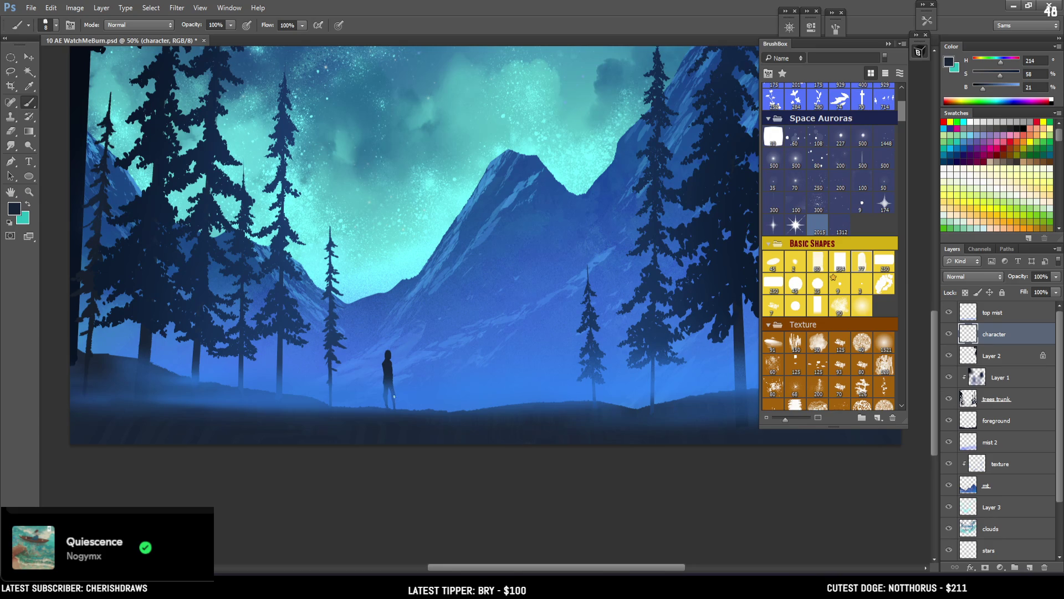
Touch up the area around the figure's feet with brush and eraser
{"action": "key", "text": "e"}
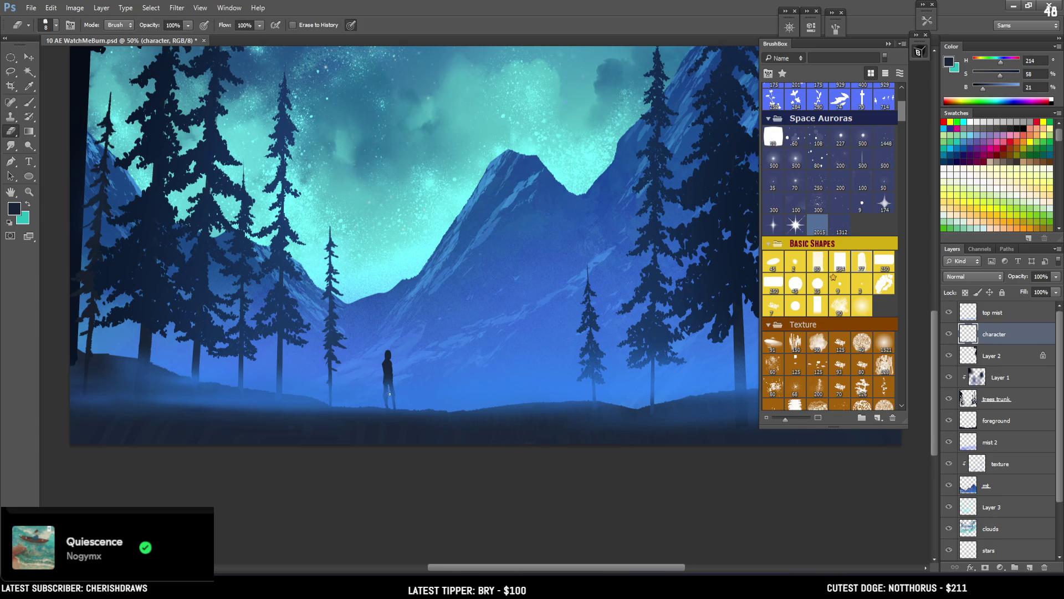
{"action": "key", "text": "b"}
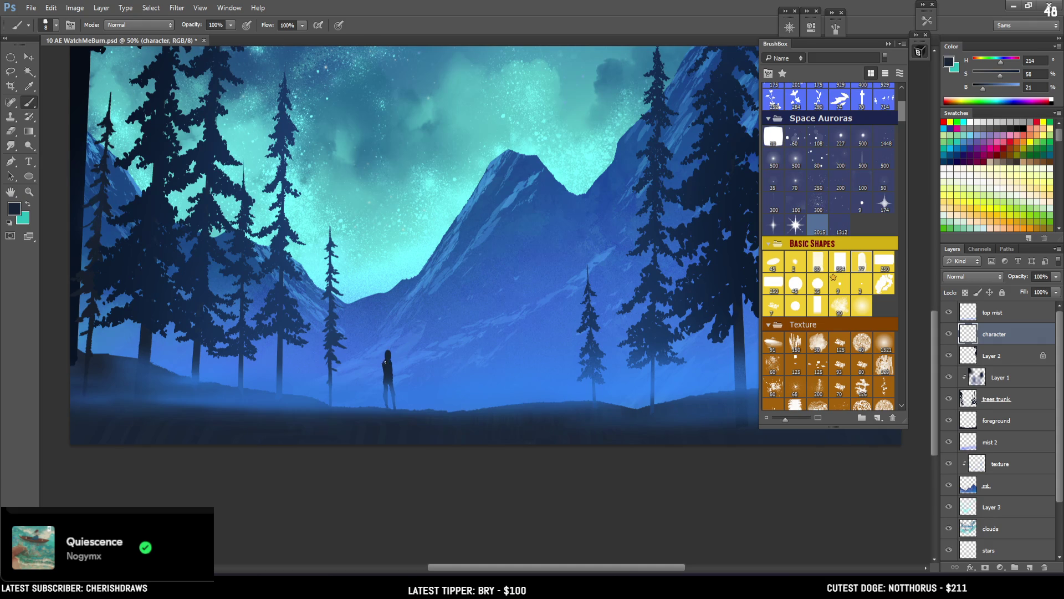
{"action": "key", "text": "e"}
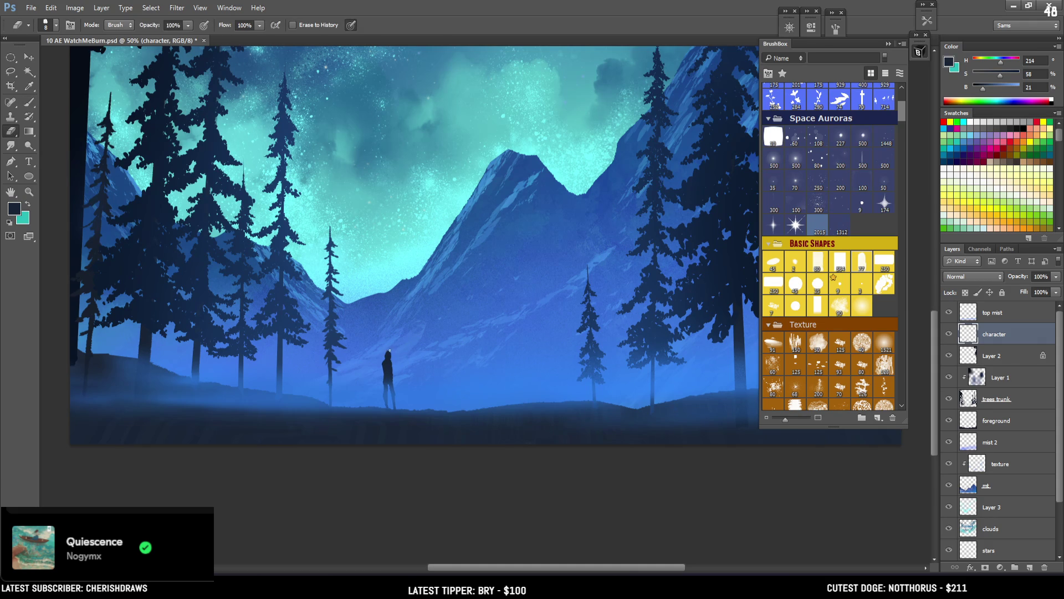
{"action": "key", "text": "b"}
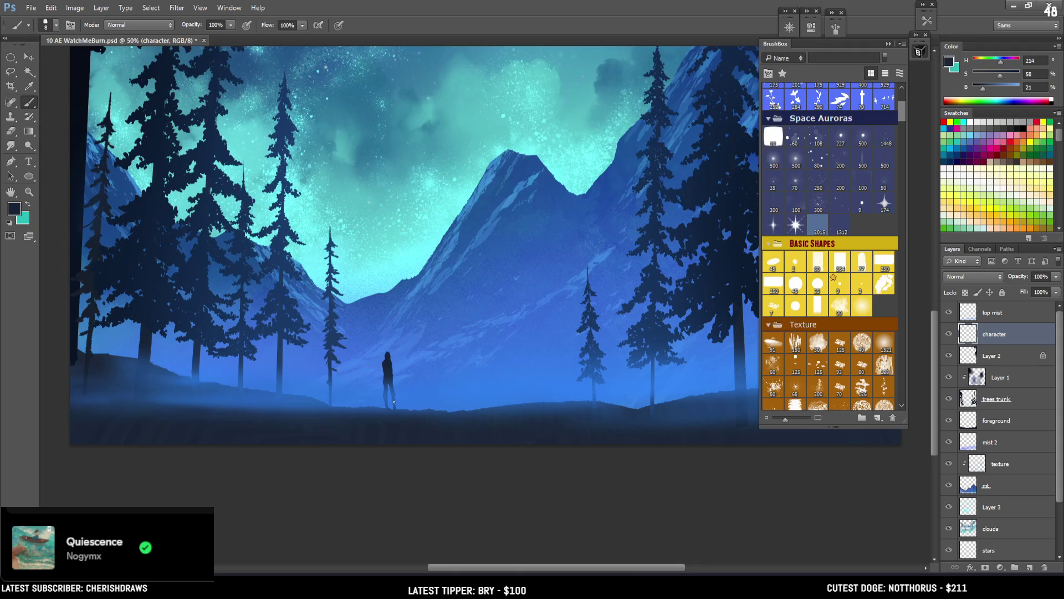
{"action": "key", "text": "e"}
{"action": "left_click_drag", "start_coordinate": [395, 395], "coordinate": [395, 412]}
{"action": "key", "text": "b"}
{"action": "key", "text": "e"}
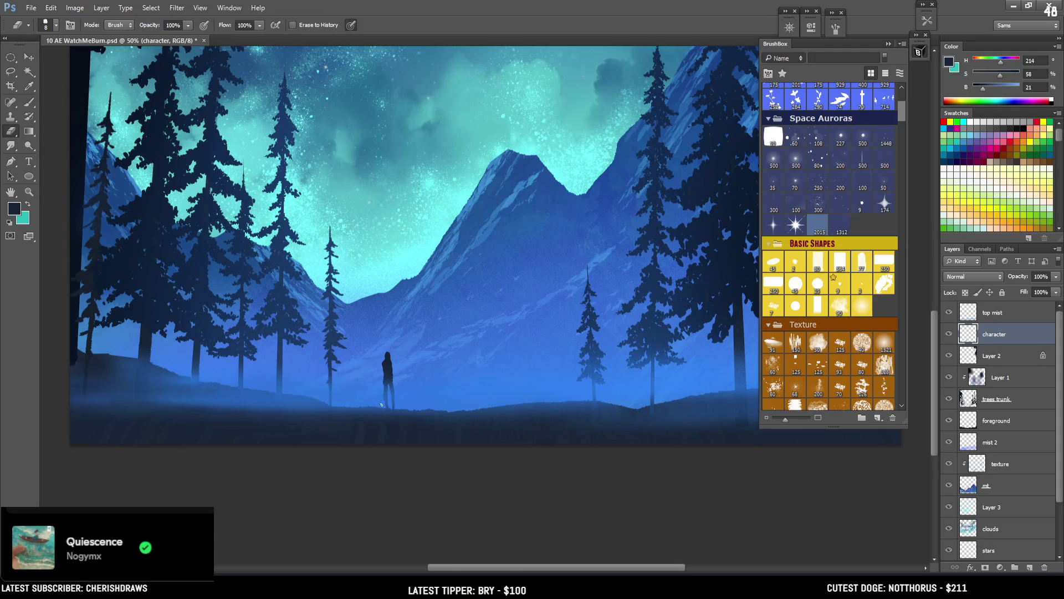
{"action": "key", "text": "b"}
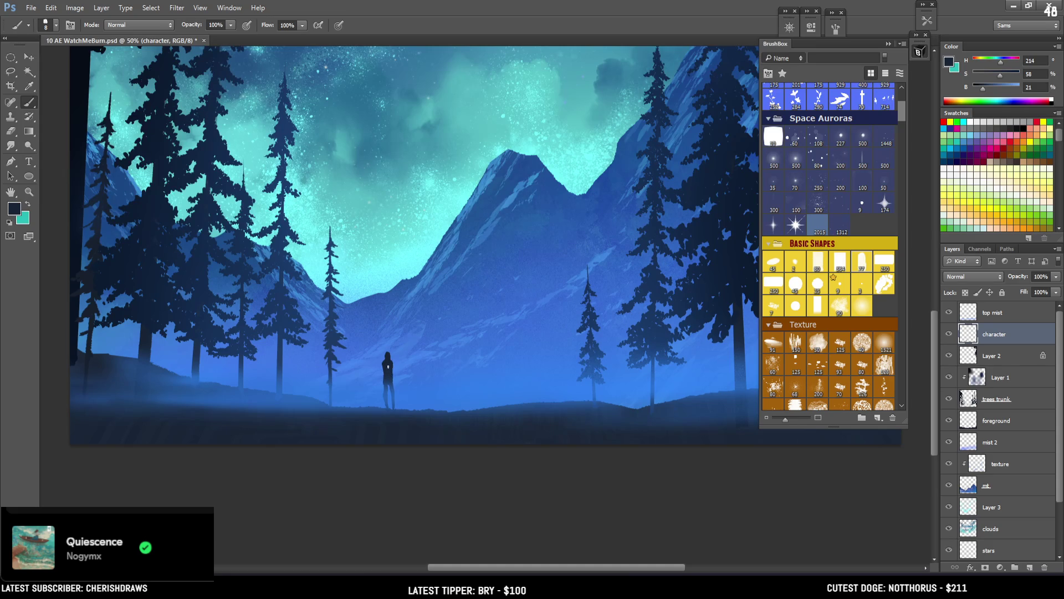
Paint a partial arm on the figure's side, then zoom out to bring the moon into view
{"action": "mouse_move", "coordinate": [386, 362]}
{"action": "left_mouse_down"}
{"action": "mouse_move", "coordinate": [386, 373]}
{"action": "mouse_move", "coordinate": [382, 363]}
{"action": "left_mouse_up"}
{"action": "key", "text": "ctrl+z"}
{"action": "key", "text": "e"}
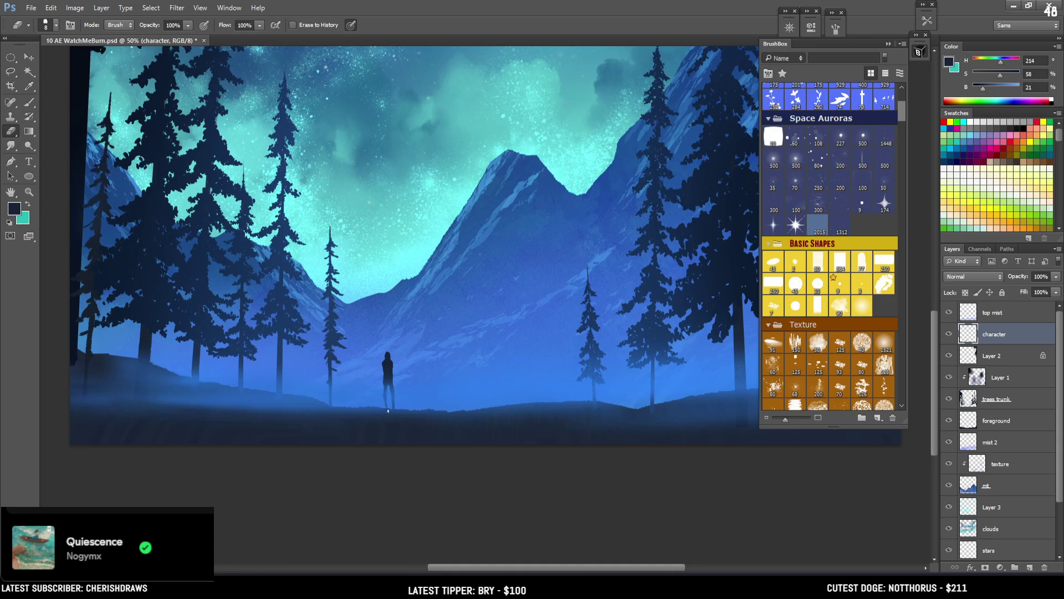
{"action": "key", "text": "b"}
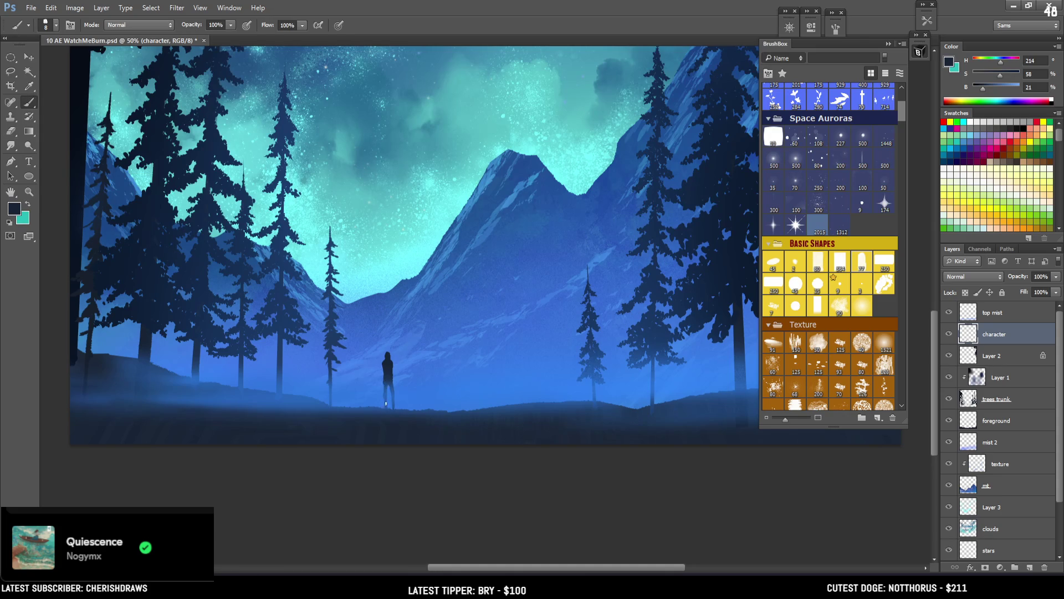
{"action": "key", "text": "e"}
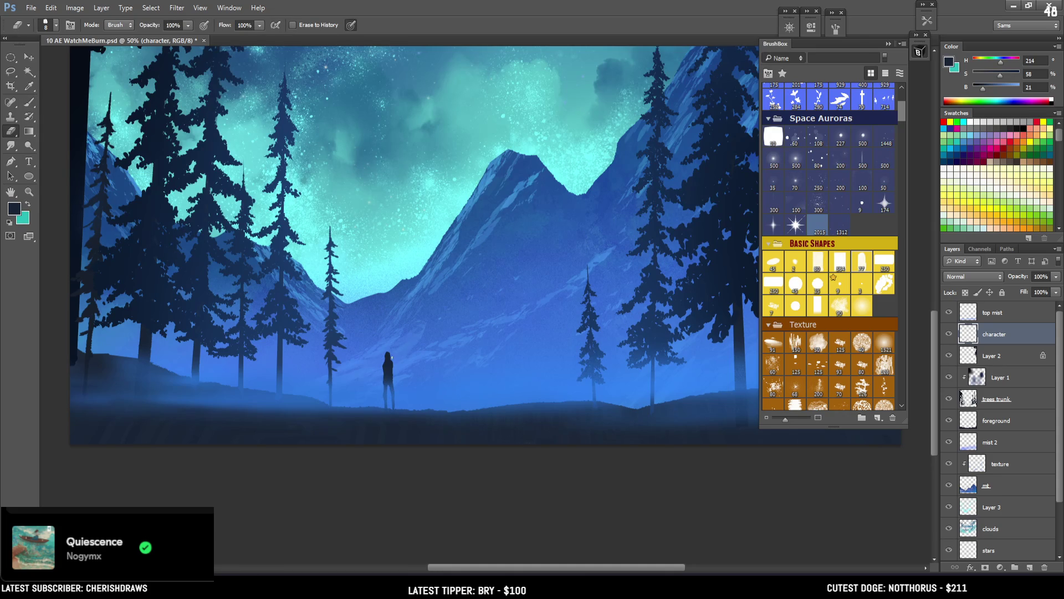
{"action": "key", "text": "b"}
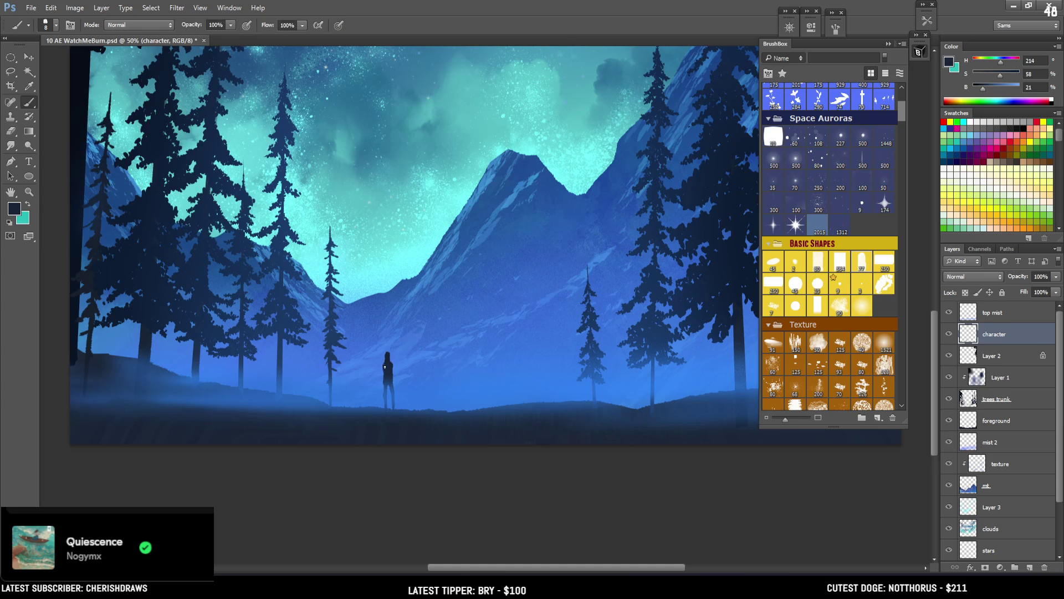
{"action": "key", "text": "e"}
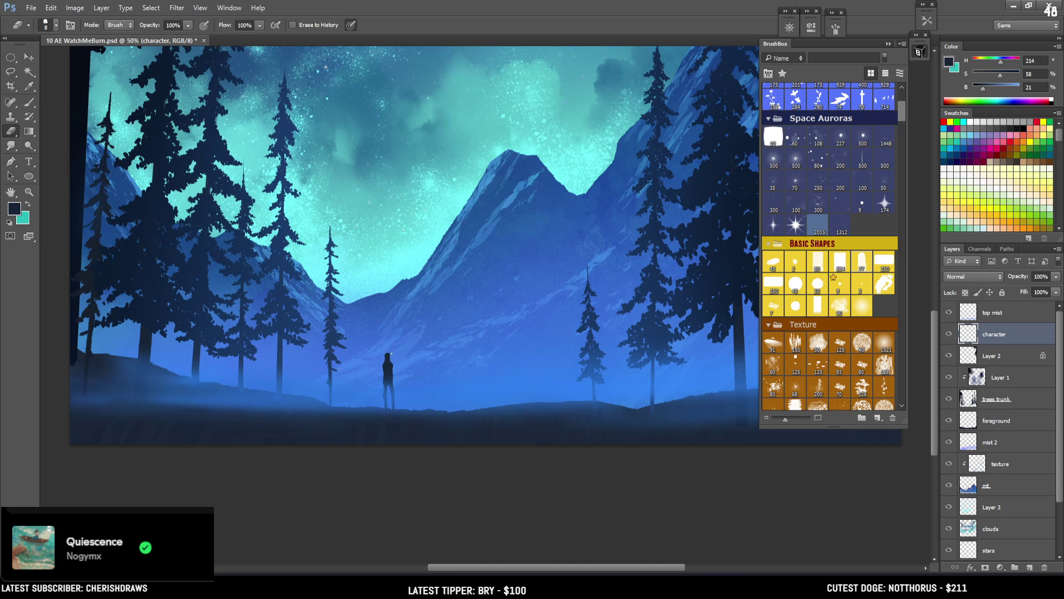
{"action": "key", "text": "b"}
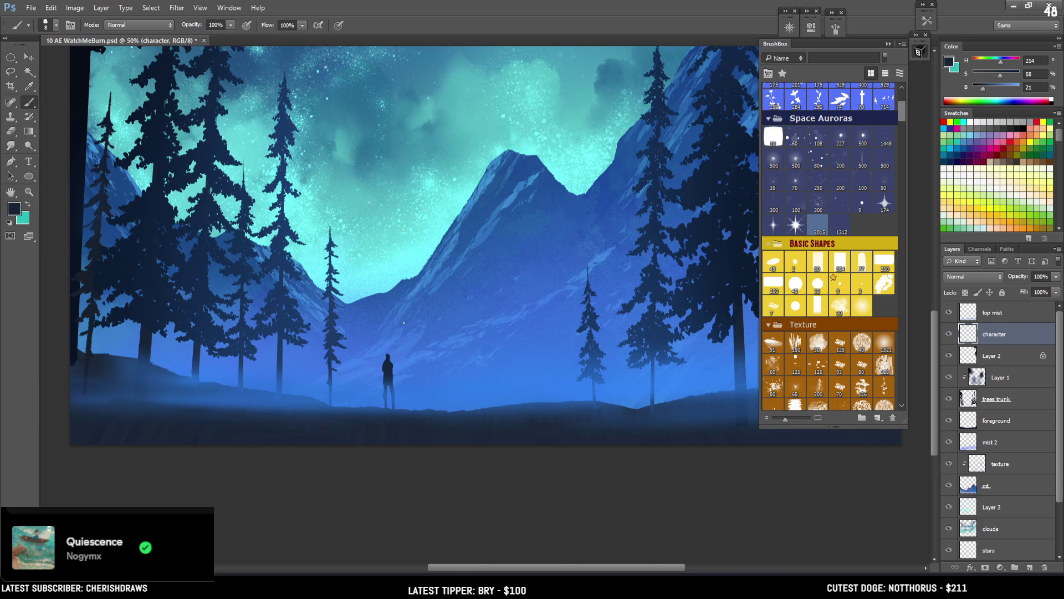
{"action": "key", "text": "ctrl+minus"}
{"action": "mouse_move", "coordinate": [539, 193]}
{"action": "left_mouse_down"}
{"action": "mouse_move", "coordinate": [380, 310]}
{"action": "mouse_move", "coordinate": [428, 310]}
{"action": "mouse_move", "coordinate": [416, 333]}
{"action": "mouse_move", "coordinate": [435, 336]}
{"action": "left_mouse_up"}
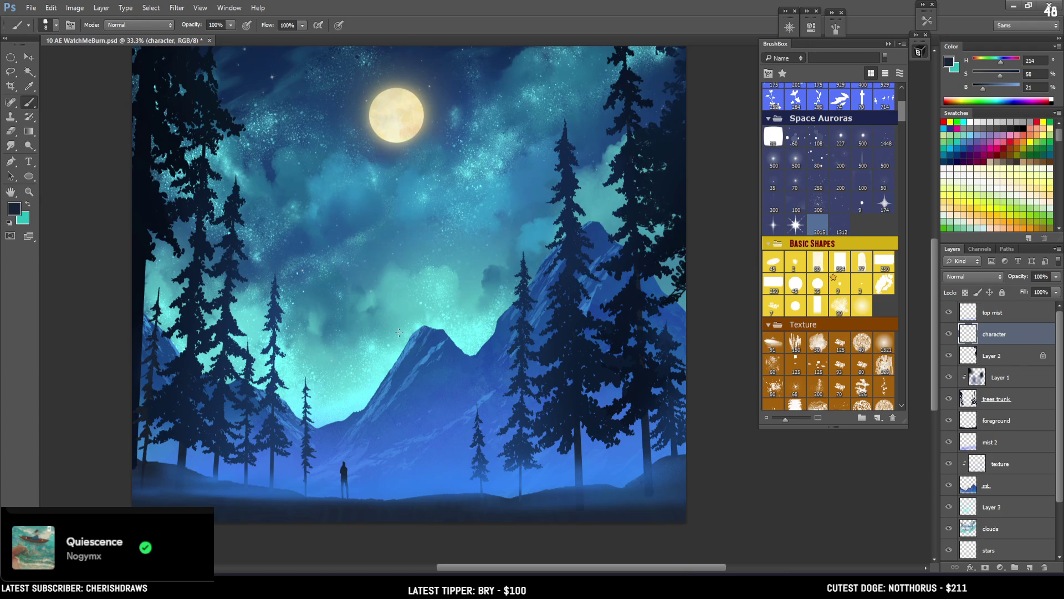
Move the figure on the character layer slightly down
{"action": "key", "text": "e"}
{"action": "key", "text": "bracketright"}
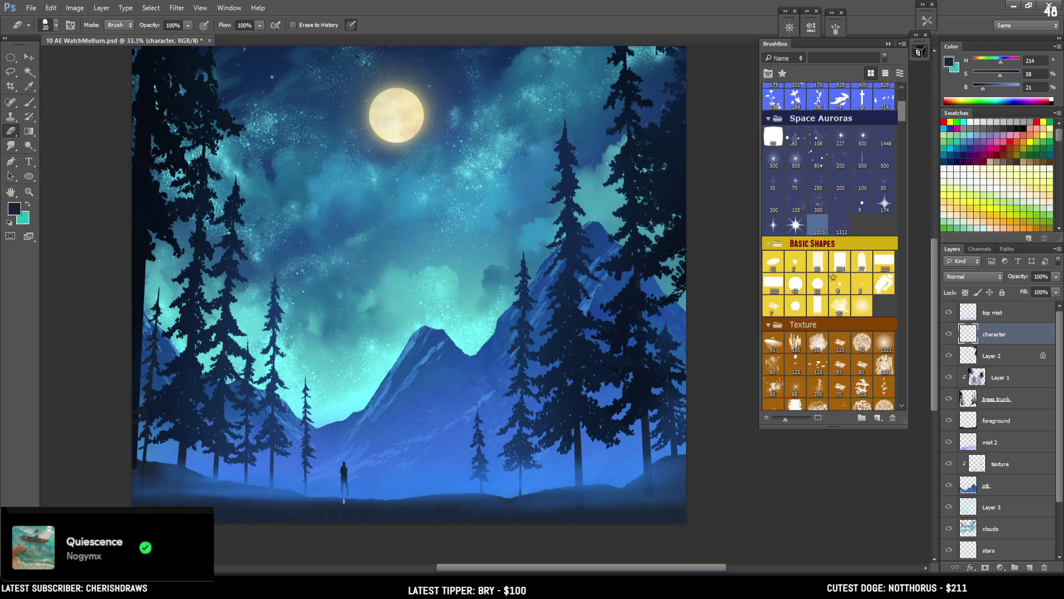
{"action": "key", "text": "v"}
{"action": "left_click_drag", "start_coordinate": [366, 455], "coordinate": [369, 456]}
{"action": "key", "text": "e"}
{"action": "key", "text": "b"}
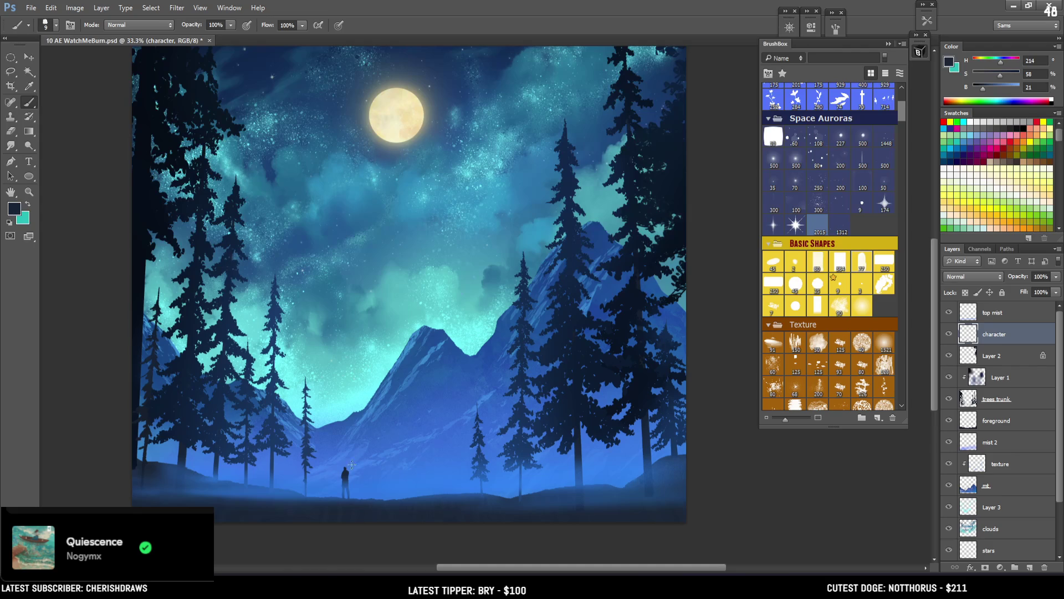
Scale the figure up to about 137% and commit the transform
{"action": "key", "text": "ctrl+t"}
{"action": "mouse_move", "coordinate": [353, 465]}
{"action": "left_mouse_down"}
{"action": "mouse_move", "coordinate": [415, 466]}
{"action": "mouse_move", "coordinate": [401, 467]}
{"action": "left_mouse_up"}
{"action": "key", "text": "Return"}
{"action": "key", "text": "b"}
Reshape the enlarged figure into a wider cloaked silhouette with a size 15 brush
{"action": "key", "text": "e"}
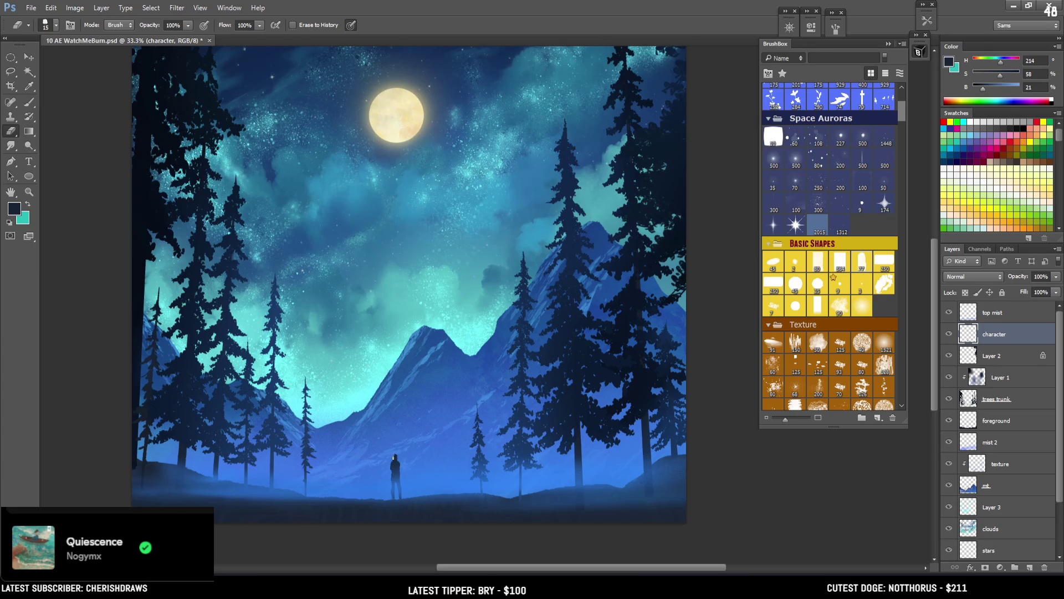
{"action": "key", "text": "b"}
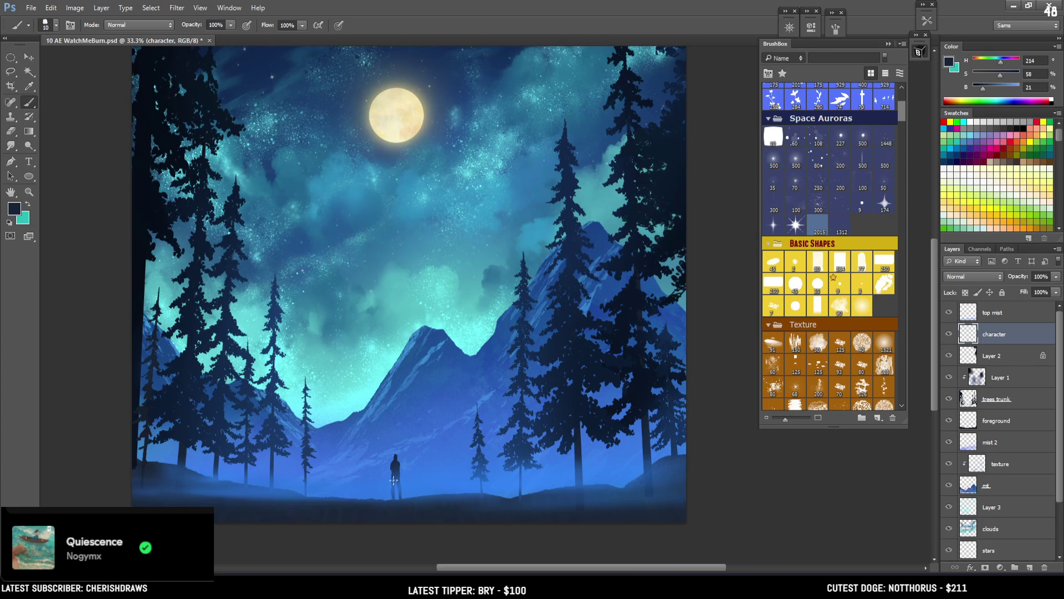
{"action": "key", "text": "e"}
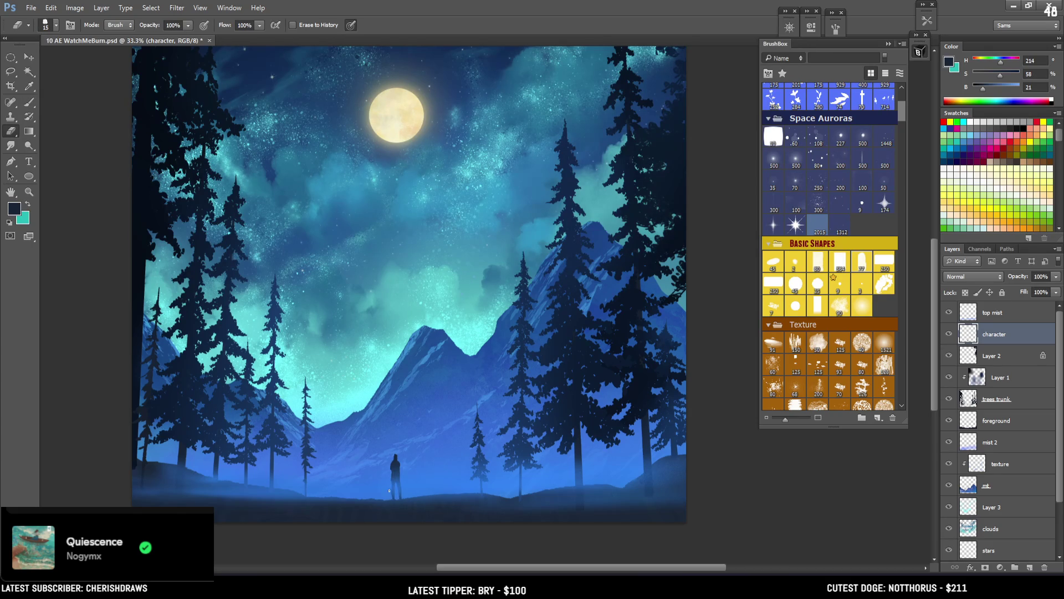
{"action": "key", "text": "b"}
{"action": "key", "text": "e"}
{"action": "key", "text": "b"}
{"action": "key", "text": "bracketright"}
{"action": "key", "text": "e"}
{"action": "key", "text": "b"}
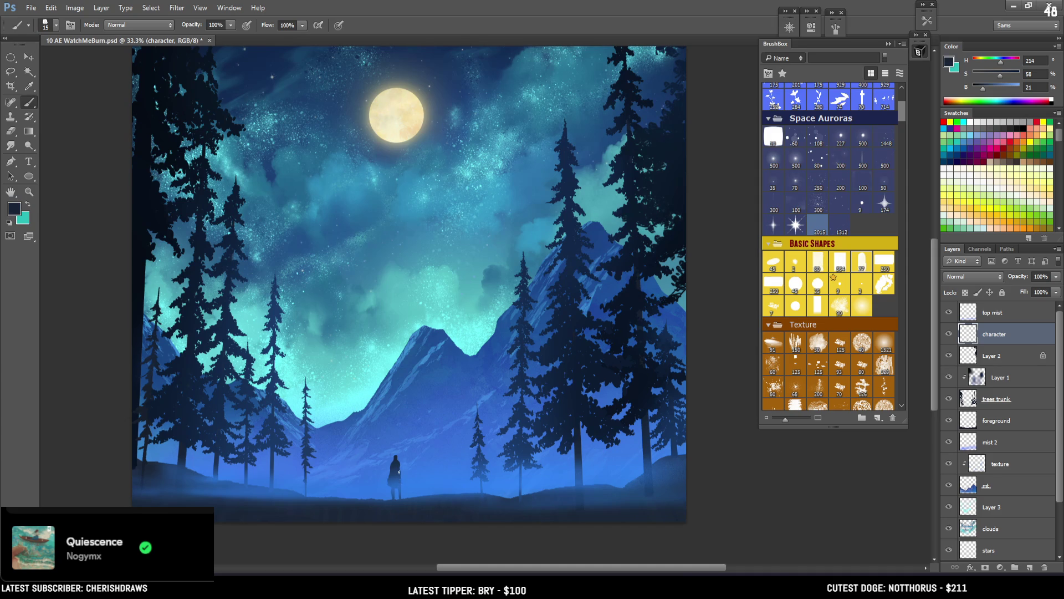
Enlarge the eraser tip to 25 and refine the figure's edges
{"action": "key", "text": "e"}
{"action": "key", "text": "b"}
{"action": "key", "text": "e"}
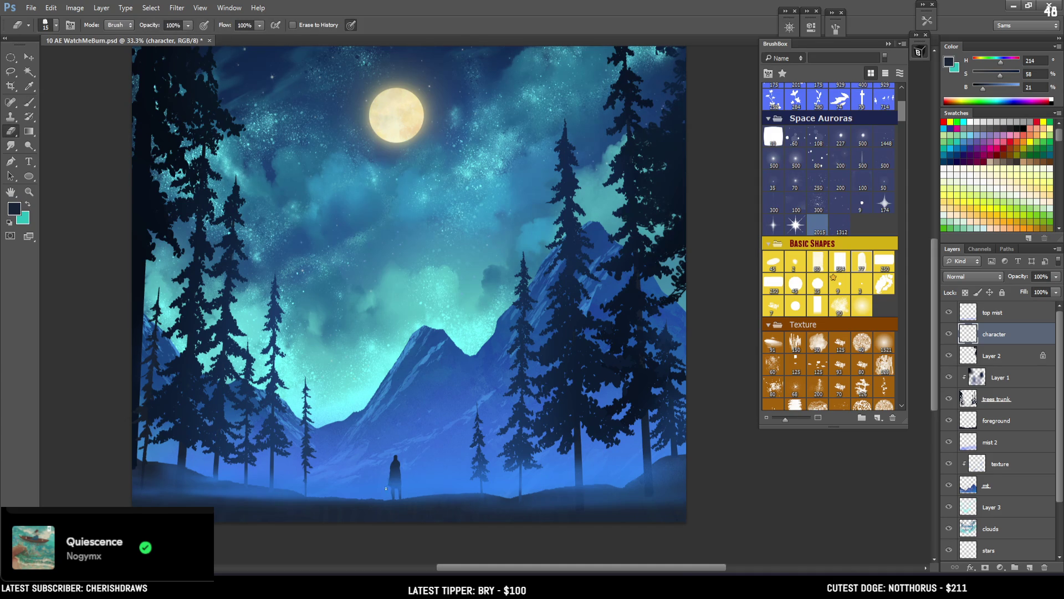
{"action": "key", "text": "bracketright"}
{"action": "key", "text": "bracketright"}
{"action": "key", "text": "bracketright"}
{"action": "key", "text": "b"}
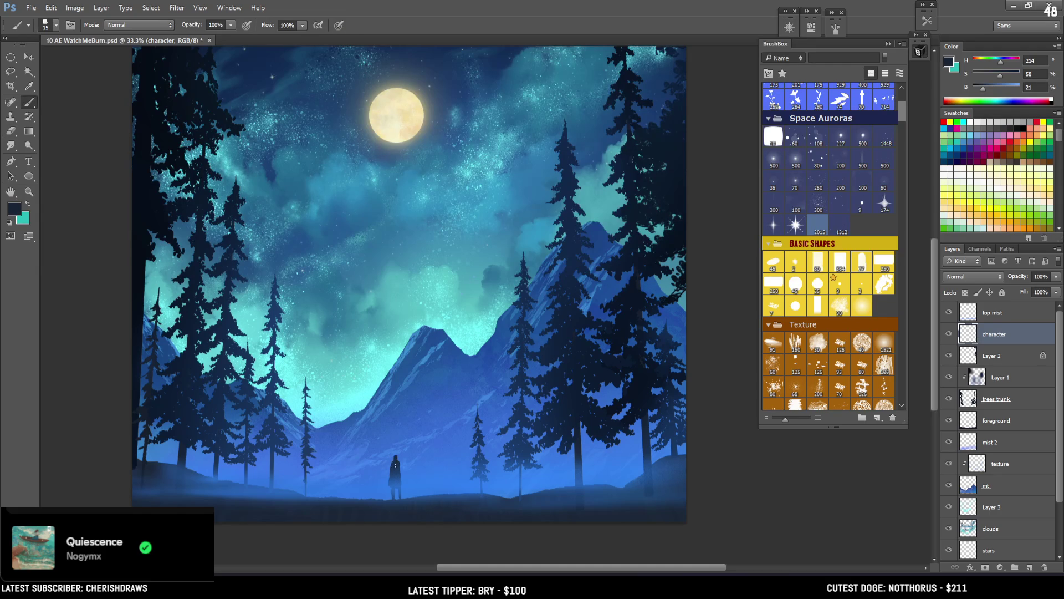
{"action": "key", "text": "e"}
{"action": "key", "text": "b"}
Paint lighter touches on the figure's torso
{"action": "key", "text": "e"}
{"action": "key", "text": "b"}
{"action": "key", "text": "e"}
{"action": "key", "text": "b"}
{"action": "key", "text": "e"}
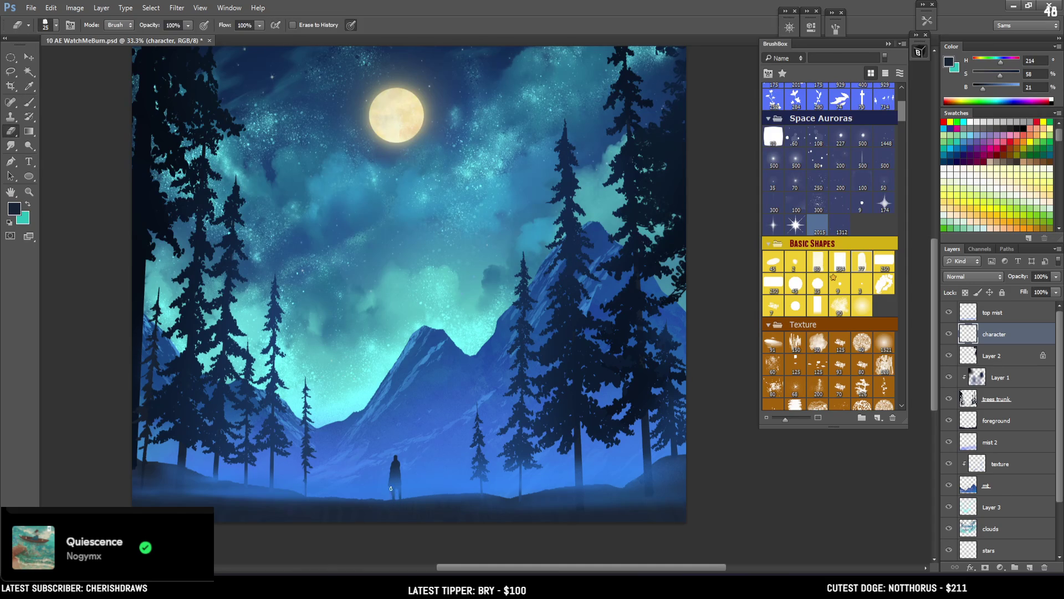
{"action": "key", "text": "b"}
{"action": "left_click_drag", "start_coordinate": [397, 477], "coordinate": [389, 472]}
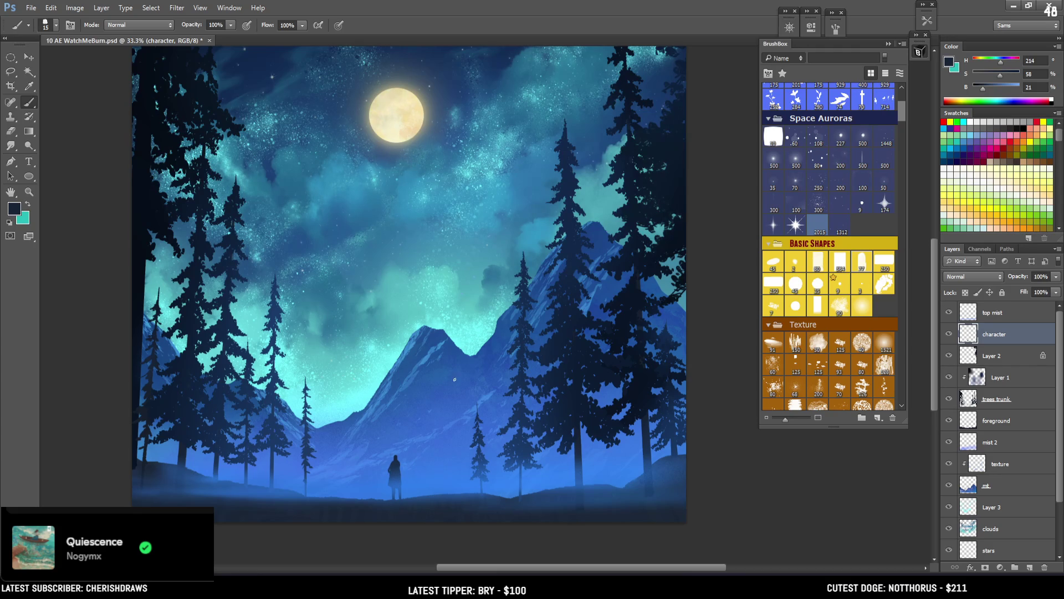
Paint a trial arm with a size 9 brush, undo it, and reset the brush to 15
{"action": "key", "text": "e"}
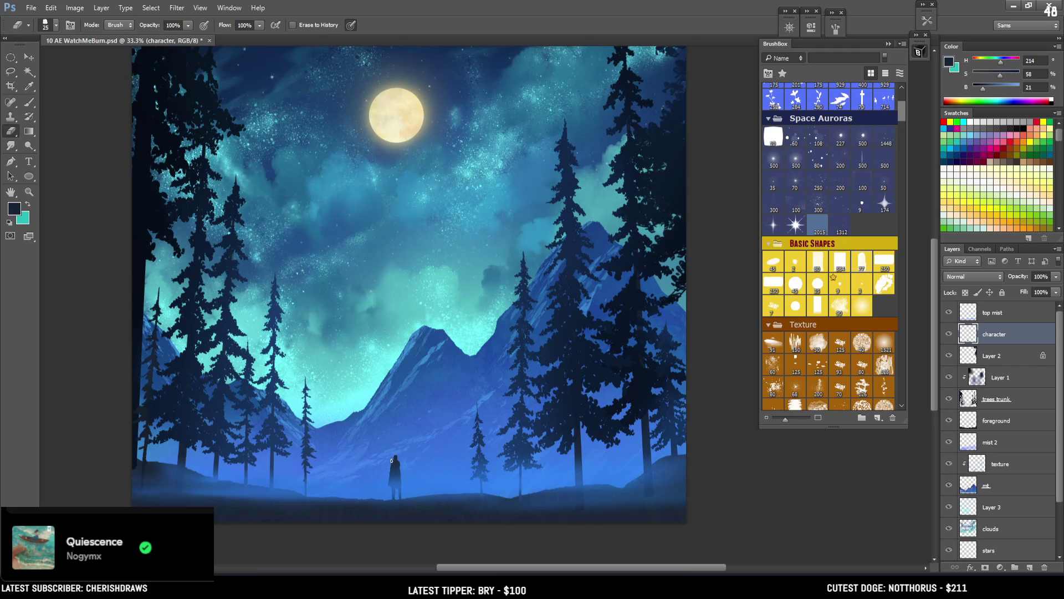
{"action": "key", "text": "b"}
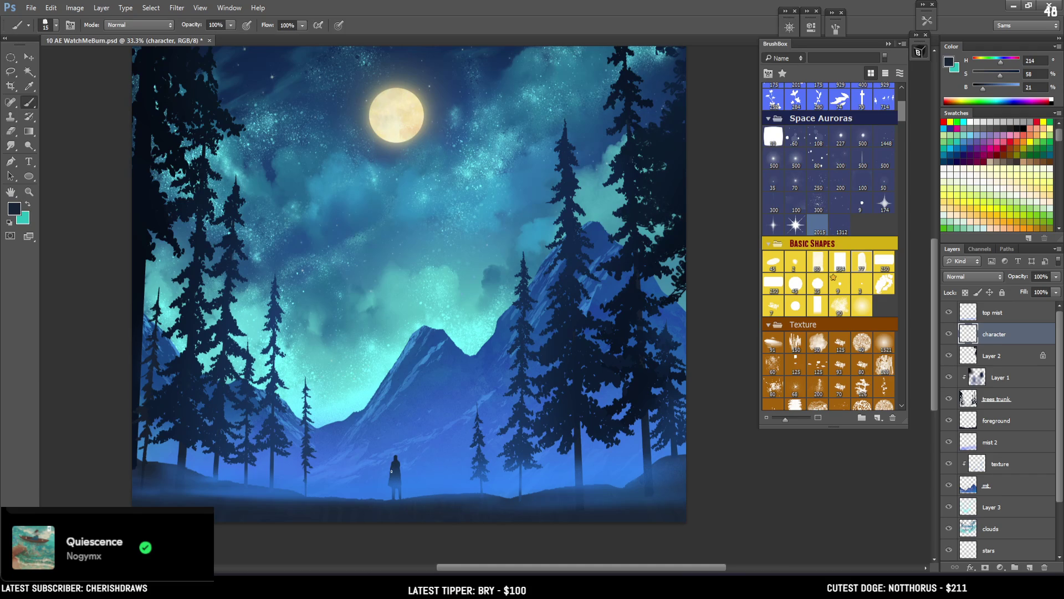
{"action": "key", "text": "bracketleft"}
{"action": "key", "text": "bracketleft"}
{"action": "key", "text": "e"}
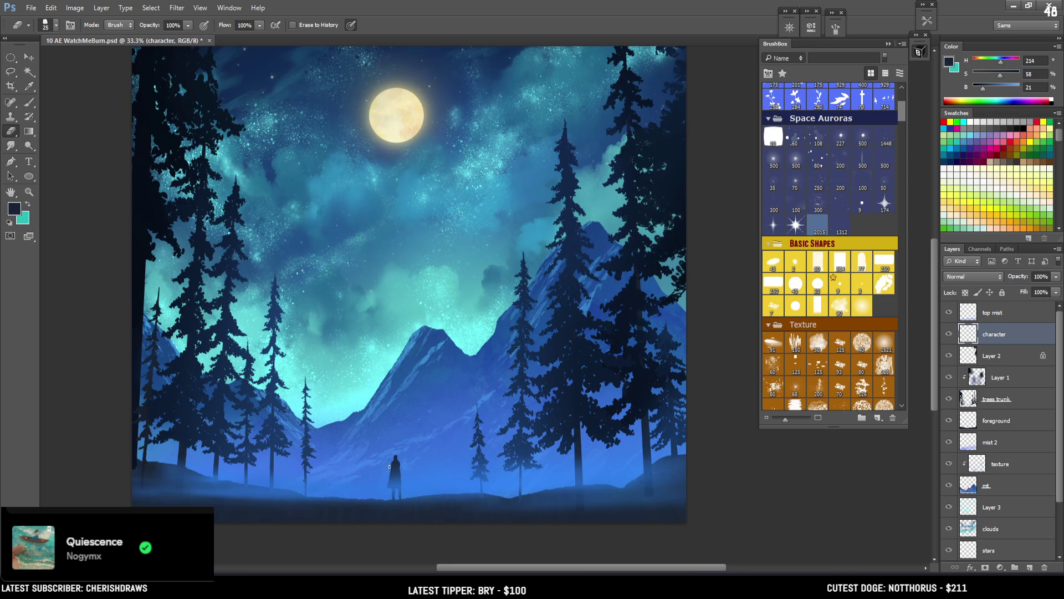
{"action": "key", "text": "b"}
{"action": "left_click_drag", "start_coordinate": [400, 470], "coordinate": [402, 474]}
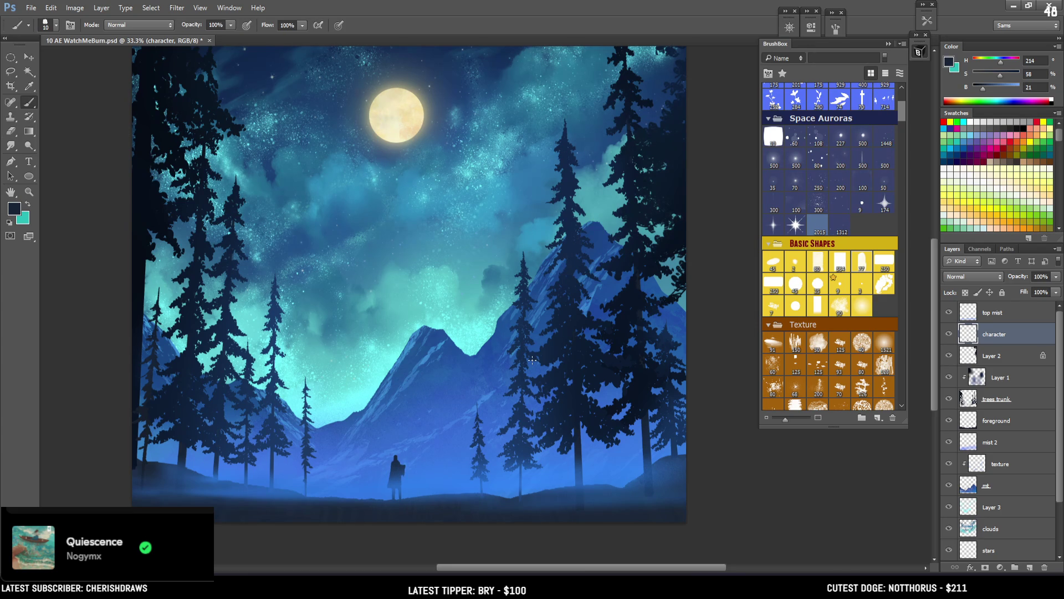
{"action": "key", "text": "ctrl+z"}
{"action": "key", "text": "bracketright"}
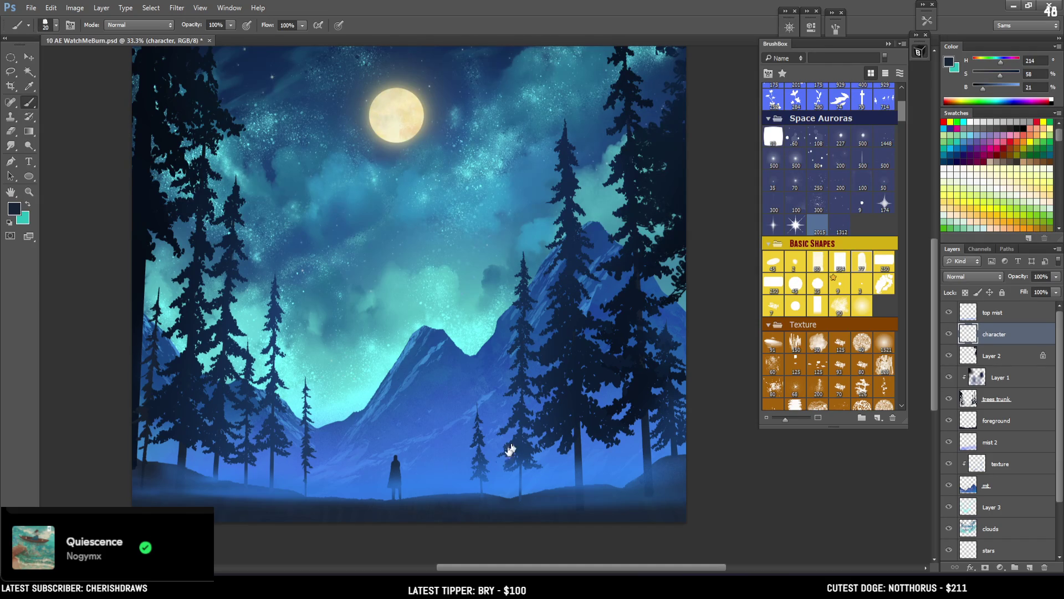
Zoom in on the cloaked figure and repaint its head within a lasso selection using a smaller brush
{"action": "key", "text": "ctrl+plus"}
{"action": "mouse_move", "coordinate": [537, 424]}
{"action": "left_mouse_down"}
{"action": "mouse_move", "coordinate": [397, 434]}
{"action": "mouse_move", "coordinate": [408, 409]}
{"action": "left_mouse_up"}
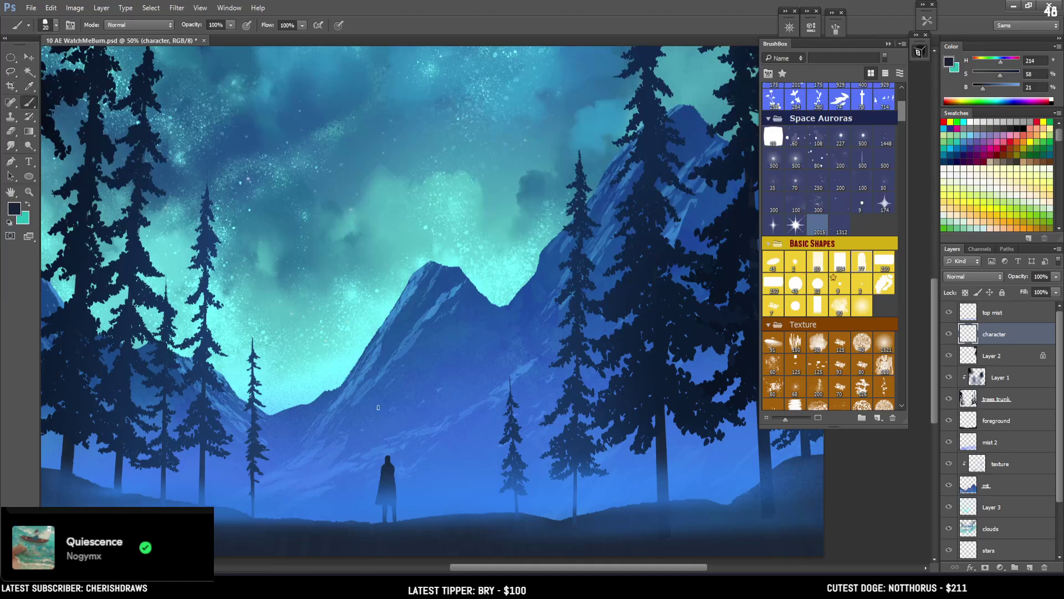
{"action": "key", "text": "e"}
{"action": "key", "text": "b"}
{"action": "key", "text": "bracketleft"}
{"action": "key", "text": "bracketleft"}
{"action": "key", "text": "l"}
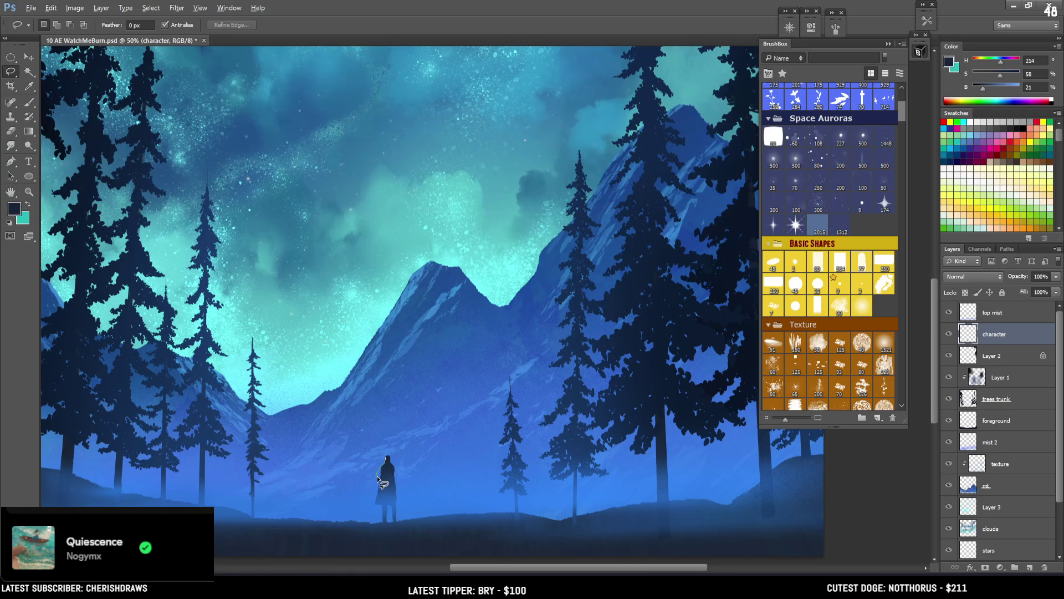
{"action": "key", "text": "b"}
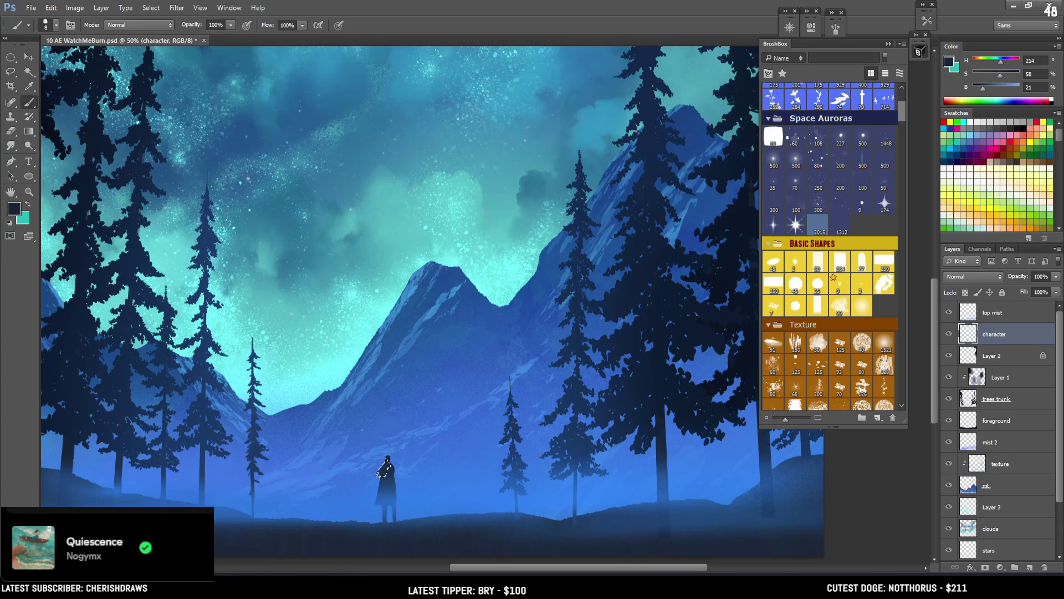
{"action": "key", "text": "ctrl+d"}
Alternate erasing and painting to trim the hood's outline, then check it in the full scene
{"action": "key", "text": "e"}
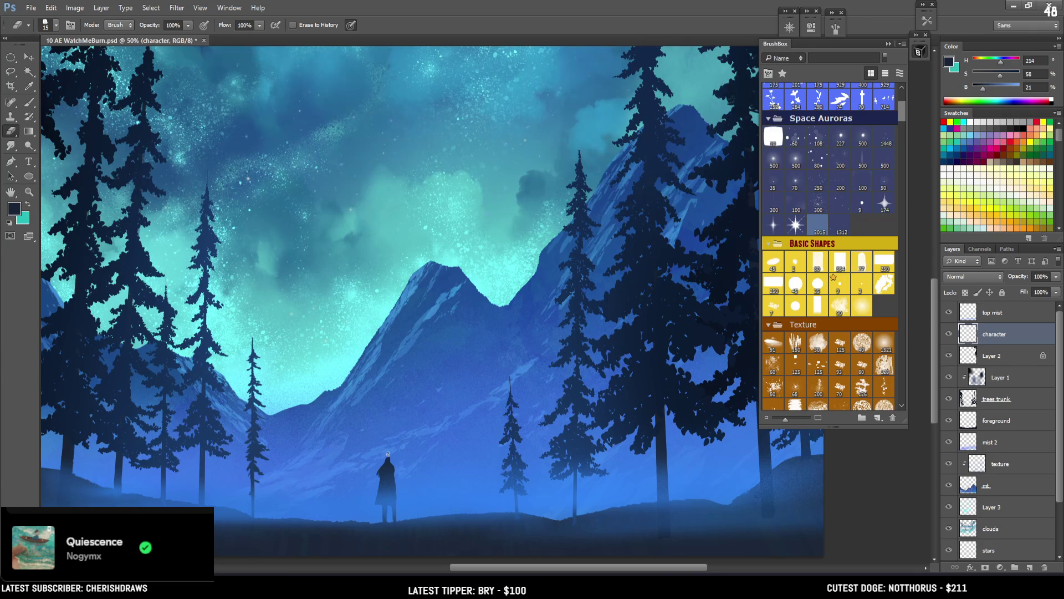
{"action": "key", "text": "b"}
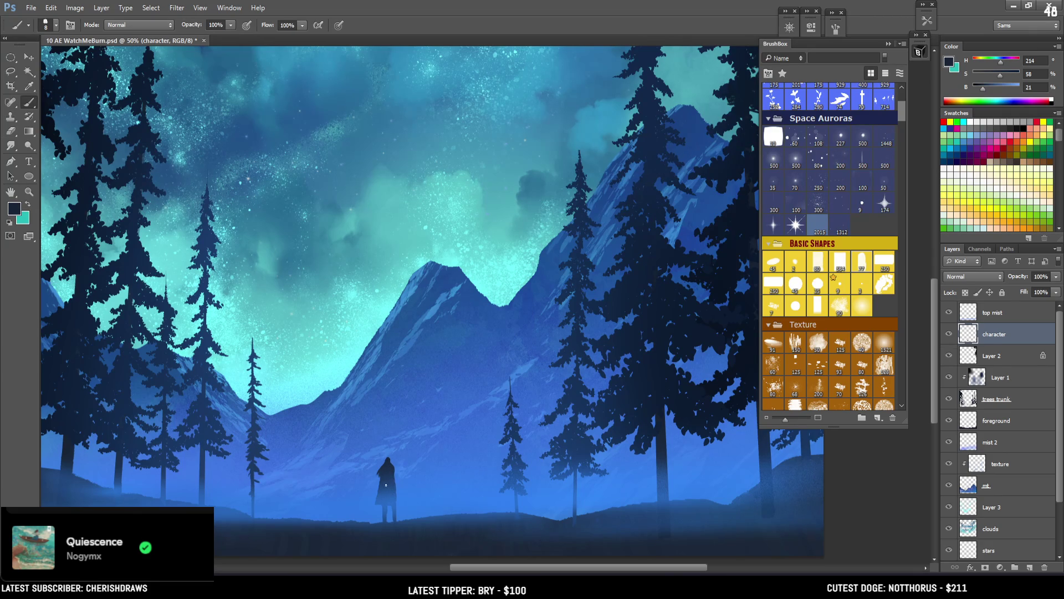
{"action": "key", "text": "e"}
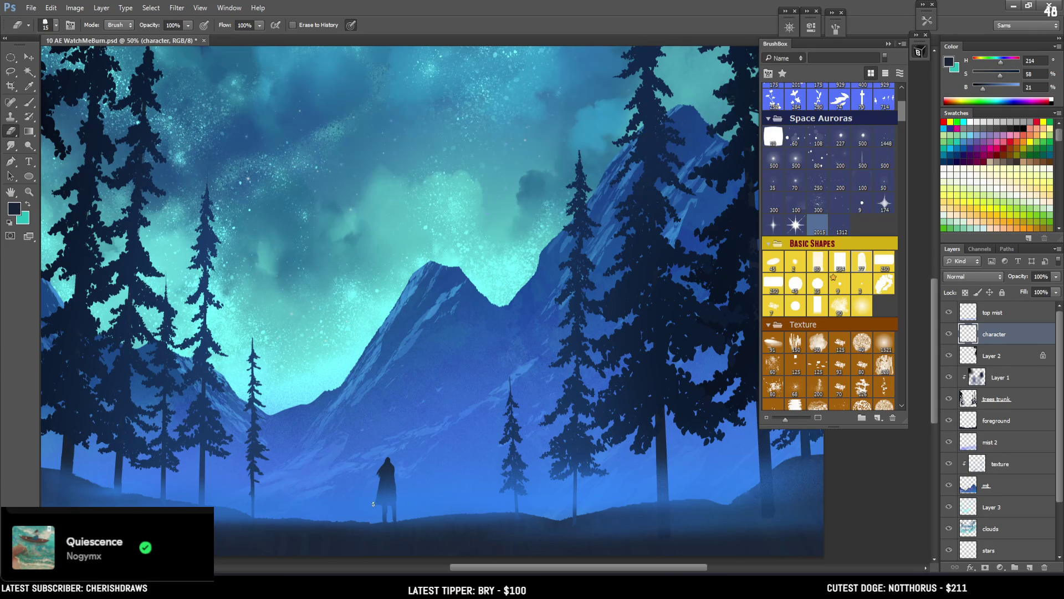
{"action": "key", "text": "b"}
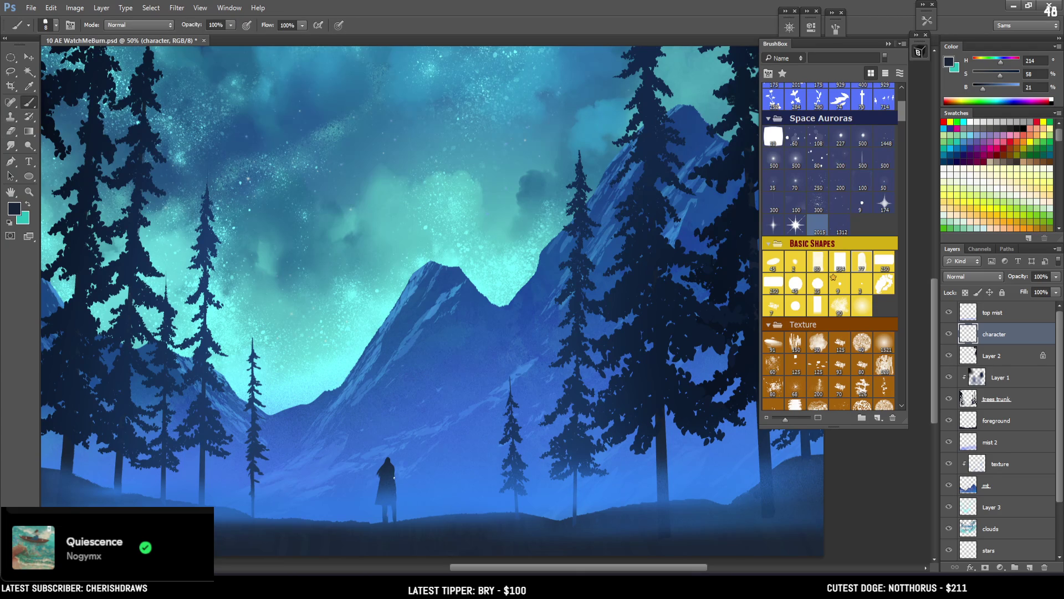
{"action": "key", "text": "e"}
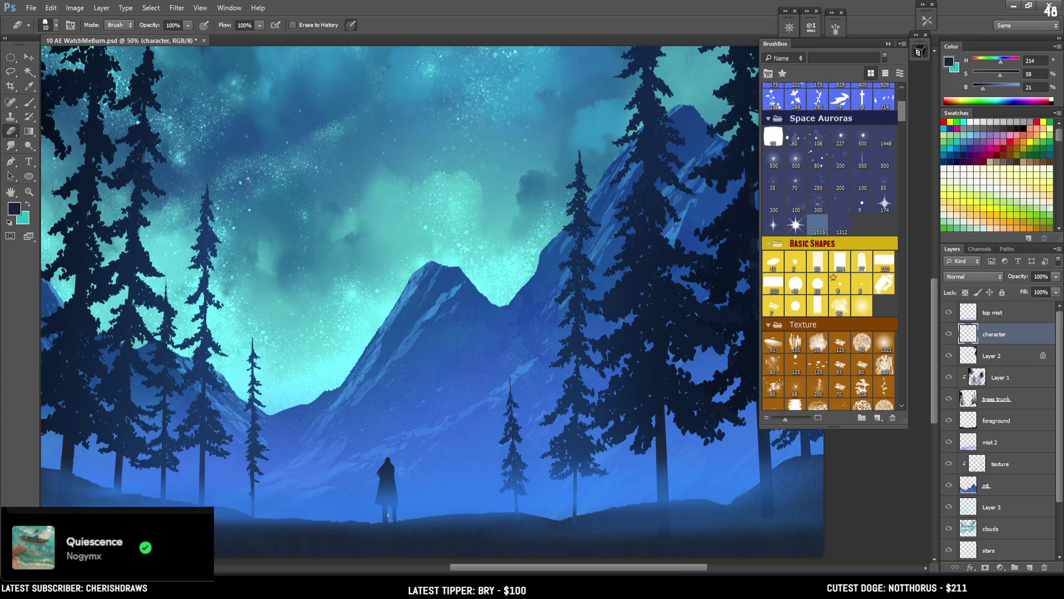
{"action": "key", "text": "b"}
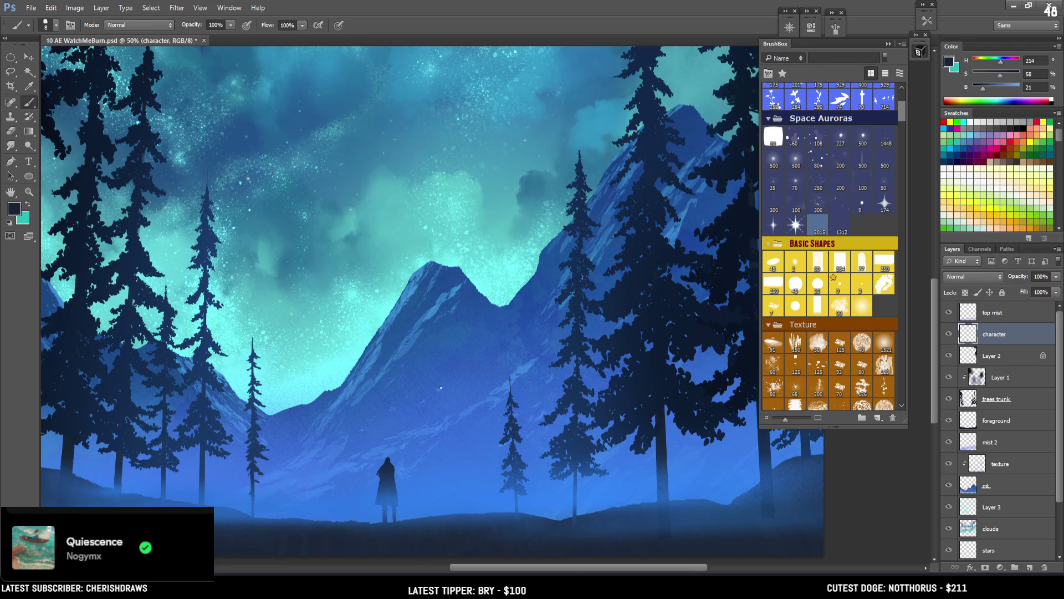
{"action": "key", "text": "ctrl+minus"}
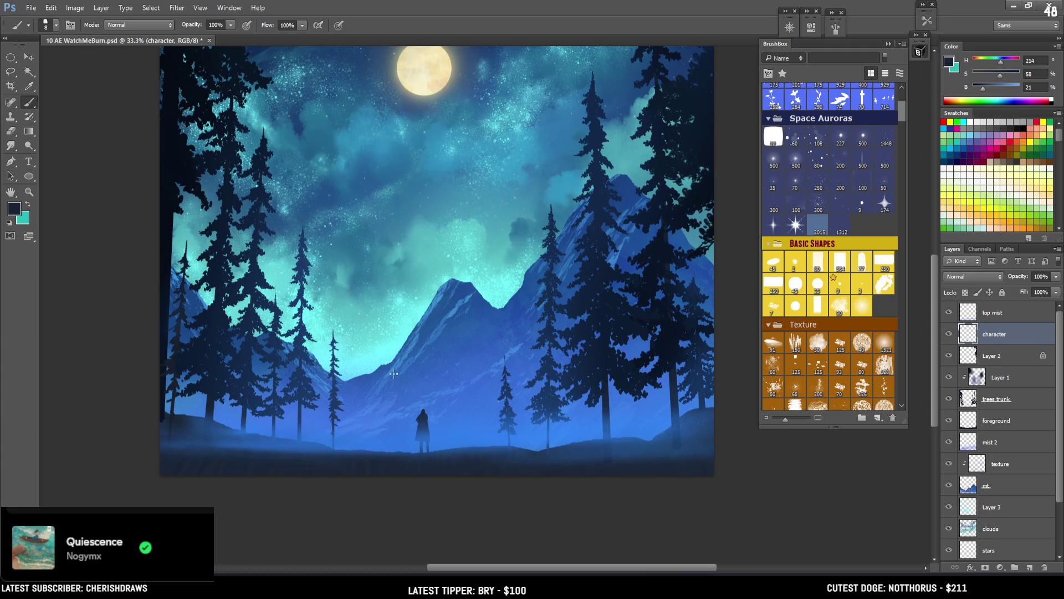
{"action": "key", "text": "e"}
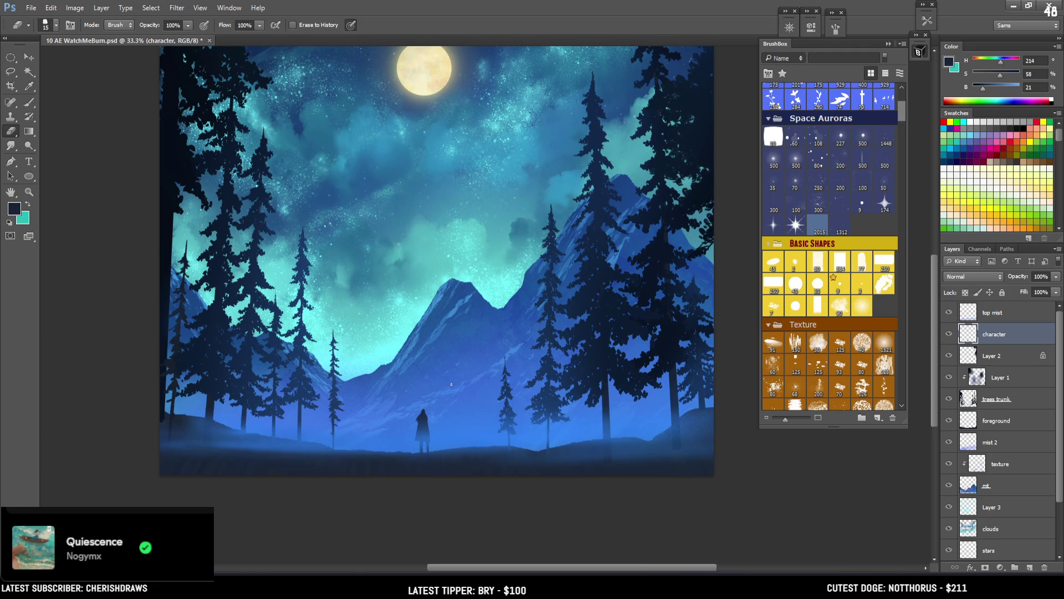
Lock transparent pixels on the character layer and set the foreground to a muted dark blue
{"action": "left_click", "coordinate": [966, 293]}
{"action": "left_click", "coordinate": [948, 66]}
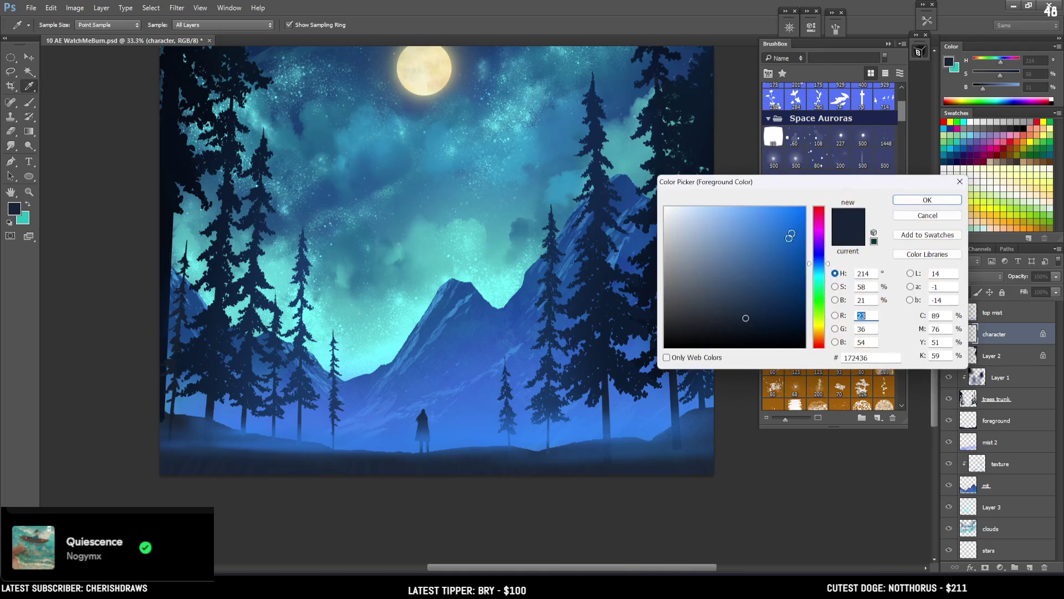
{"action": "left_click", "coordinate": [749, 286]}
{"action": "left_click", "coordinate": [904, 200]}
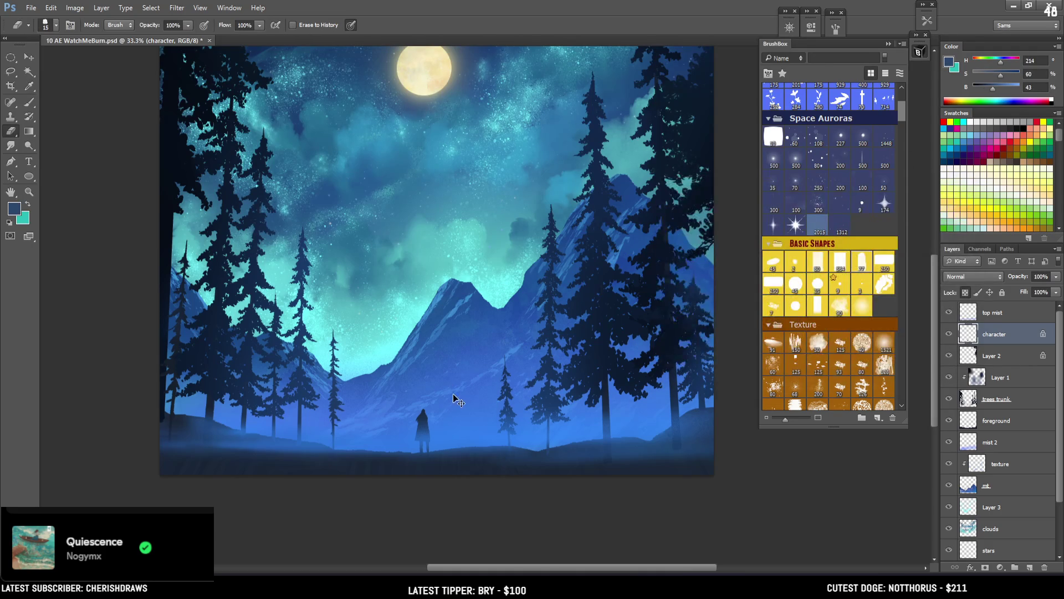
Choose a large rectangular textured brush; try lighter mist over the figure's legs, then undo it
{"action": "scroll", "coordinate": [448, 409], "scroll_direction": "up", "scroll_amount": 2}
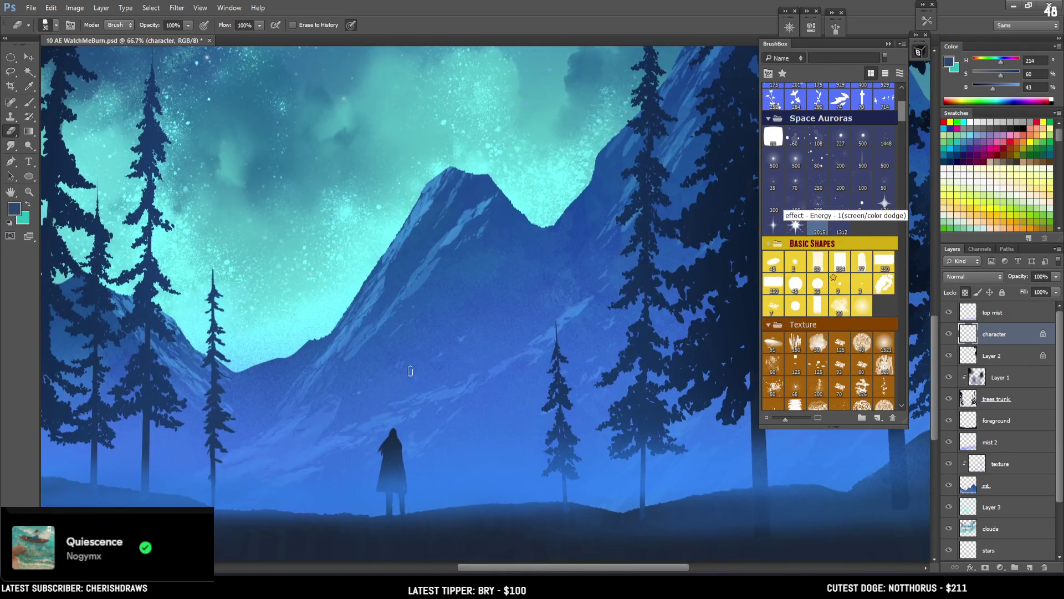
{"action": "left_click_drag", "start_coordinate": [408, 430], "coordinate": [418, 419]}
{"action": "key", "text": "bracketright"}
{"action": "key", "text": "bracketright"}
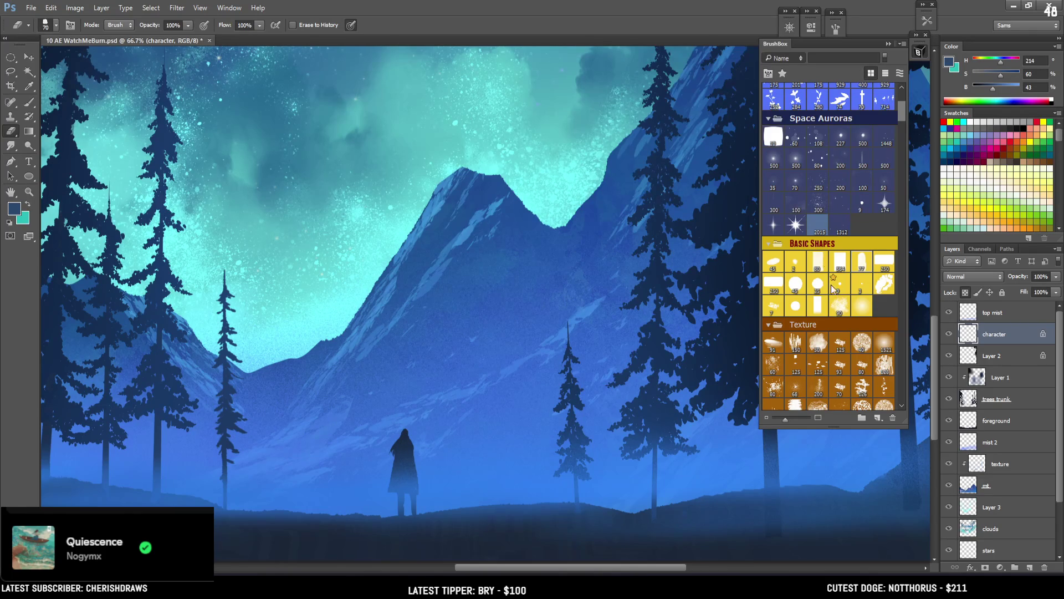
{"action": "left_click", "coordinate": [775, 285]}
{"action": "key", "text": "bracketright"}
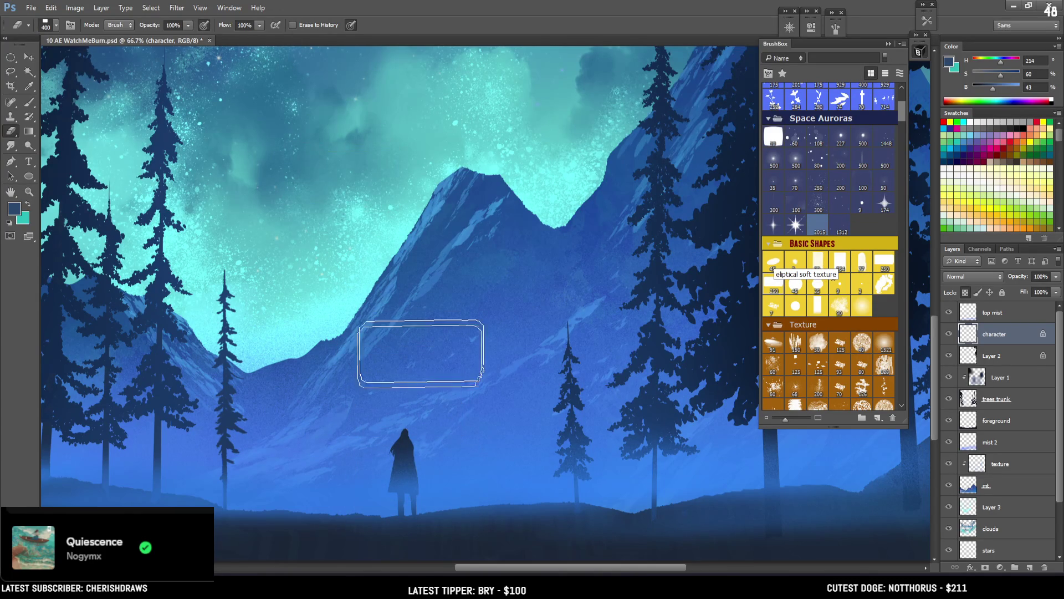
{"action": "key", "text": "b"}
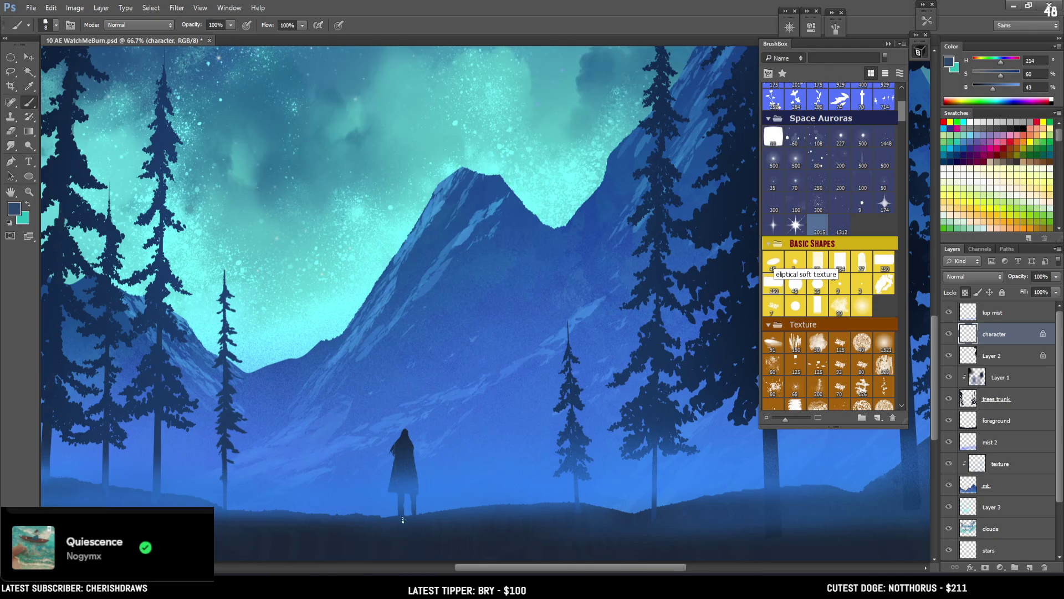
{"action": "left_click", "coordinate": [774, 286]}
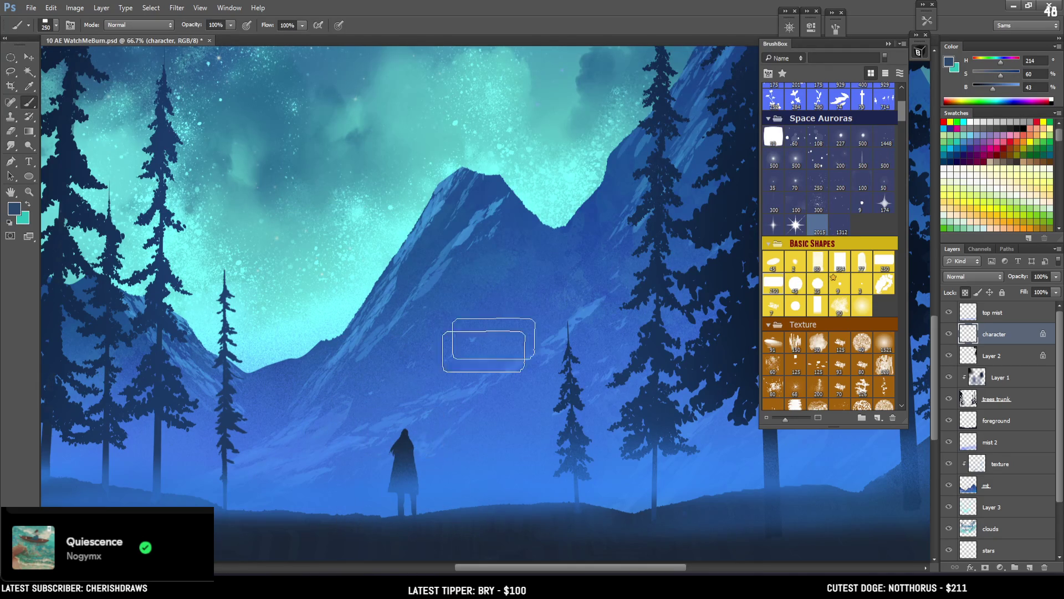
{"action": "left_click_drag", "start_coordinate": [992, 89], "coordinate": [1004, 89]}
{"action": "left_click", "coordinate": [410, 521]}
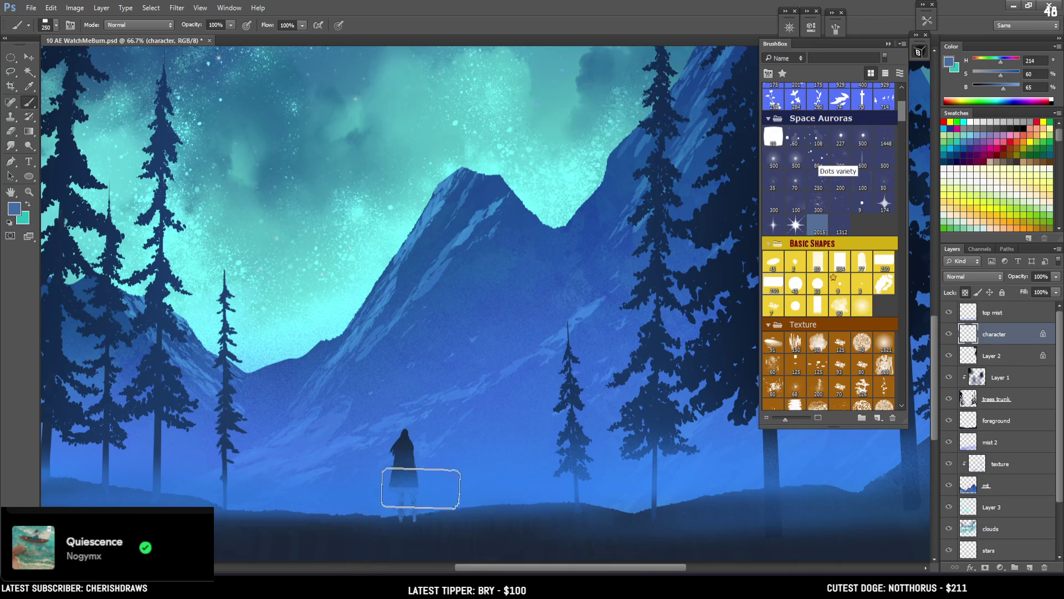
{"action": "key", "text": "ctrl+z"}
Sample a blue near the figure and paint lighter textured blue over its head and coat
{"action": "key", "text": "bracketleft"}
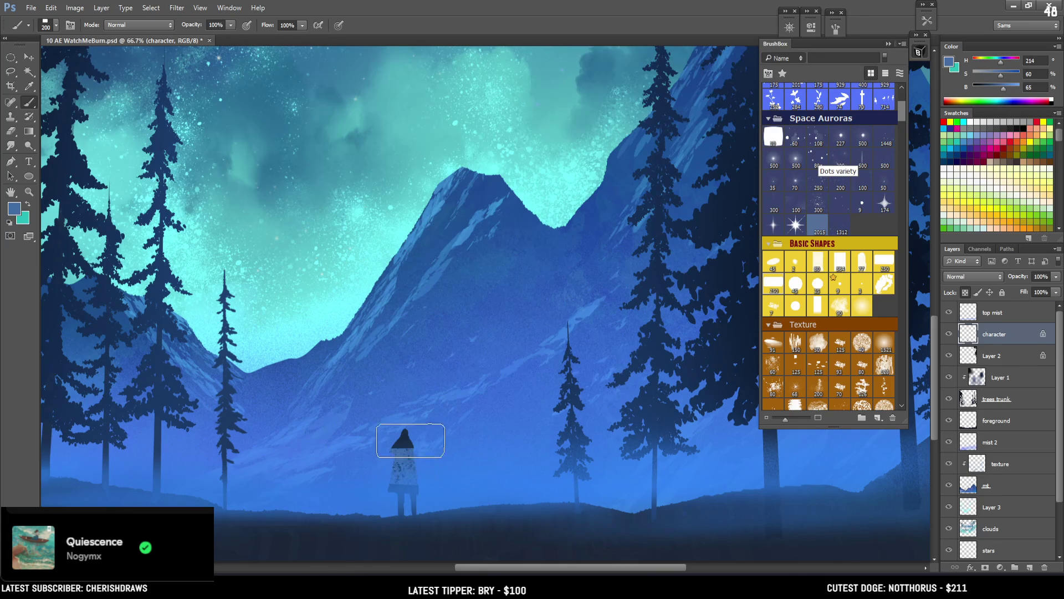
{"action": "left_click", "coordinate": [407, 445], "text": "alt"}
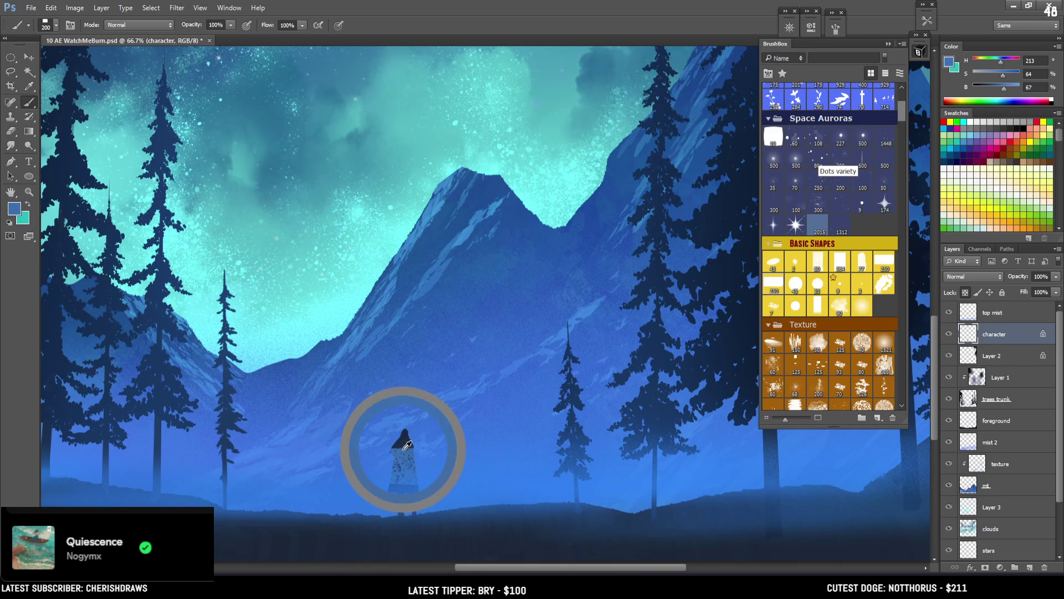
{"action": "key", "text": "bracketleft"}
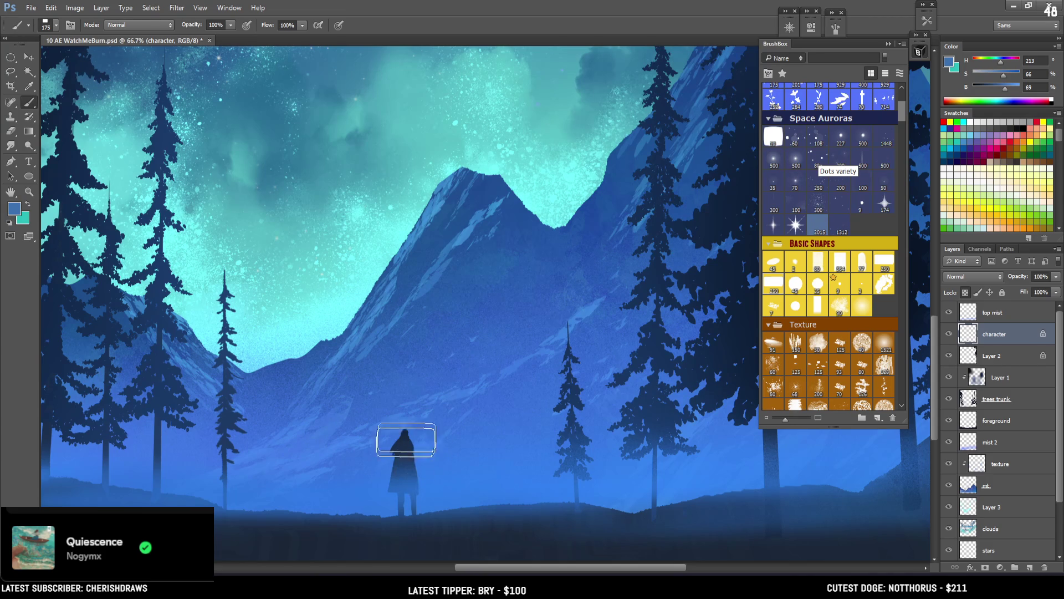
{"action": "mouse_move", "coordinate": [415, 426]}
{"action": "left_mouse_down"}
{"action": "mouse_move", "coordinate": [409, 450]}
{"action": "mouse_move", "coordinate": [409, 410]}
{"action": "mouse_move", "coordinate": [404, 501]}
{"action": "mouse_move", "coordinate": [427, 482]}
{"action": "left_mouse_up"}
{"action": "key", "text": "bracketleft"}
{"action": "key", "text": "bracketleft"}
Sample a darker blue from the tree, then a brighter ground blue, with a finer brush
{"action": "left_click", "coordinate": [664, 87], "text": "alt"}
{"action": "left_click_drag", "start_coordinate": [663, 87], "coordinate": [662, 82]}
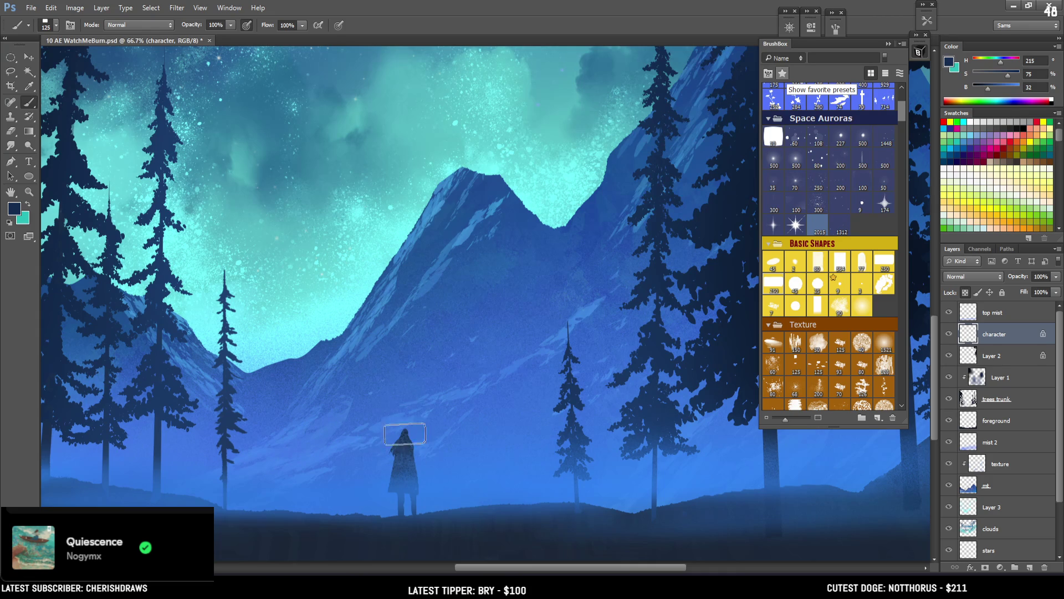
{"action": "key", "text": "bracketleft"}
{"action": "left_click_drag", "start_coordinate": [988, 89], "coordinate": [981, 90]}
{"action": "key", "text": "bracketleft"}
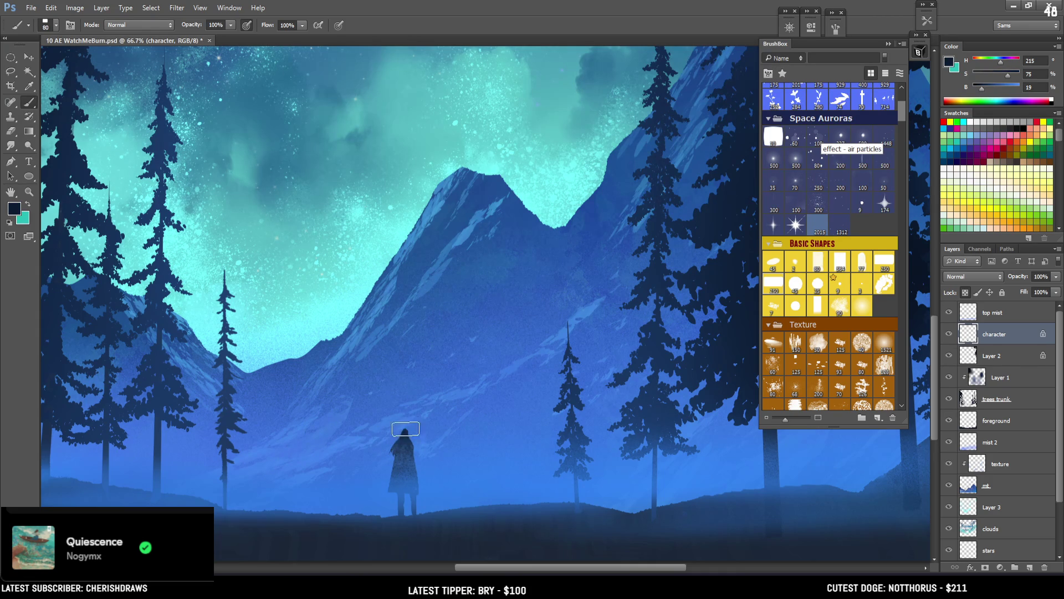
{"action": "key", "text": "bracketleft"}
{"action": "left_click", "coordinate": [406, 495], "text": "alt"}
{"action": "key", "text": "ctrl+minus"}
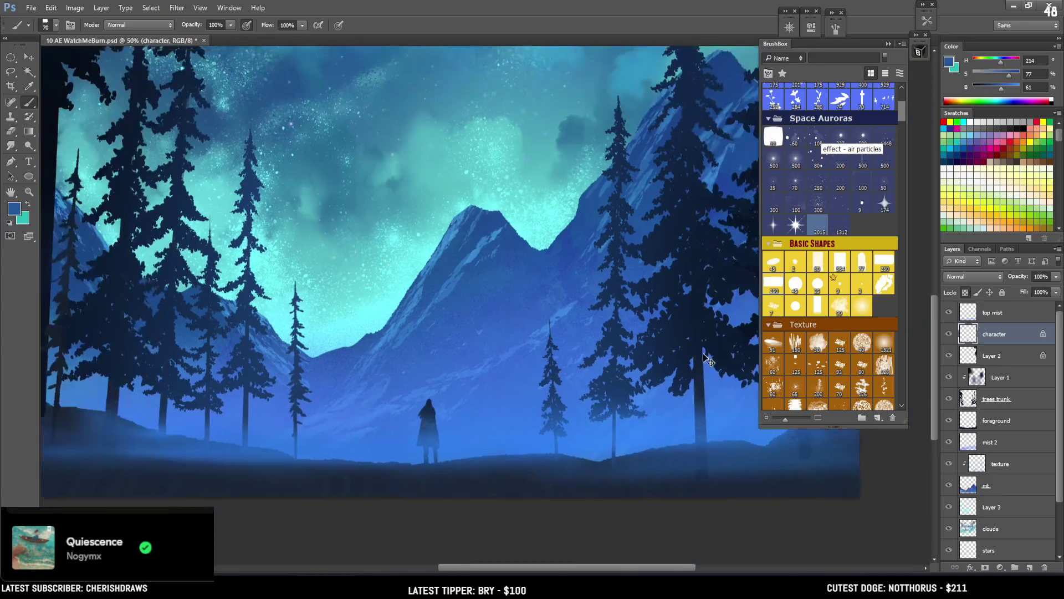
Review the whole painting at several zoom levels with a larger brush, then pick the white swatch
{"action": "key", "text": "ctrl+minus"}
{"action": "key", "text": "bracketright"}
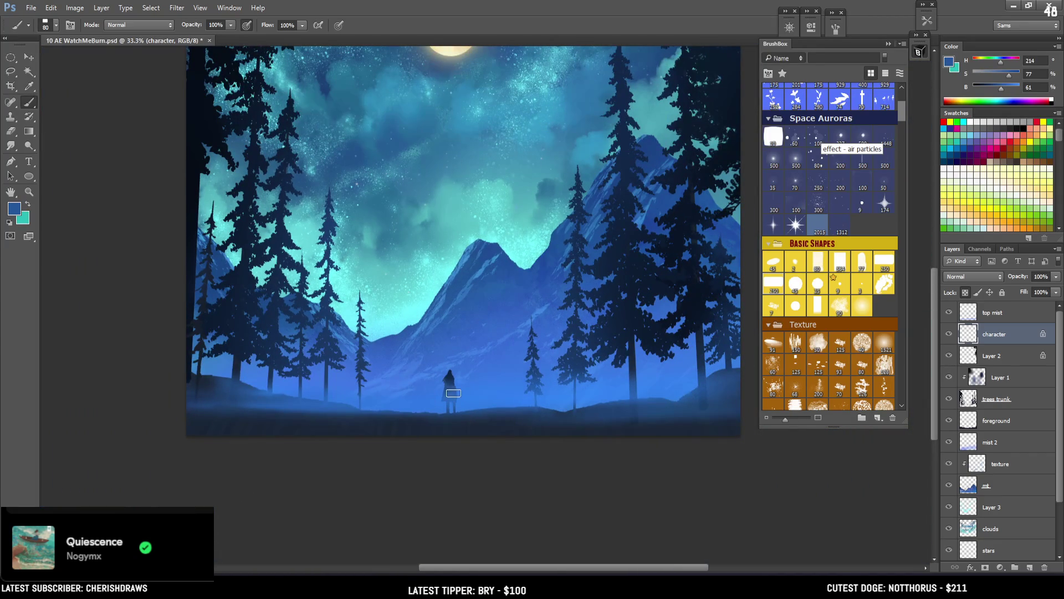
{"action": "key", "text": "ctrl+minus"}
{"action": "key", "text": "bracketright"}
{"action": "key", "text": "bracketright"}
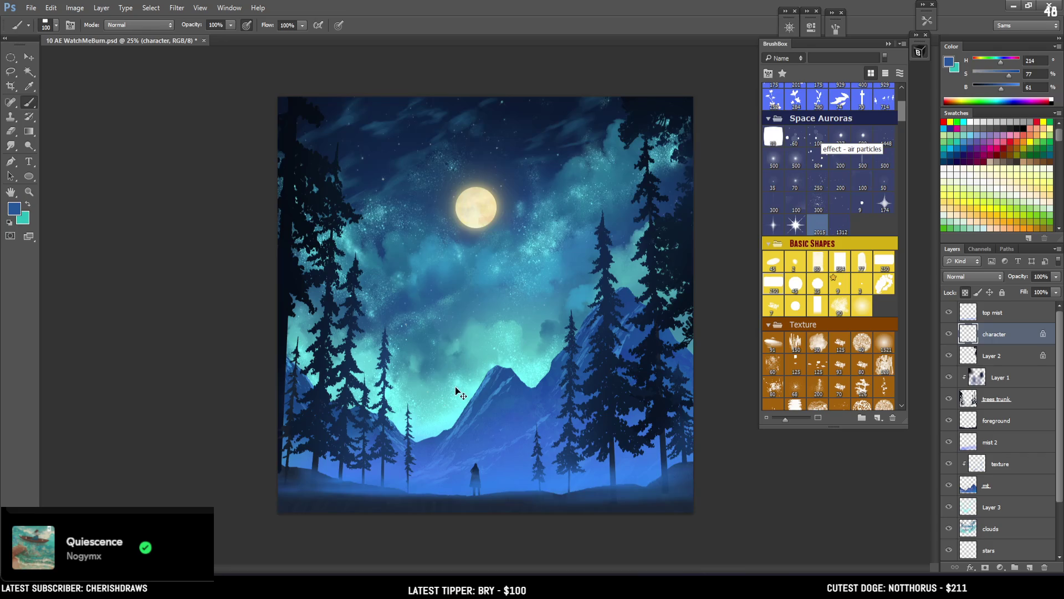
{"action": "key", "text": "ctrl+plus"}
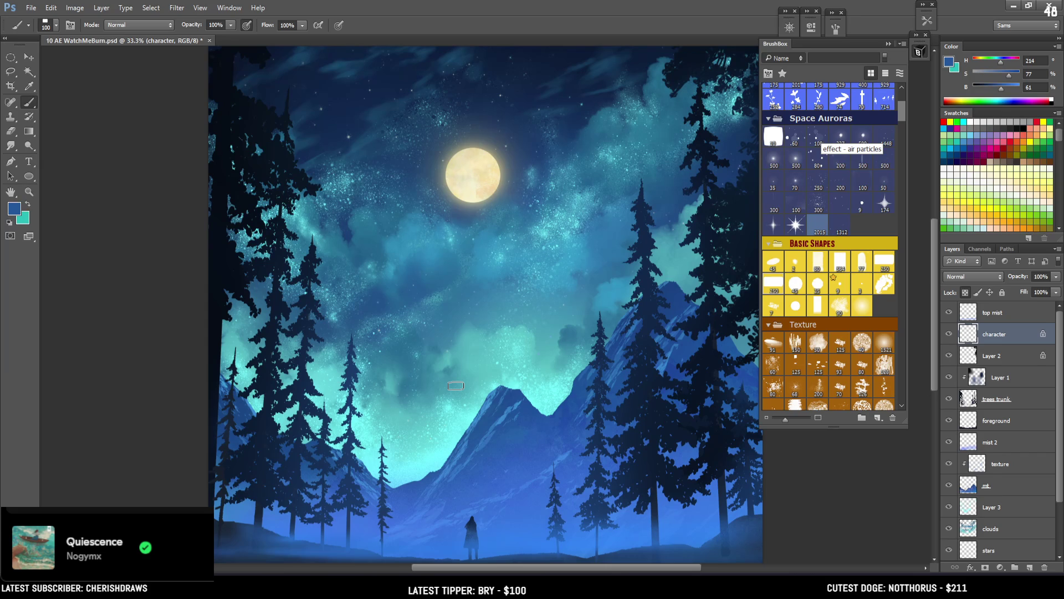
{"action": "key", "text": "ctrl+minus"}
{"action": "key", "text": "ctrl+plus"}
{"action": "mouse_move", "coordinate": [405, 341]}
{"action": "left_mouse_down"}
{"action": "mouse_move", "coordinate": [309, 343]}
{"action": "mouse_move", "coordinate": [292, 285]}
{"action": "left_mouse_up"}
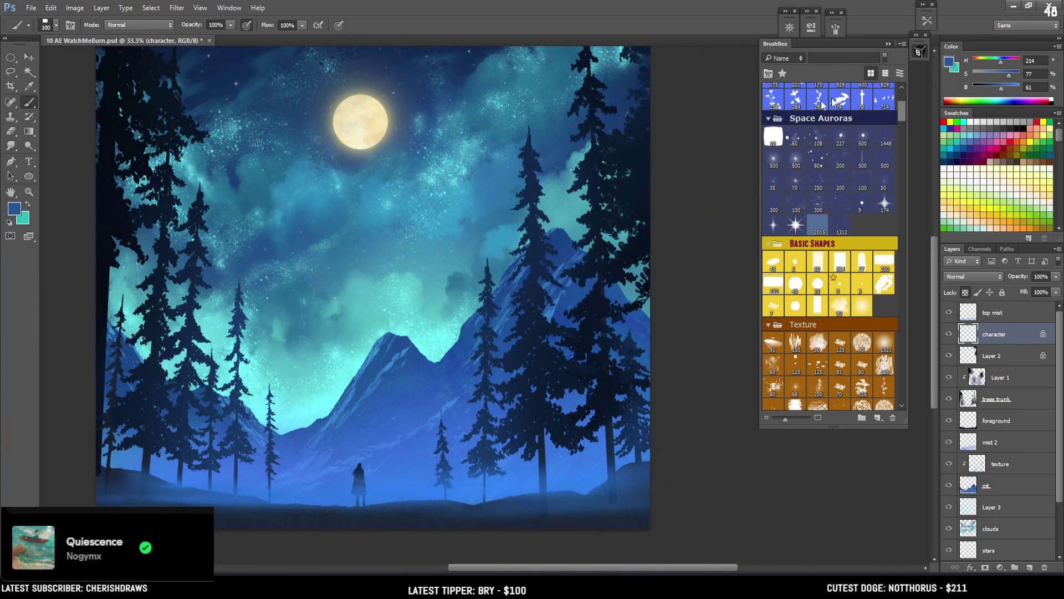
{"action": "left_click", "coordinate": [977, 120]}
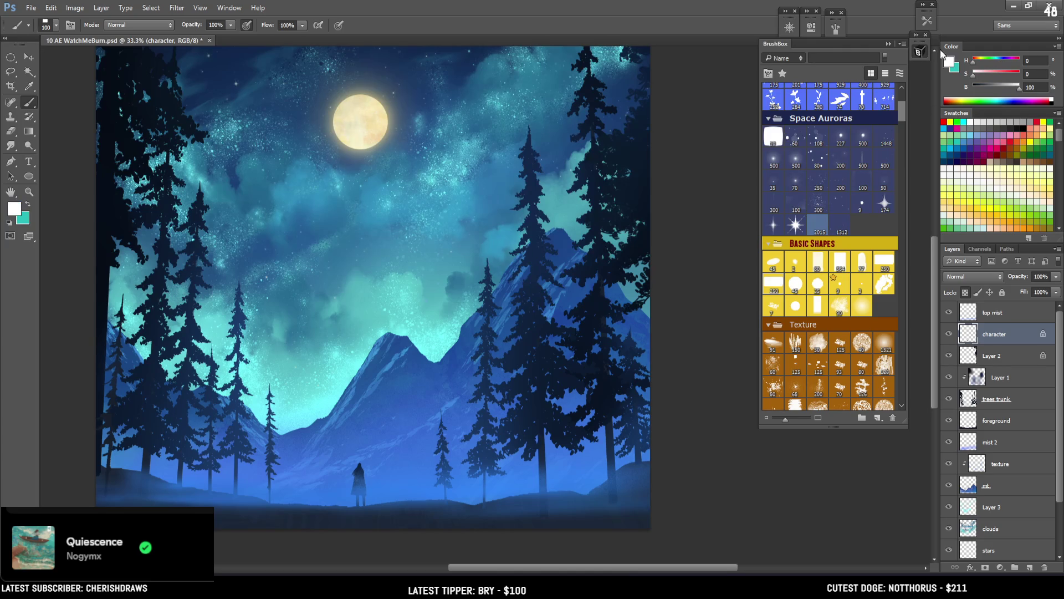
Keep white as the foreground colour and select a textured painting brush
{"action": "left_click", "coordinate": [952, 63]}
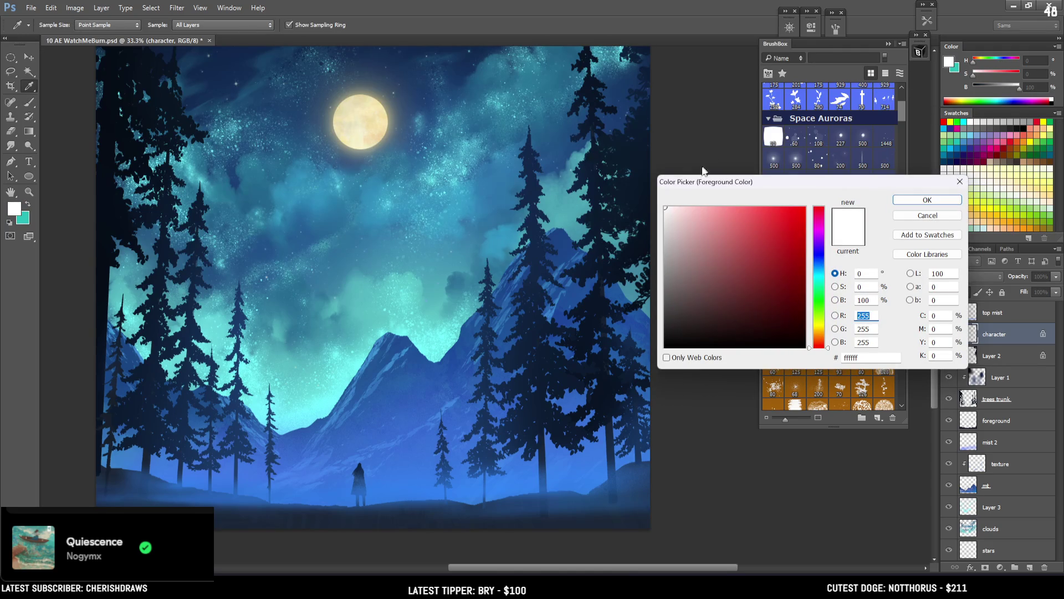
{"action": "left_click", "coordinate": [904, 201]}
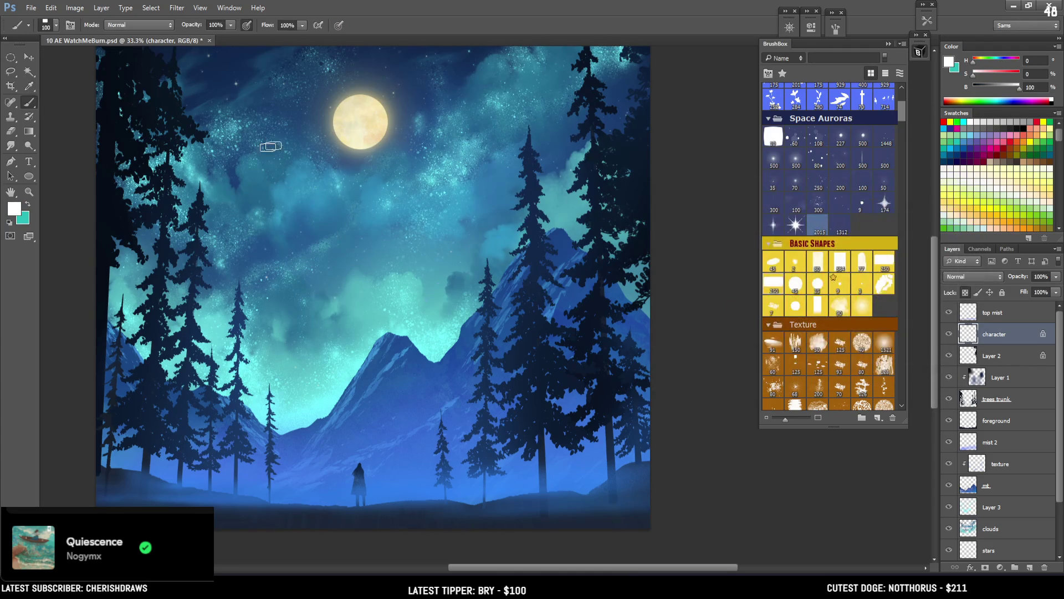
{"action": "scroll", "coordinate": [847, 178], "scroll_direction": "up", "scroll_amount": 3}
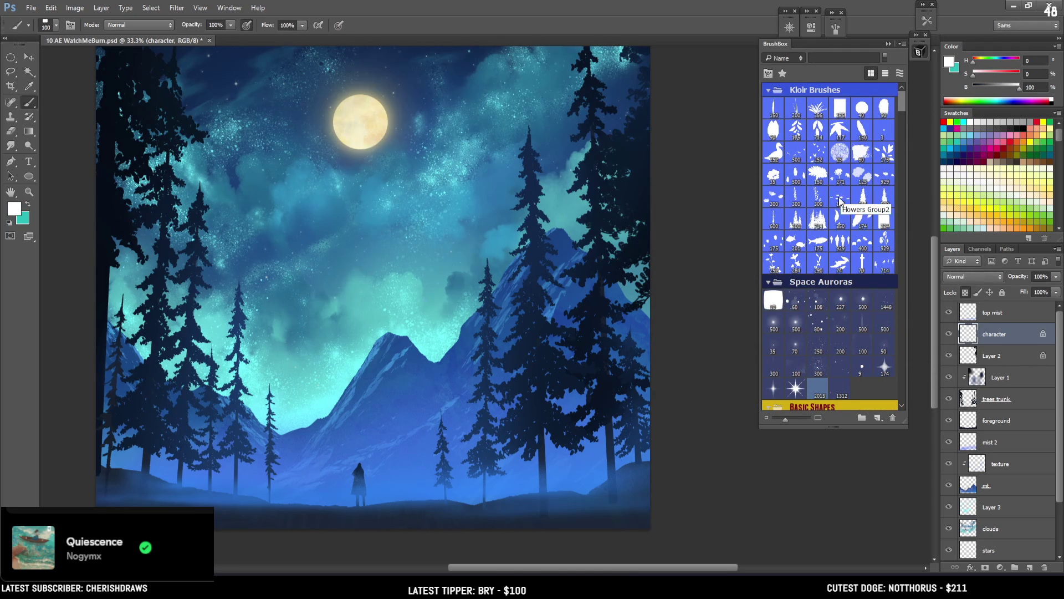
{"action": "scroll", "coordinate": [840, 200], "scroll_direction": "down", "scroll_amount": 4}
{"action": "scroll", "coordinate": [840, 205], "scroll_direction": "down", "scroll_amount": 5}
{"action": "scroll", "coordinate": [857, 167], "scroll_direction": "up", "scroll_amount": 5}
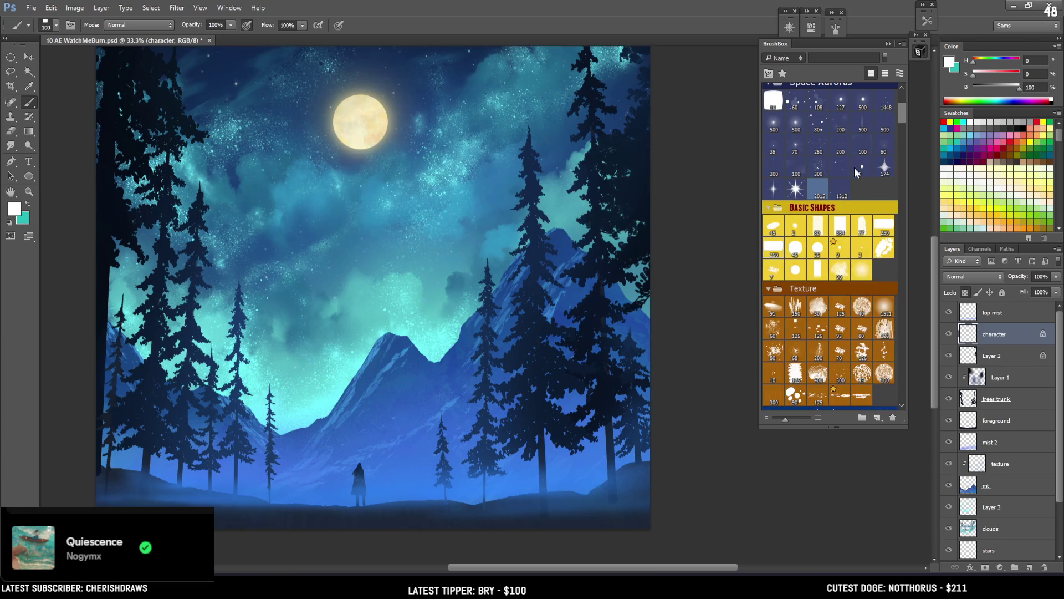
{"action": "left_click", "coordinate": [862, 312]}
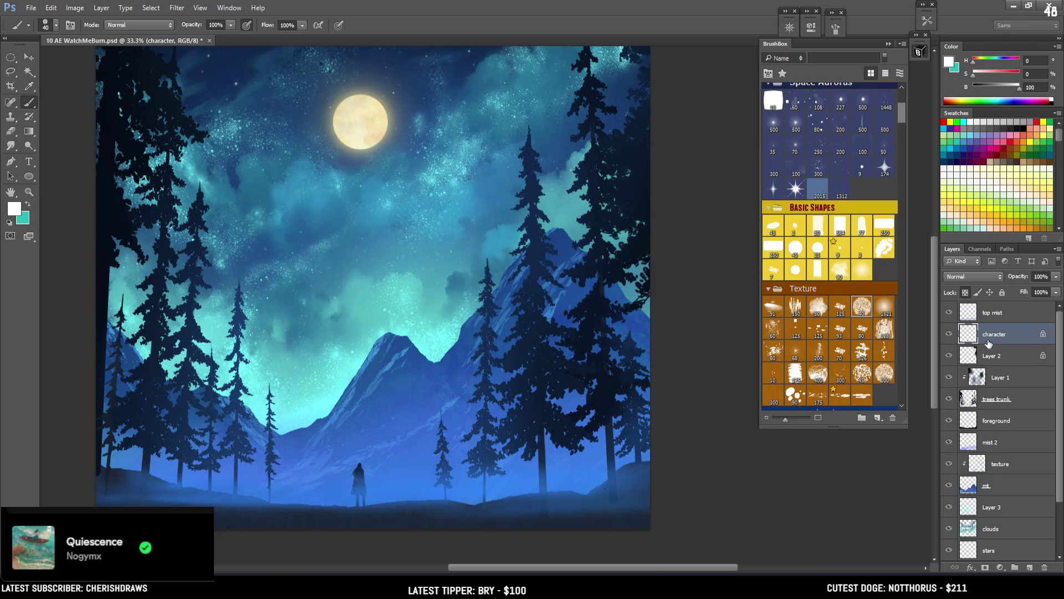
Create a new layer above character and rename it 'bird'
{"action": "left_click", "coordinate": [1030, 567]}
{"action": "double_click", "coordinate": [990, 335]}
{"action": "type", "text": "bird"}
{"action": "key", "text": "Return"}
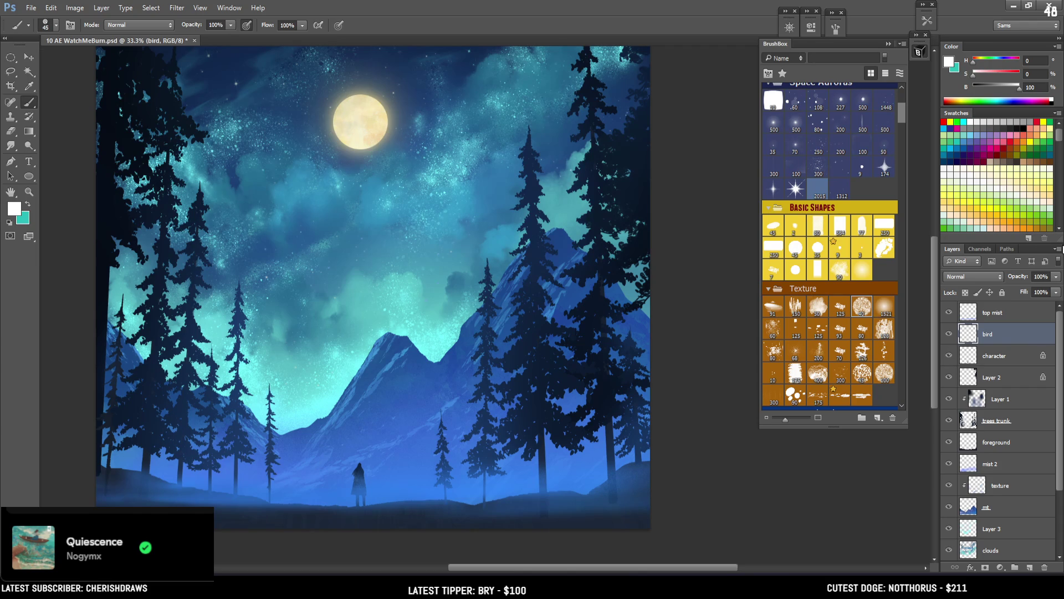
{"action": "key", "text": "l"}
{"action": "key", "text": "ctrl+plus"}
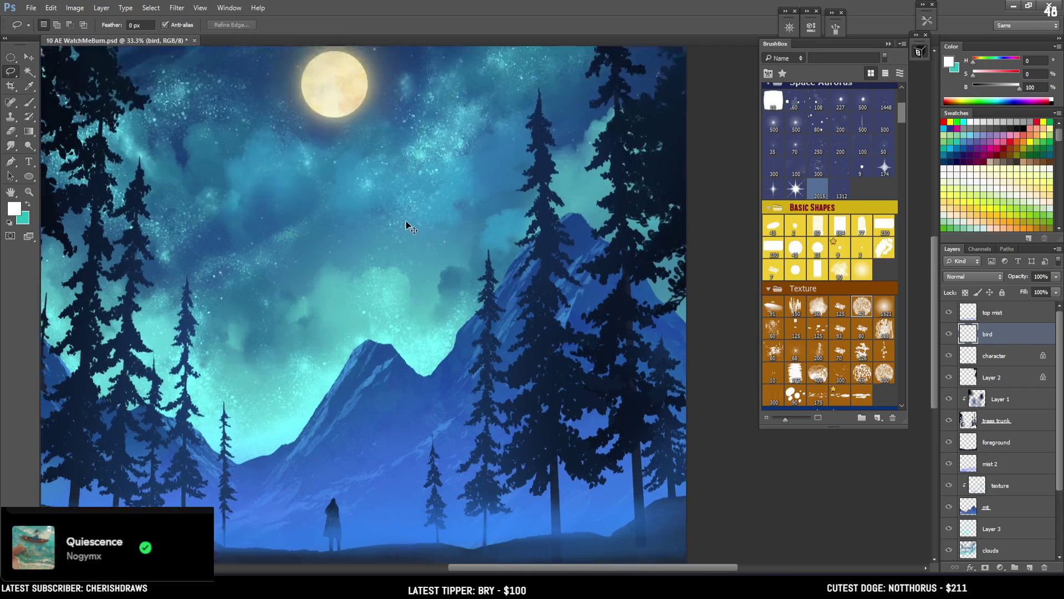
Lasso a hummingbird body shape in the sky and fill it with white
{"action": "key", "text": "ctrl+plus"}
{"action": "key", "text": "ctrl+plus"}
{"action": "mouse_move", "coordinate": [419, 171]}
{"action": "left_mouse_down"}
{"action": "mouse_move", "coordinate": [397, 225]}
{"action": "mouse_move", "coordinate": [404, 214]}
{"action": "left_mouse_up"}
{"action": "key", "text": "b"}
{"action": "key", "text": "bracketleft"}
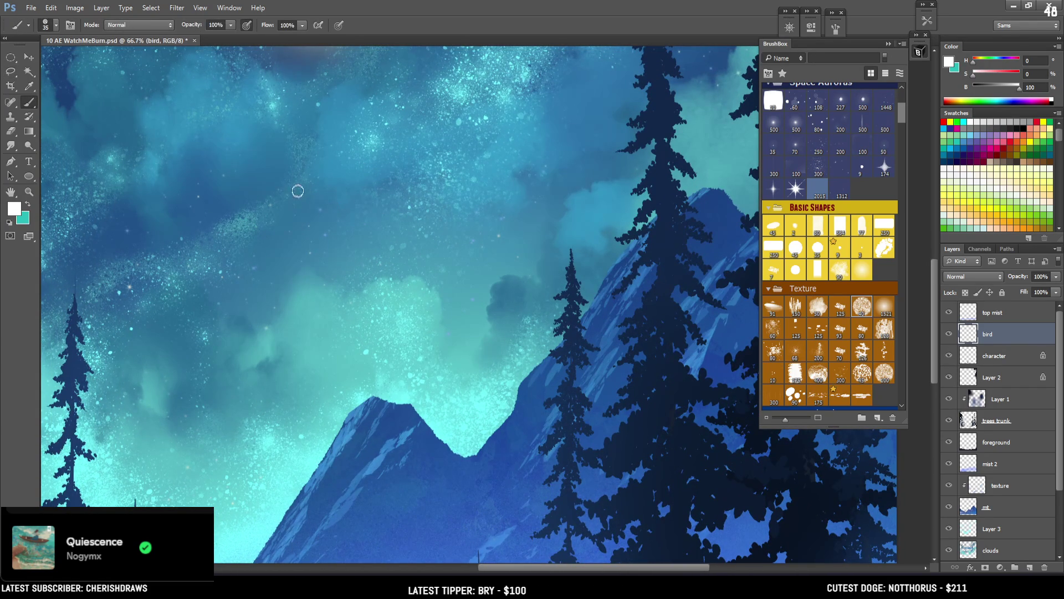
{"action": "key", "text": "l"}
{"action": "mouse_move", "coordinate": [348, 221]}
{"action": "left_mouse_down"}
{"action": "mouse_move", "coordinate": [339, 250]}
{"action": "mouse_move", "coordinate": [361, 222]}
{"action": "left_mouse_up"}
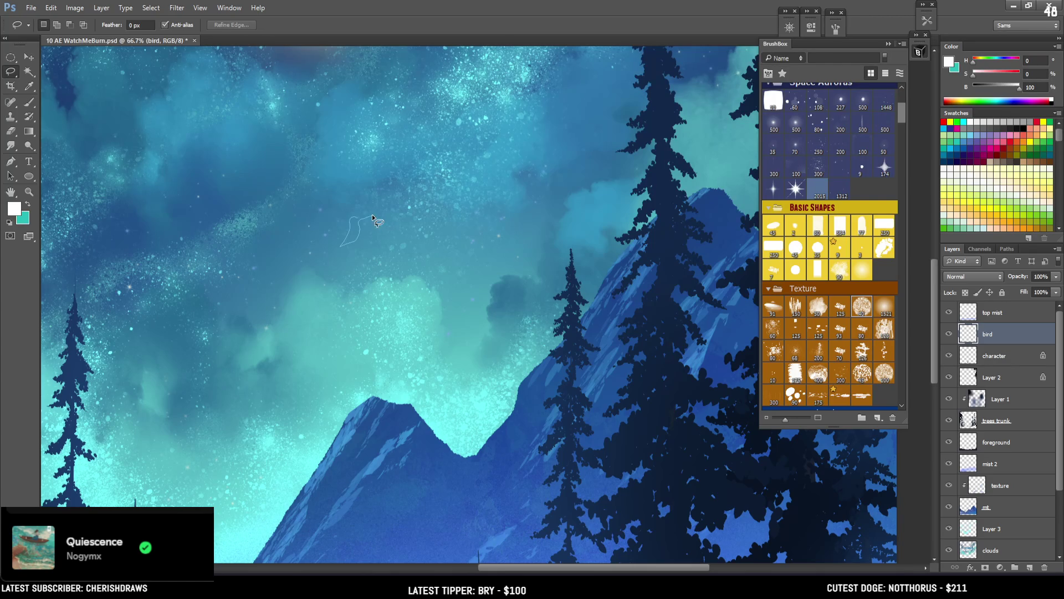
{"action": "mouse_move", "coordinate": [360, 218]}
{"action": "left_mouse_down"}
{"action": "mouse_move", "coordinate": [342, 254]}
{"action": "mouse_move", "coordinate": [358, 219]}
{"action": "left_mouse_up"}
{"action": "key", "text": "b"}
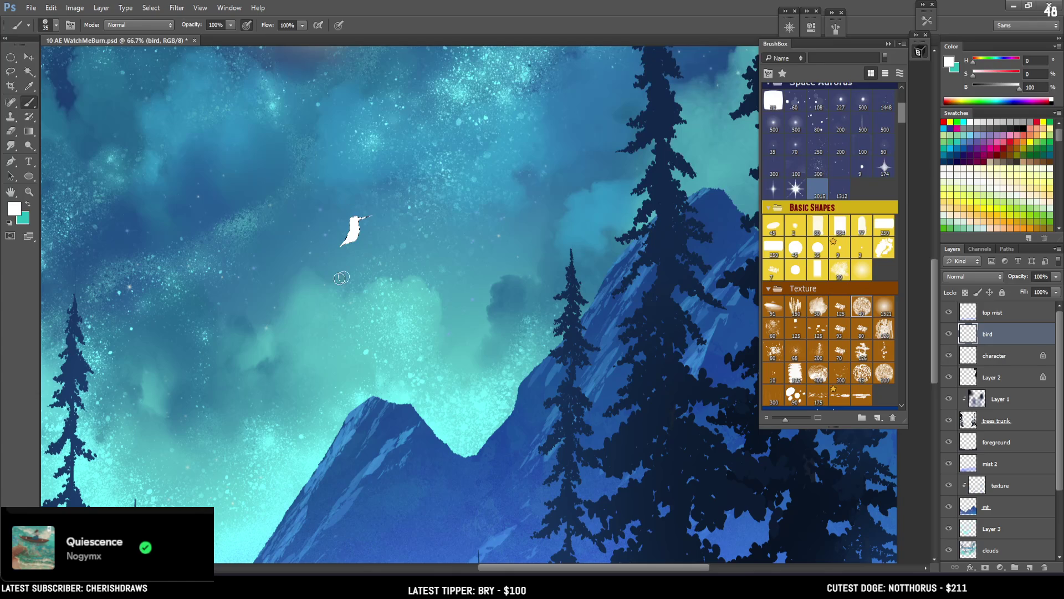
{"action": "key", "text": "ctrl+d"}
Lasso and paint the bird's head, widen its body in white, and drag in a reference image
{"action": "mouse_move", "coordinate": [403, 266]}
{"action": "left_mouse_down"}
{"action": "mouse_move", "coordinate": [453, 273]}
{"action": "mouse_move", "coordinate": [536, 321]}
{"action": "left_mouse_up"}
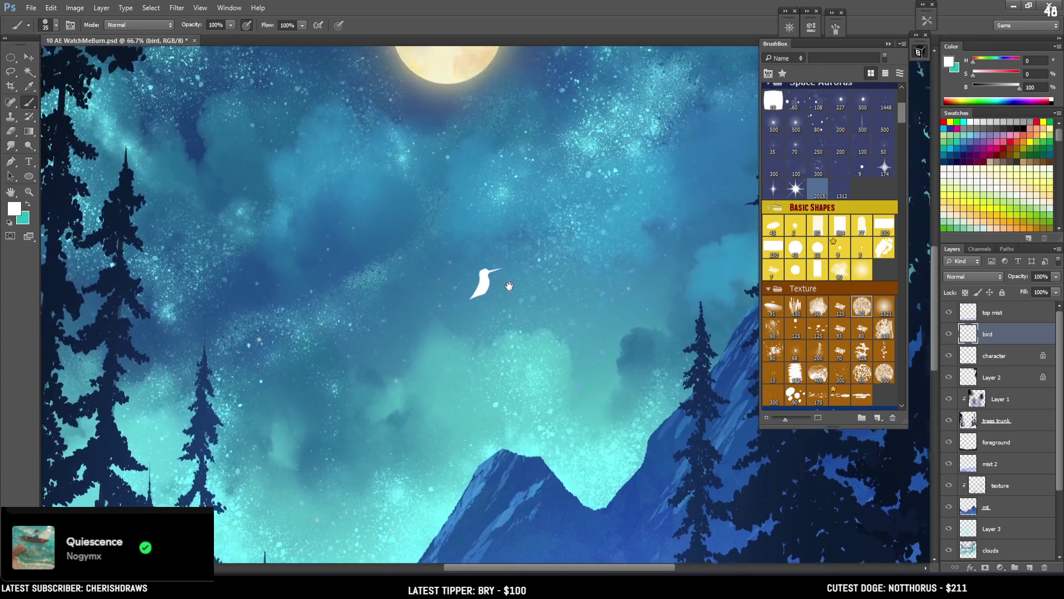
{"action": "key", "text": "ctrl+plus"}
{"action": "key", "text": "ctrl+plus"}
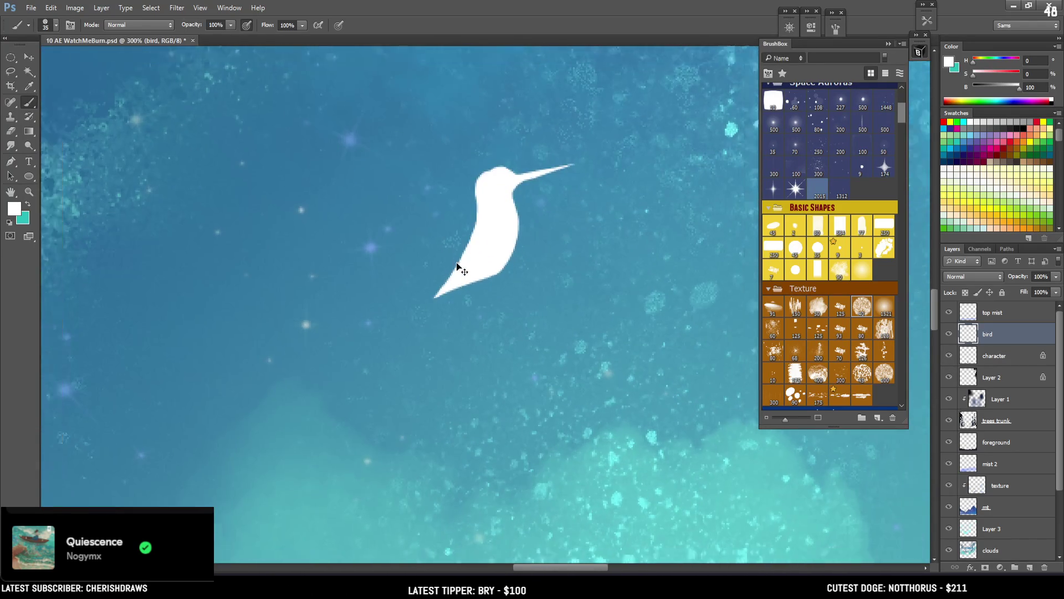
{"action": "key", "text": "ctrl+minus"}
{"action": "key", "text": "l"}
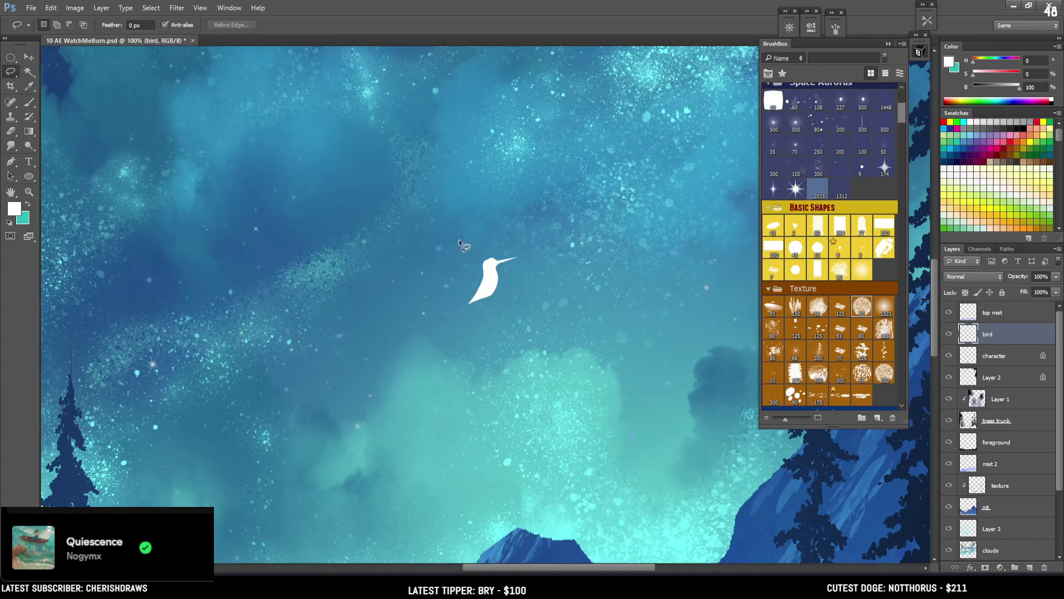
{"action": "mouse_move", "coordinate": [495, 258]}
{"action": "left_mouse_down"}
{"action": "mouse_move", "coordinate": [484, 260]}
{"action": "mouse_move", "coordinate": [491, 265]}
{"action": "left_mouse_up"}
{"action": "key", "text": "b"}
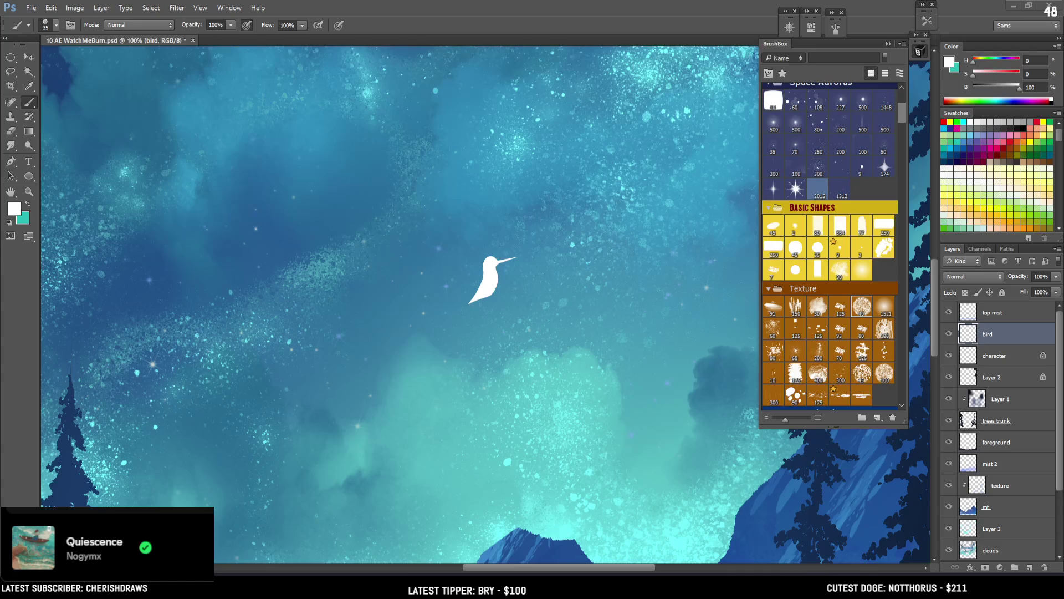
{"action": "left_click_drag", "start_coordinate": [486, 280], "coordinate": [499, 269]}
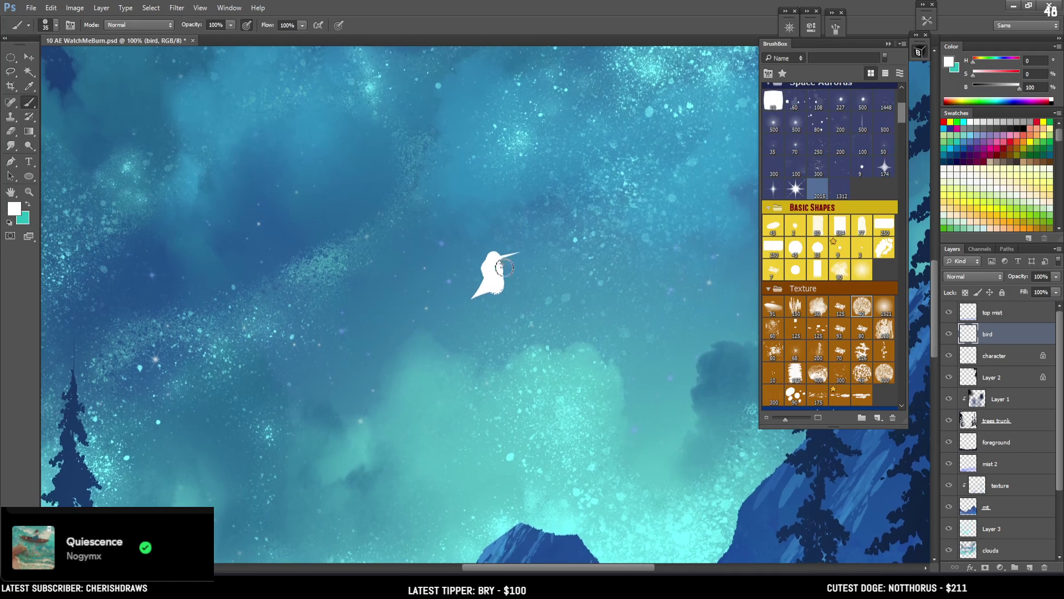
{"action": "key", "text": "bracketleft"}
{"action": "mouse_move", "coordinate": [141, 594]}
{"action": "mouse_move", "coordinate": [300, 118]}
{"action": "left_mouse_down"}
{"action": "mouse_move", "coordinate": [237, 35]}
{"action": "mouse_move", "coordinate": [264, 95]}
{"action": "left_mouse_up"}
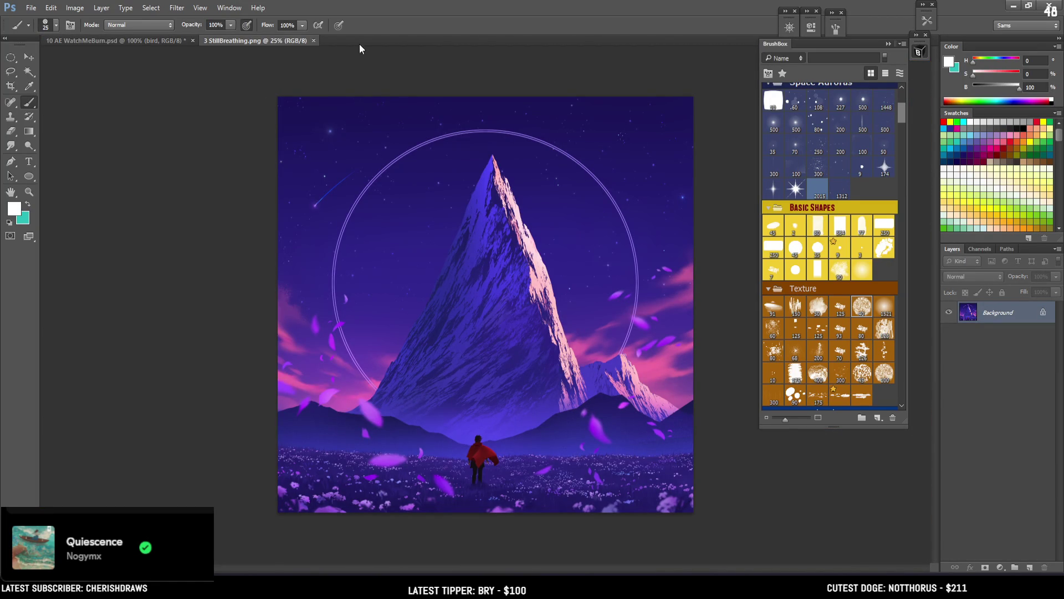
{"action": "left_click", "coordinate": [313, 42]}
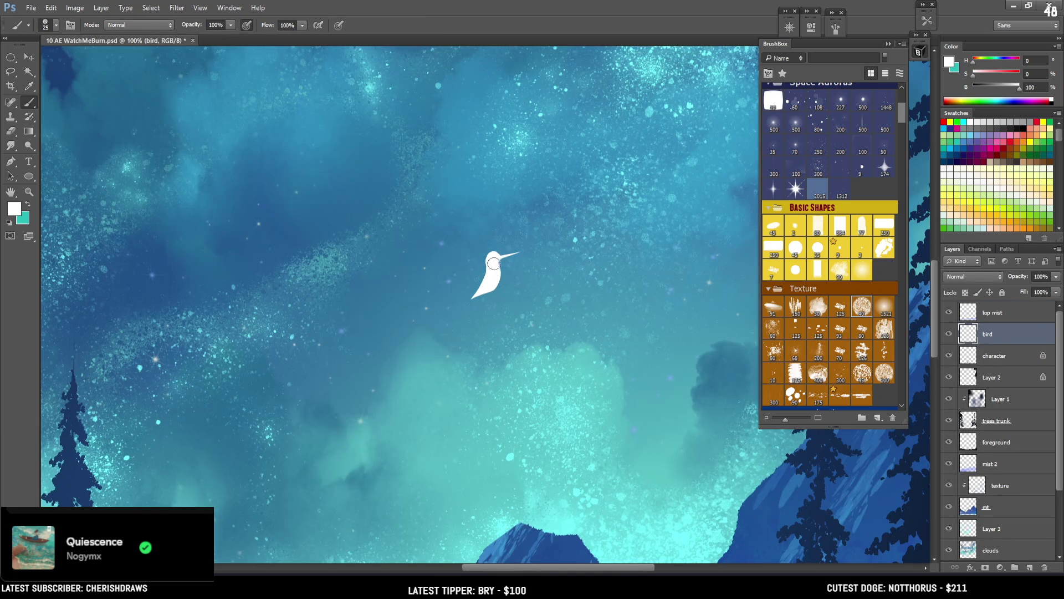
Lasso the top of the bird's head and thicken its neck and chest edge in white
{"action": "scroll", "coordinate": [494, 266], "scroll_direction": "up", "scroll_amount": 2}
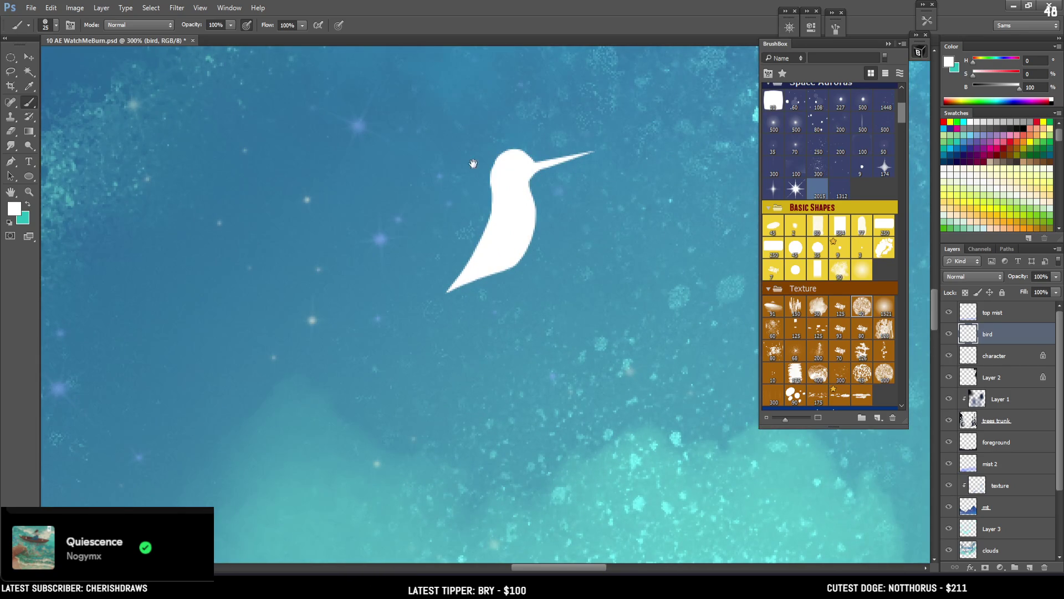
{"action": "key", "text": "bracketleft"}
{"action": "key", "text": "bracketleft"}
{"action": "key", "text": "bracketleft"}
{"action": "key", "text": "l"}
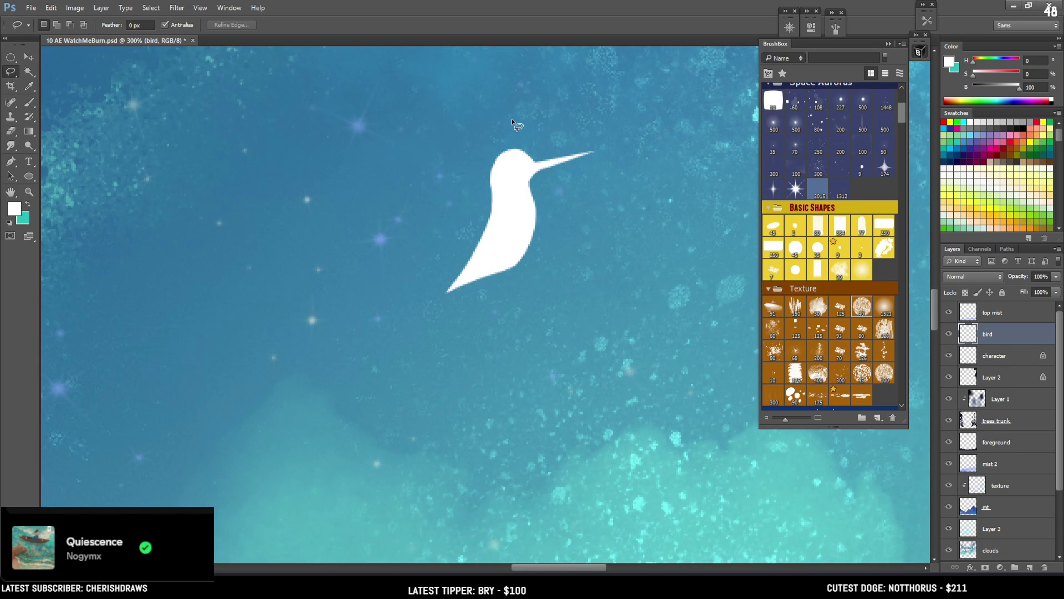
{"action": "left_click_drag", "start_coordinate": [510, 153], "coordinate": [487, 170]}
{"action": "key", "text": "b"}
{"action": "key", "text": "bracketleft"}
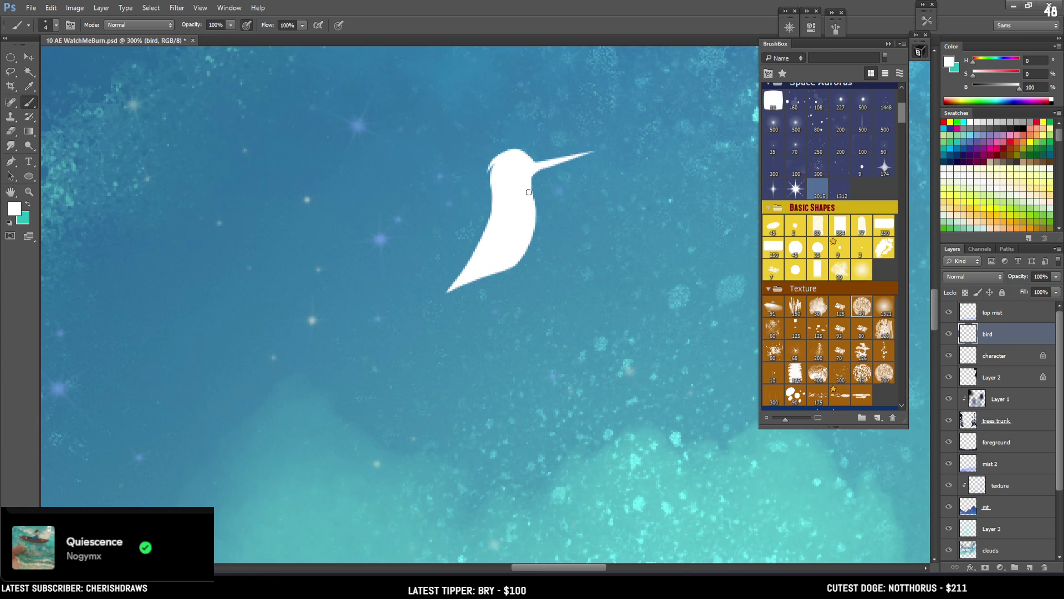
{"action": "key", "text": "bracketright"}
{"action": "key", "text": "bracketright"}
{"action": "key", "text": "bracketright"}
{"action": "mouse_move", "coordinate": [523, 183]}
{"action": "left_mouse_down"}
{"action": "mouse_move", "coordinate": [536, 222]}
{"action": "mouse_move", "coordinate": [523, 249]}
{"action": "left_mouse_up"}
Set up a fine textured eraser tip and re-centre the view on the bird
{"action": "key", "text": "e"}
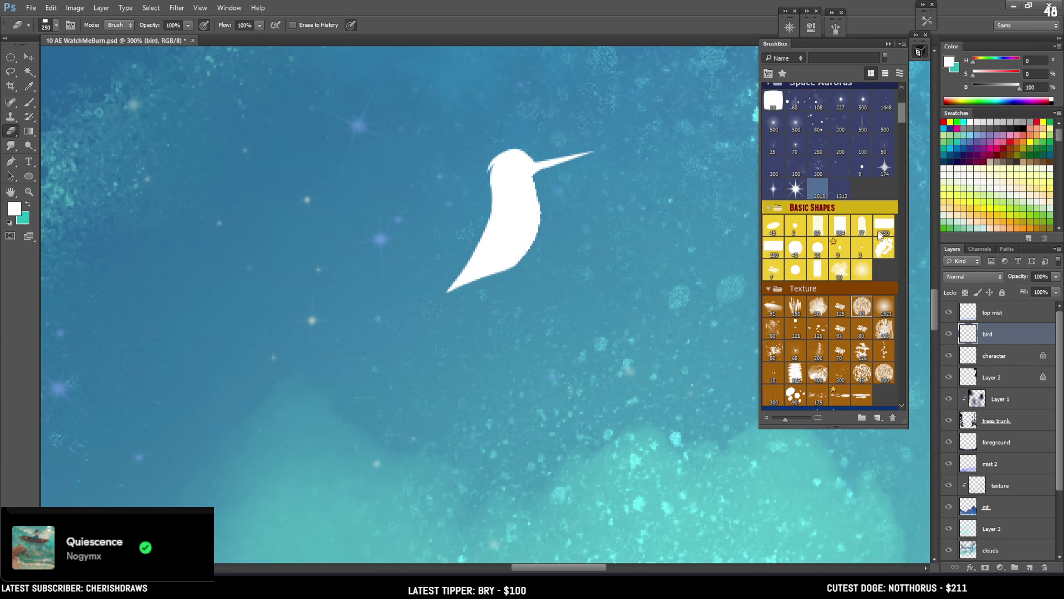
{"action": "left_click", "coordinate": [863, 308]}
{"action": "key", "text": "bracketleft"}
{"action": "key", "text": "bracketleft"}
{"action": "key", "text": "bracketleft"}
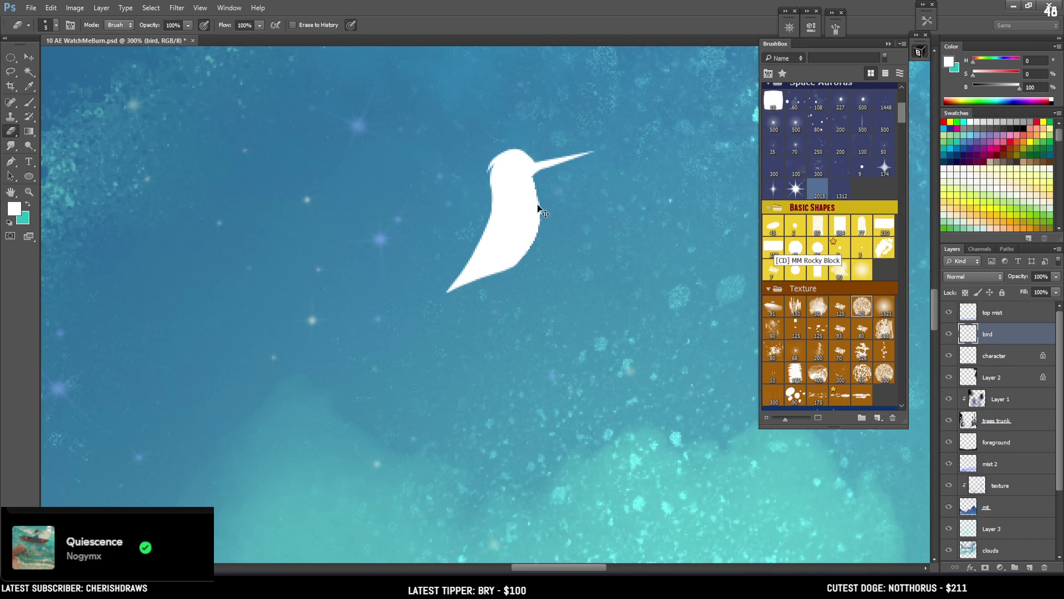
{"action": "key", "text": "ctrl+minus"}
{"action": "key", "text": "ctrl+minus"}
{"action": "key", "text": "ctrl+minus"}
{"action": "key", "text": "ctrl+minus"}
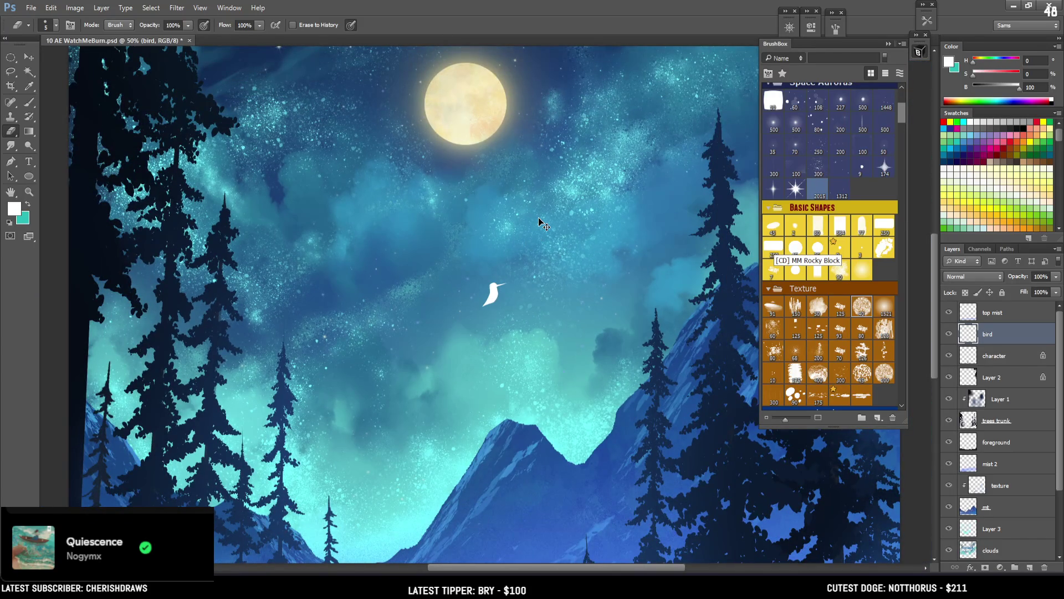
{"action": "key", "text": "ctrl+plus"}
{"action": "key", "text": "ctrl+plus"}
{"action": "key", "text": "ctrl+plus"}
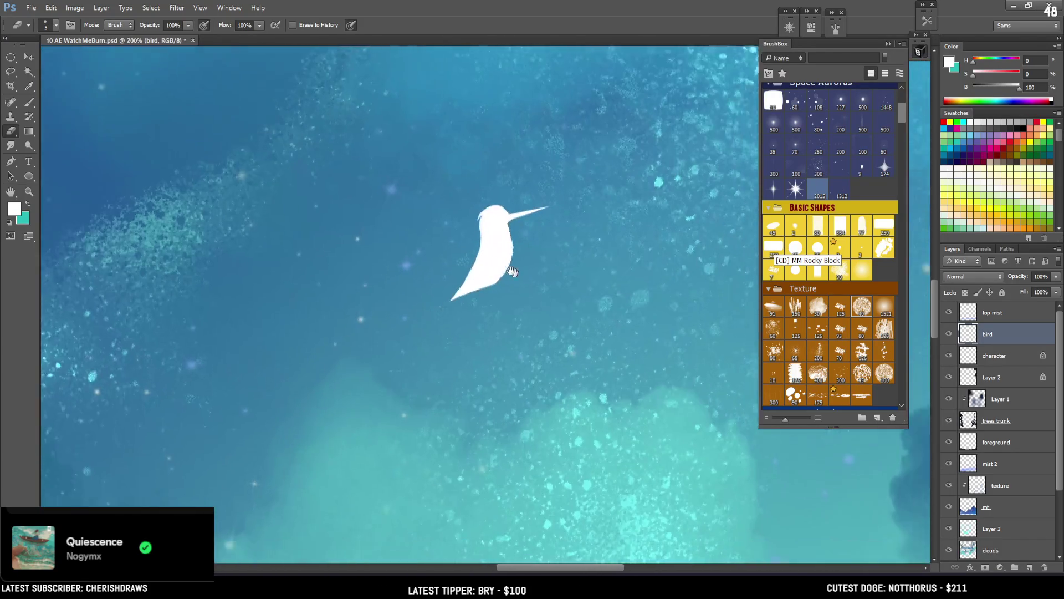
{"action": "left_click_drag", "start_coordinate": [524, 258], "coordinate": [447, 235]}
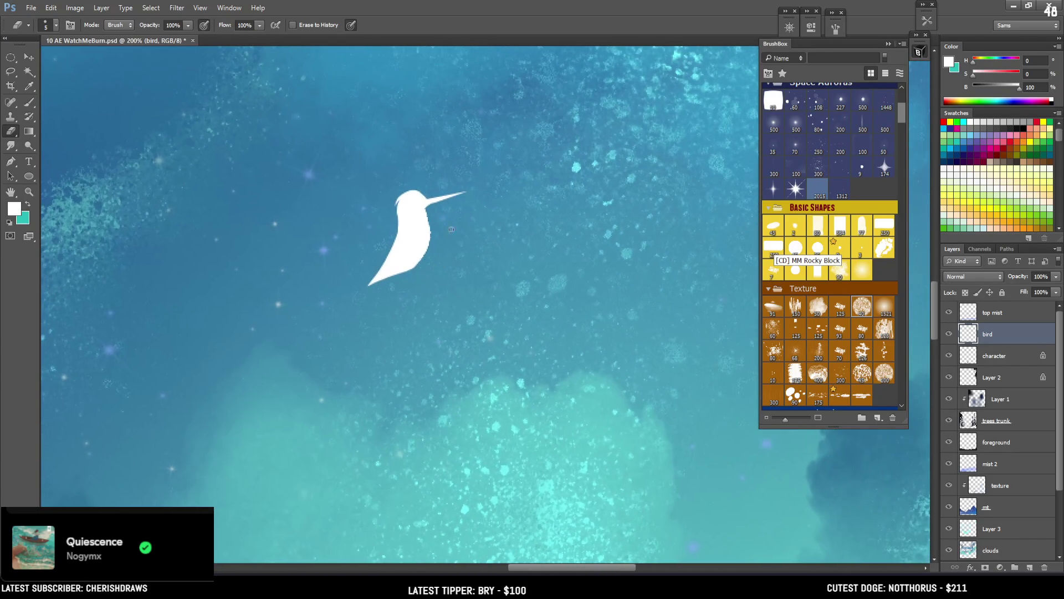
{"action": "key", "text": "b"}
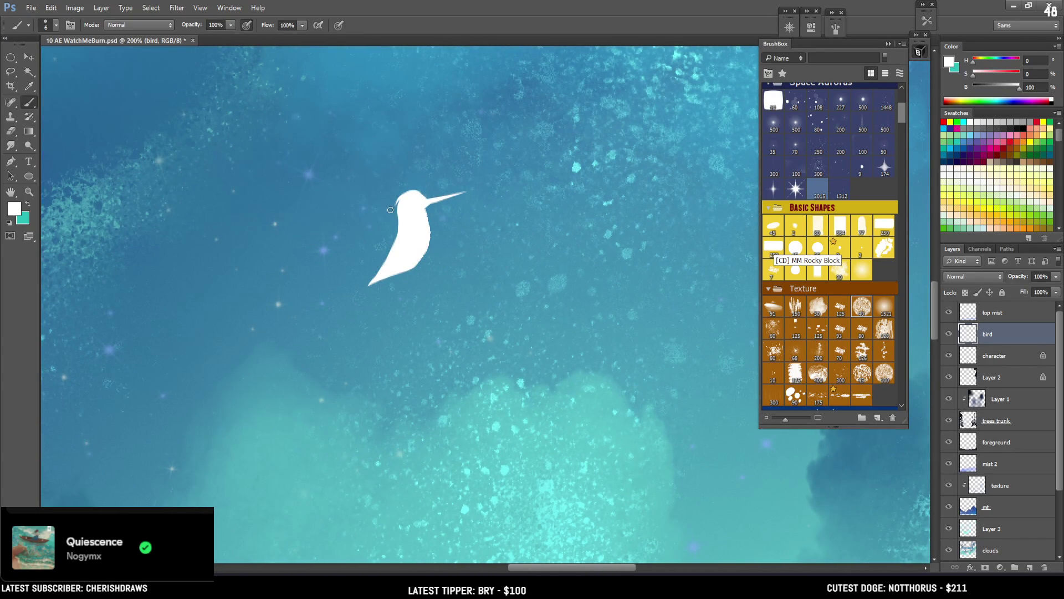
{"action": "key", "text": "e"}
{"action": "key", "text": "bracketright"}
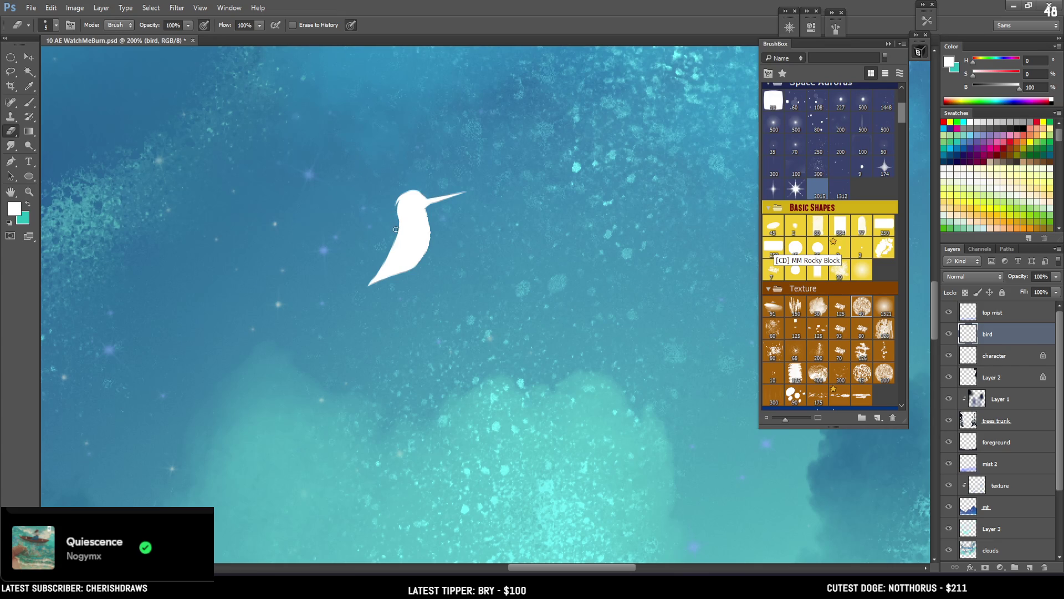
{"action": "key", "text": "bracketleft"}
{"action": "key", "text": "b"}
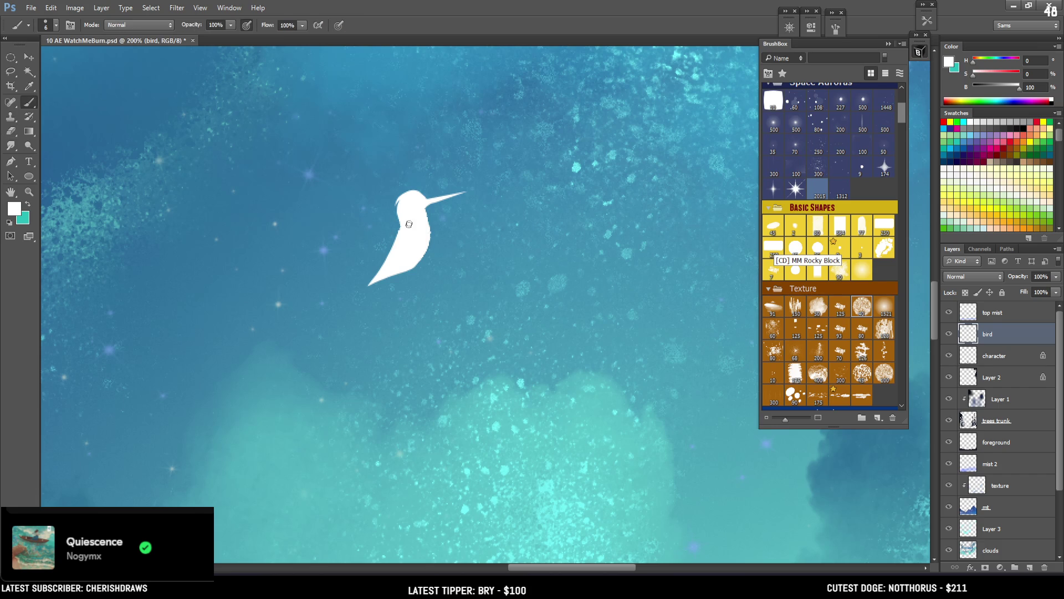
{"action": "key", "text": "bracketleft"}
Lasso the bird's tail, fill it white, and erase the tail tip shorter
{"action": "key", "text": "l"}
{"action": "mouse_move", "coordinate": [396, 243]}
{"action": "left_mouse_down"}
{"action": "mouse_move", "coordinate": [340, 319]}
{"action": "mouse_move", "coordinate": [352, 305]}
{"action": "left_mouse_up"}
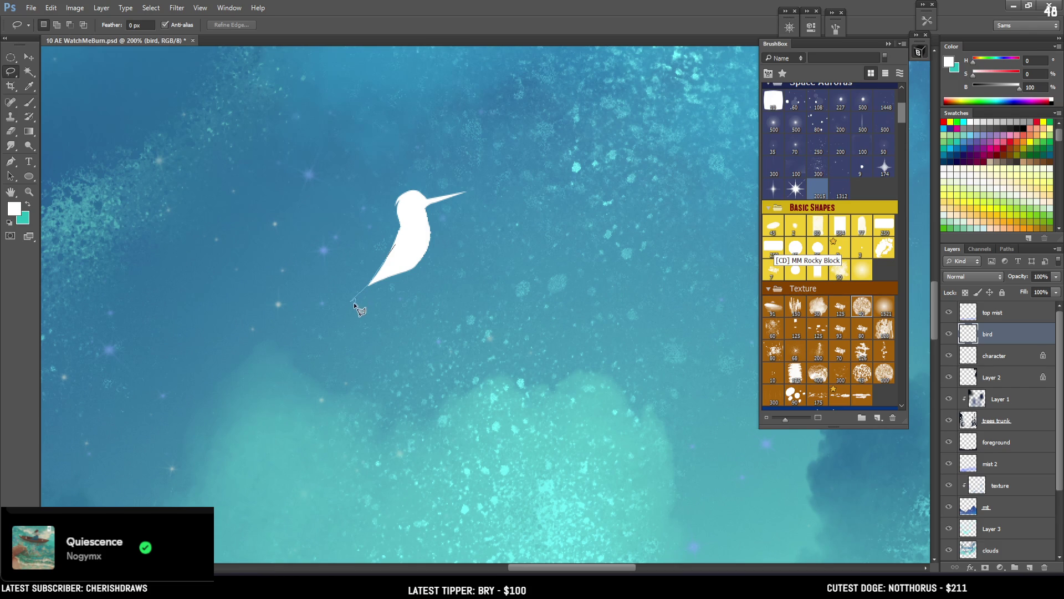
{"action": "mouse_move", "coordinate": [372, 285]}
{"action": "left_mouse_down"}
{"action": "mouse_move", "coordinate": [355, 299]}
{"action": "mouse_move", "coordinate": [380, 272]}
{"action": "left_mouse_up"}
{"action": "key", "text": "b"}
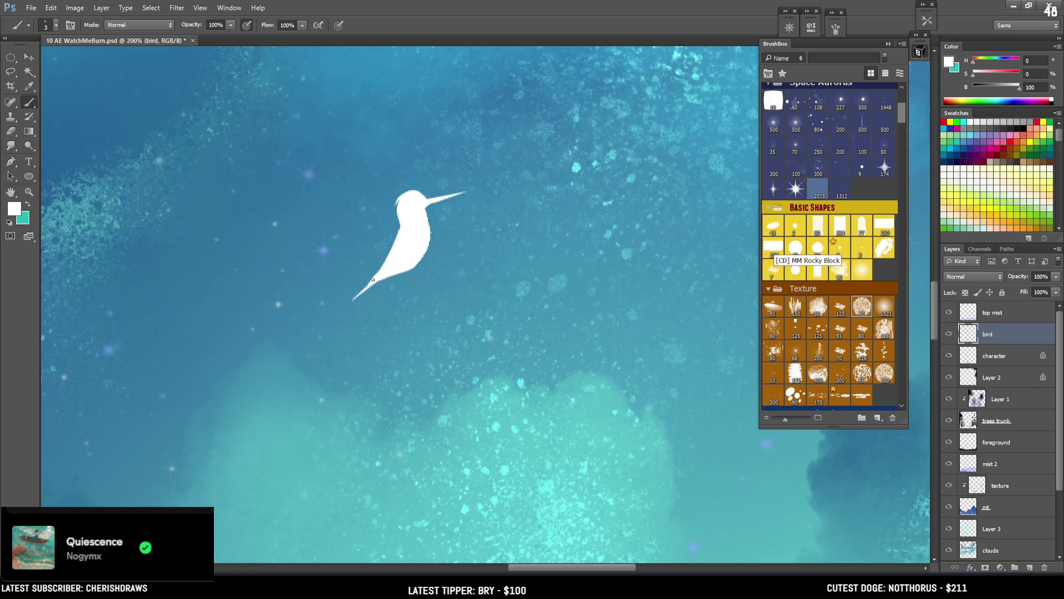
{"action": "key", "text": "e"}
{"action": "left_click_drag", "start_coordinate": [354, 300], "coordinate": [362, 294]}
{"action": "key", "text": "b"}
{"action": "key", "text": "l"}
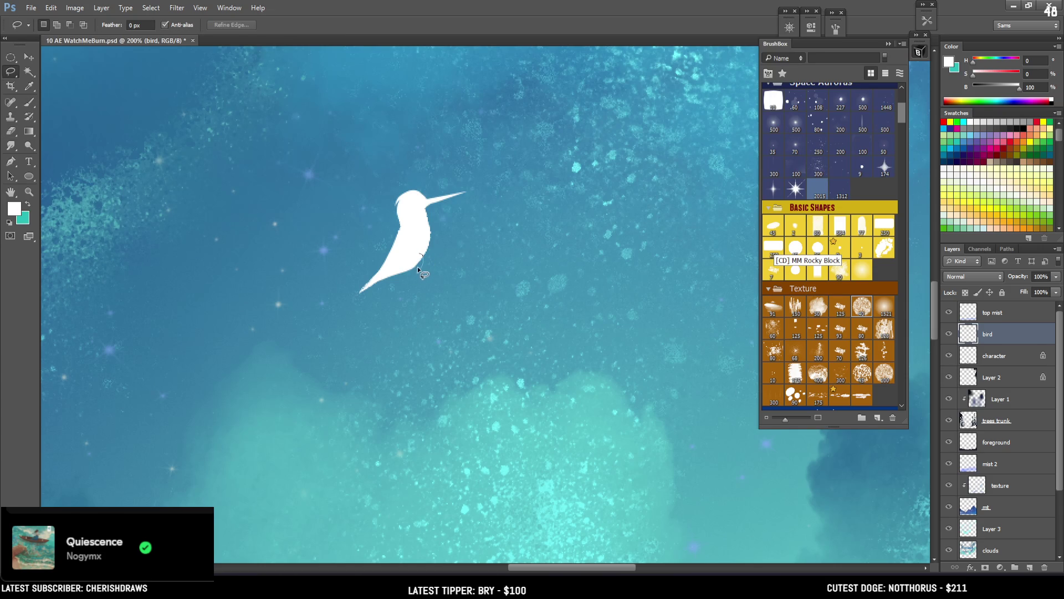
{"action": "key", "text": "b"}
{"action": "key", "text": "["}
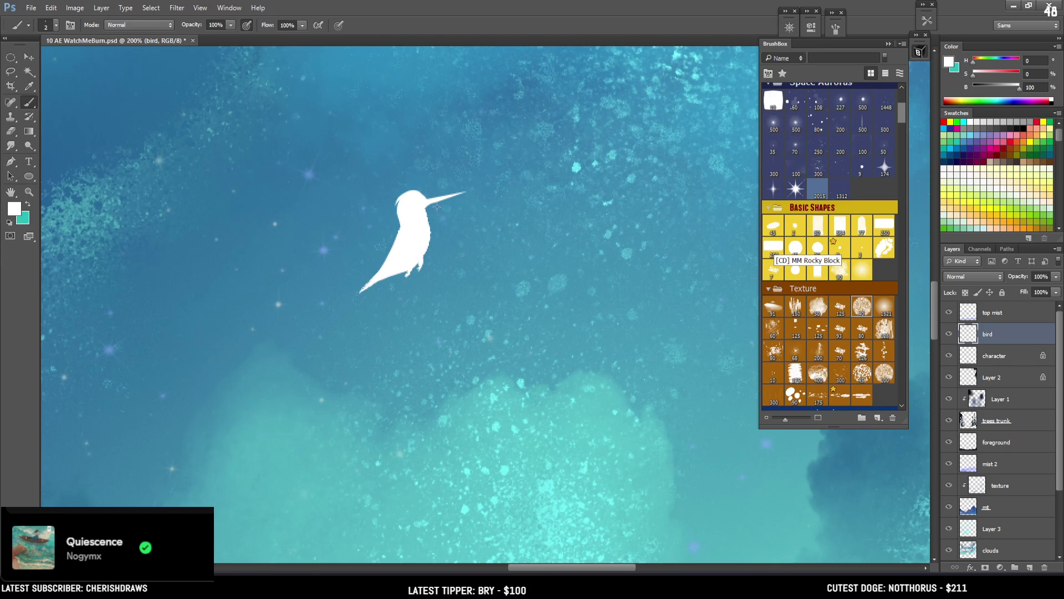
Smooth the chest edge and paint a white swept-back wing beside the bird's chest
{"action": "left_click_drag", "start_coordinate": [400, 227], "coordinate": [402, 231]}
{"action": "key", "text": "l"}
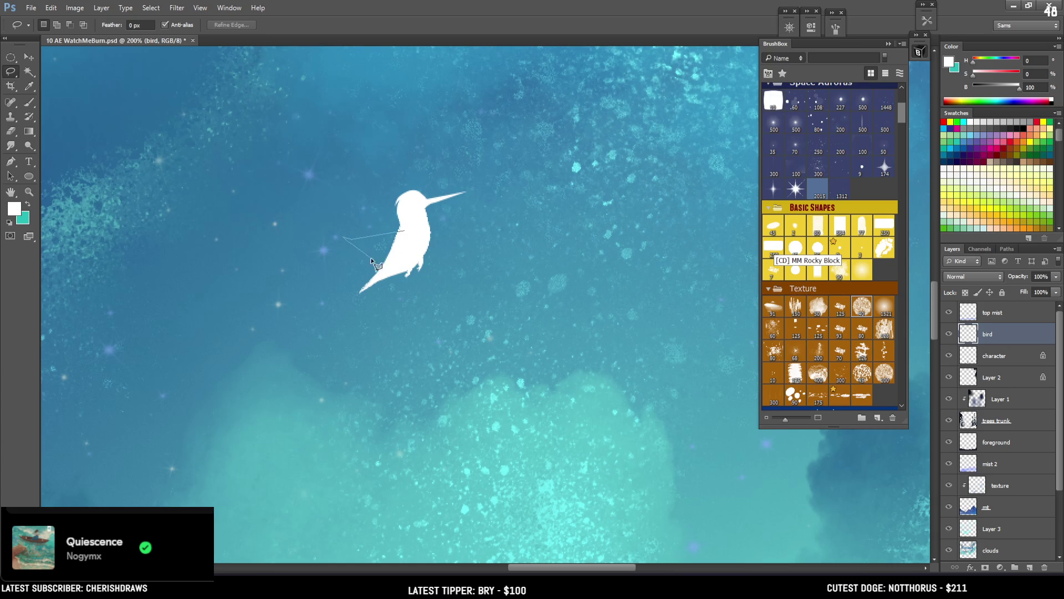
{"action": "mouse_move", "coordinate": [376, 250]}
{"action": "left_mouse_down"}
{"action": "mouse_move", "coordinate": [400, 229]}
{"action": "mouse_move", "coordinate": [350, 244]}
{"action": "mouse_move", "coordinate": [340, 230]}
{"action": "left_mouse_up"}
{"action": "key", "text": "b"}
{"action": "key", "text": "bracketright"}
{"action": "key", "text": "bracketright"}
{"action": "key", "text": "bracketright"}
{"action": "key", "text": "ctrl+d"}
{"action": "key", "text": "bracketleft"}
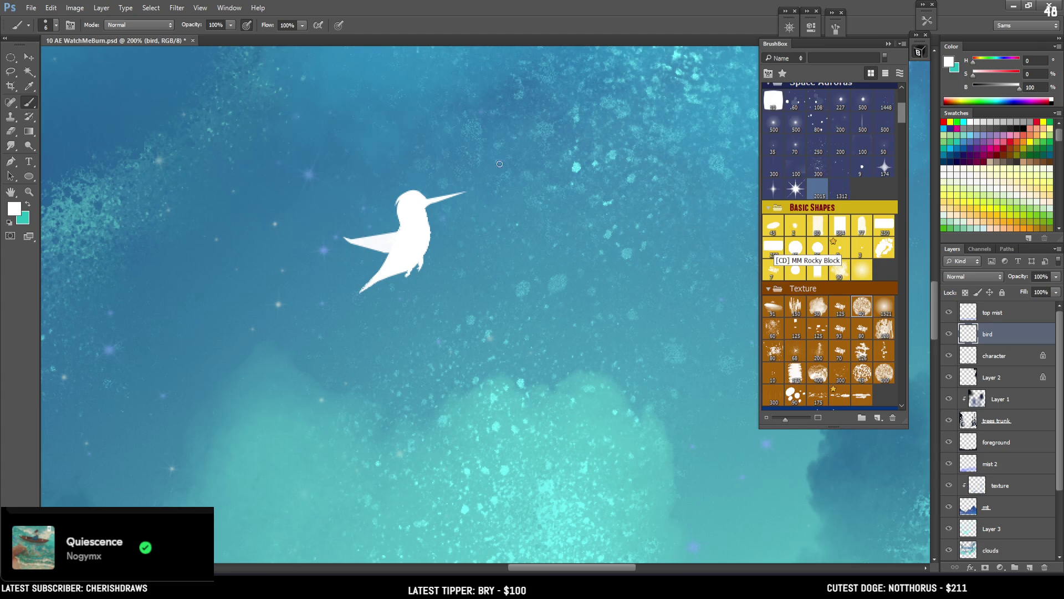
{"action": "key", "text": "ctrl+minus"}
{"action": "key", "text": "ctrl+minus"}
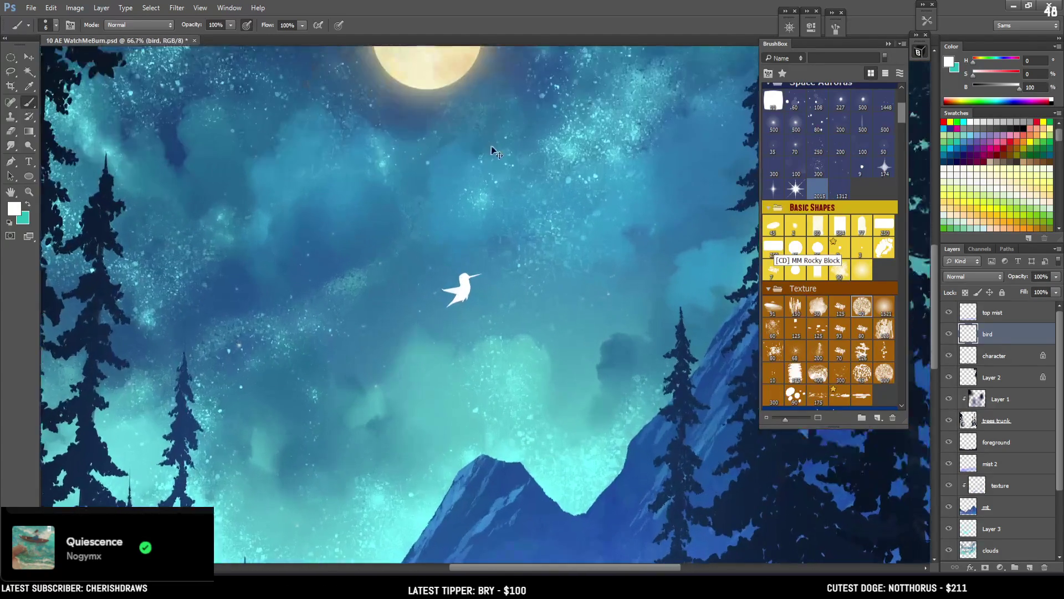
{"action": "key", "text": "ctrl+plus"}
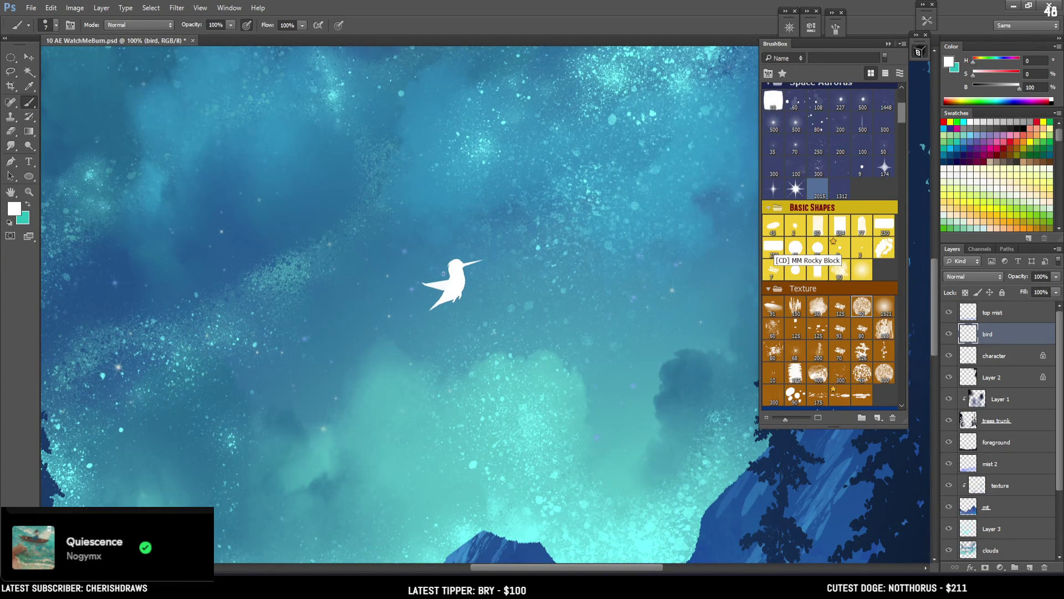
Repaint the tail as a wider pointed shape and cover its dark streaks in solid white
{"action": "key", "text": "l"}
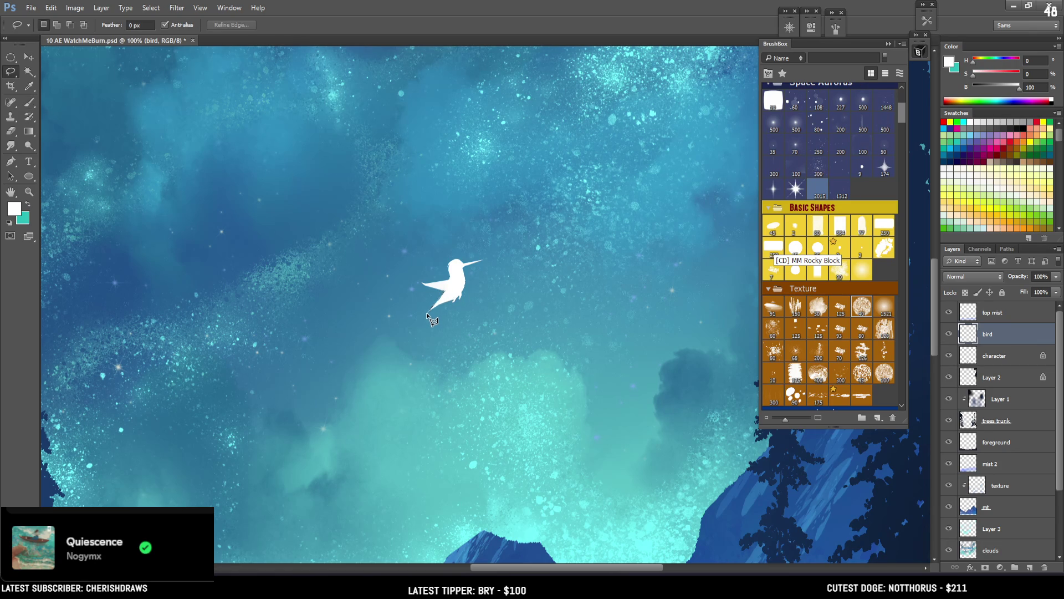
{"action": "key", "text": "b"}
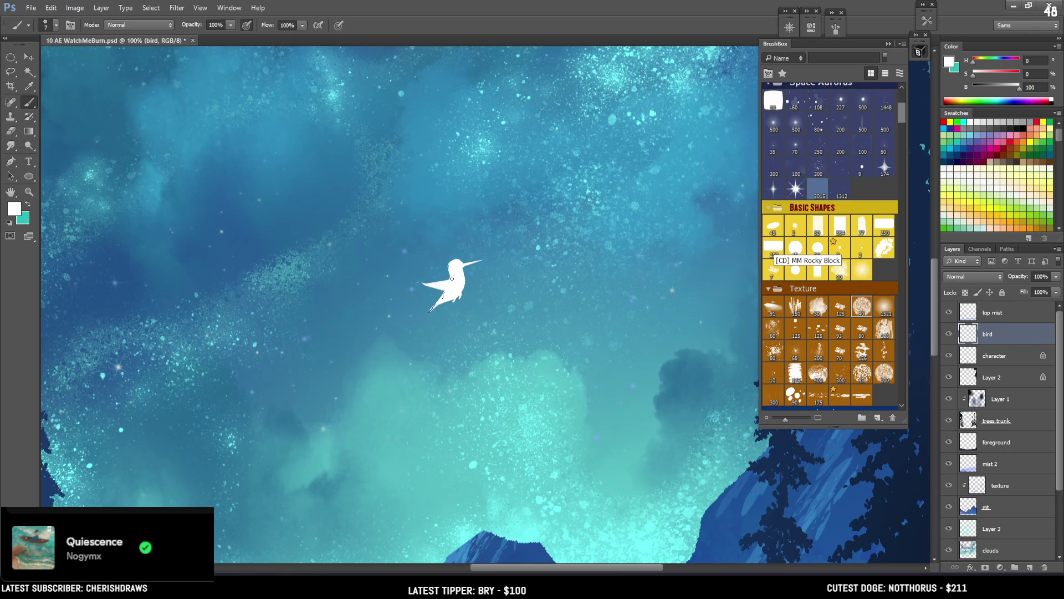
{"action": "mouse_move", "coordinate": [425, 318]}
{"action": "left_mouse_down"}
{"action": "mouse_move", "coordinate": [449, 283]}
{"action": "mouse_move", "coordinate": [435, 304]}
{"action": "left_mouse_up"}
{"action": "key", "text": "bracketleft"}
{"action": "key", "text": "bracketleft"}
{"action": "key", "text": "bracketleft"}
{"action": "key", "text": "l"}
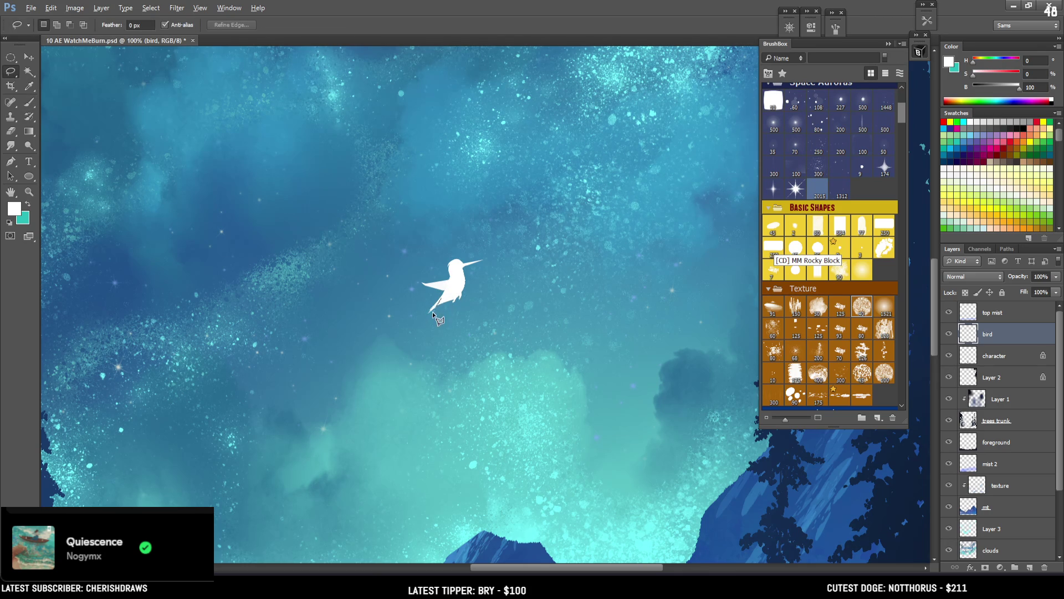
{"action": "left_click_drag", "start_coordinate": [445, 301], "coordinate": [446, 303]}
{"action": "key", "text": "b"}
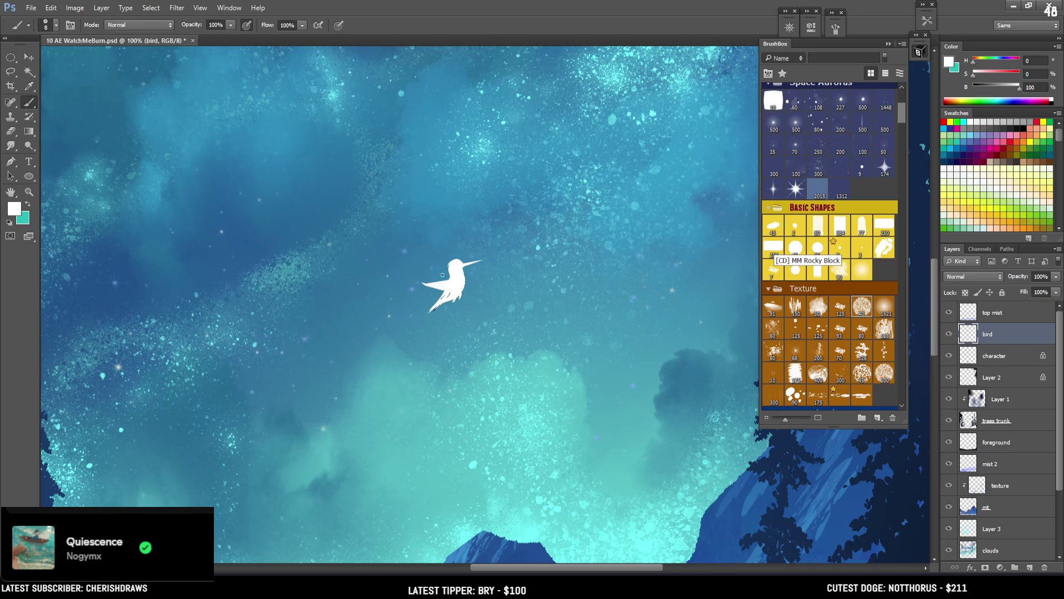
{"action": "left_click_drag", "start_coordinate": [438, 308], "coordinate": [450, 294]}
{"action": "key", "text": "ctrl+minus"}
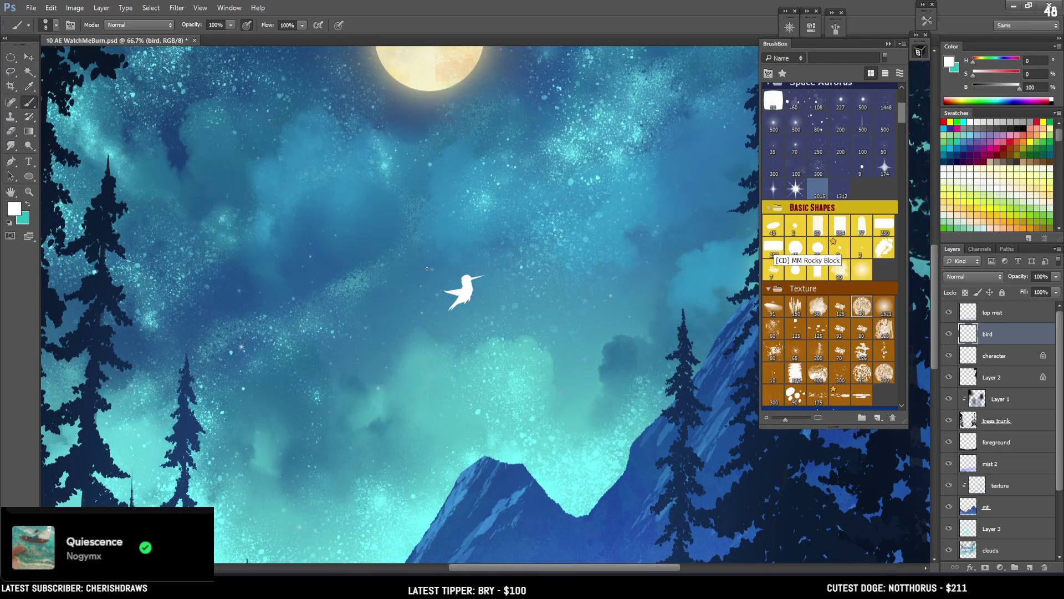
Trim the lower edge of the hummingbird's tail with the eraser
{"action": "key", "text": "ctrl+plus"}
{"action": "key", "text": "ctrl+plus"}
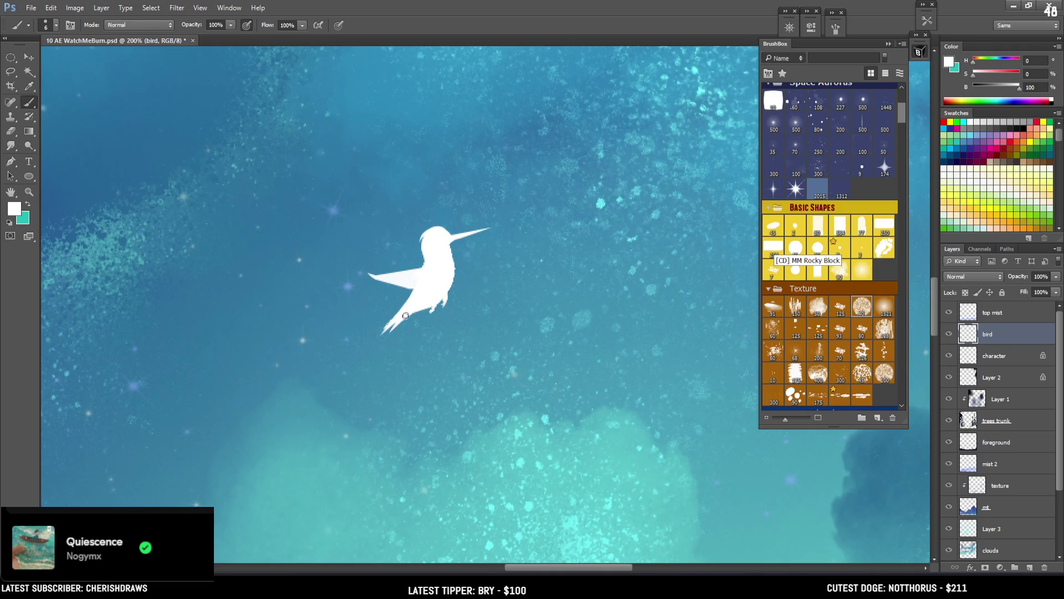
{"action": "key", "text": "e"}
{"action": "left_click_drag", "start_coordinate": [398, 330], "coordinate": [411, 318]}
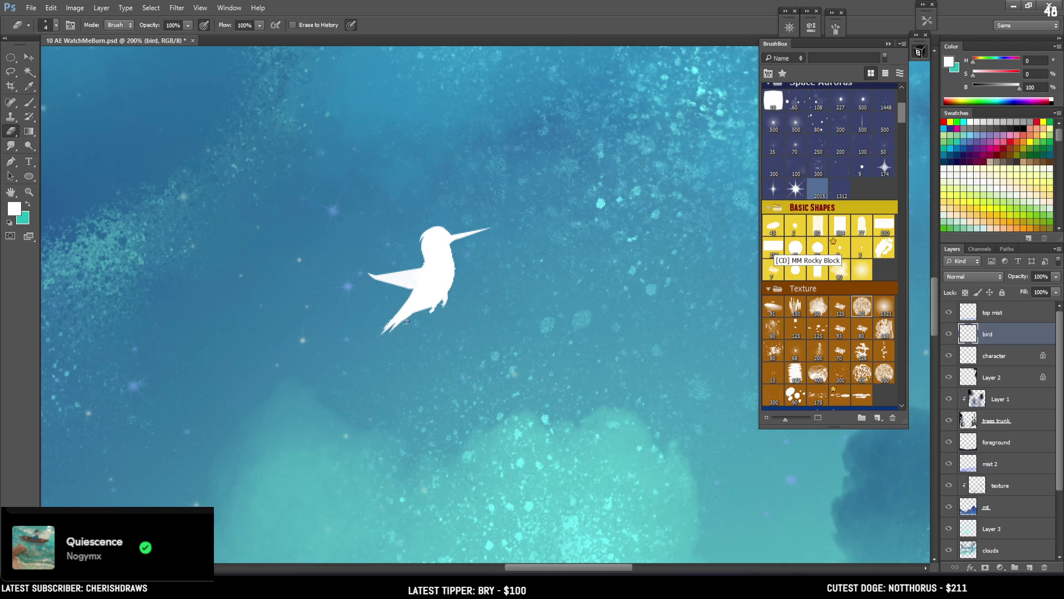
{"action": "key", "text": "b"}
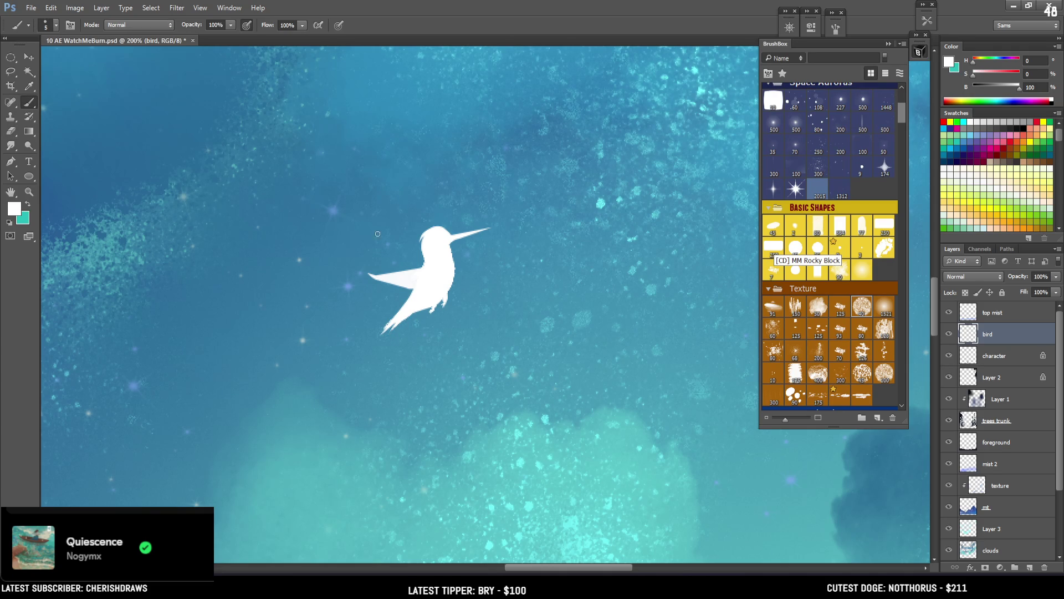
{"action": "key", "text": "bracketright"}
Lasso-select along the top of the wing and paint inside the selection
{"action": "key", "text": "l"}
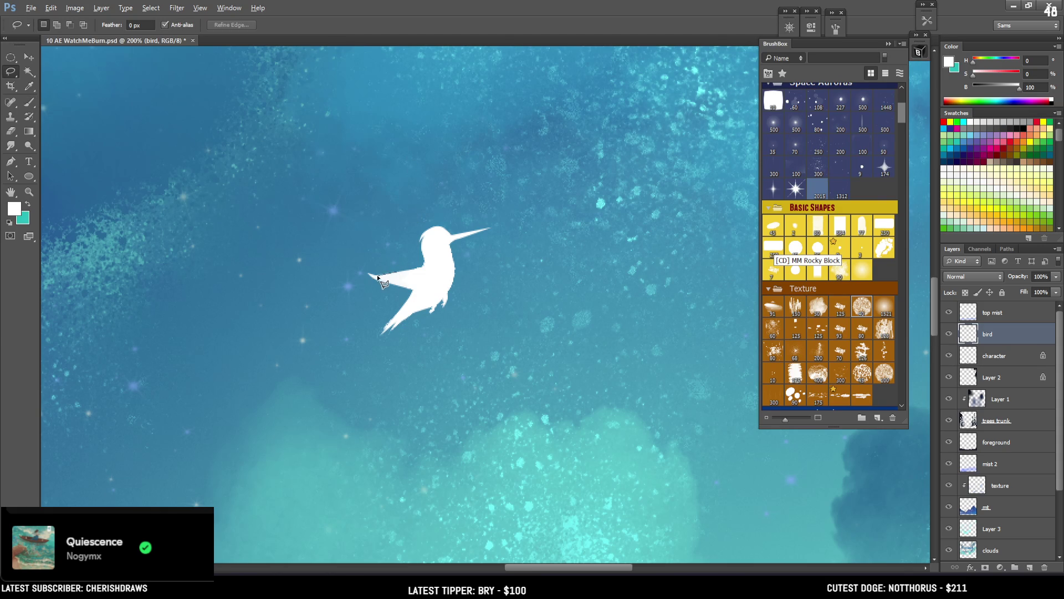
{"action": "mouse_move", "coordinate": [380, 261]}
{"action": "left_mouse_down"}
{"action": "mouse_move", "coordinate": [402, 283]}
{"action": "mouse_move", "coordinate": [357, 271]}
{"action": "mouse_move", "coordinate": [387, 285]}
{"action": "left_mouse_up"}
{"action": "left_click_drag", "start_coordinate": [394, 284], "coordinate": [438, 280]}
{"action": "key", "text": "b"}
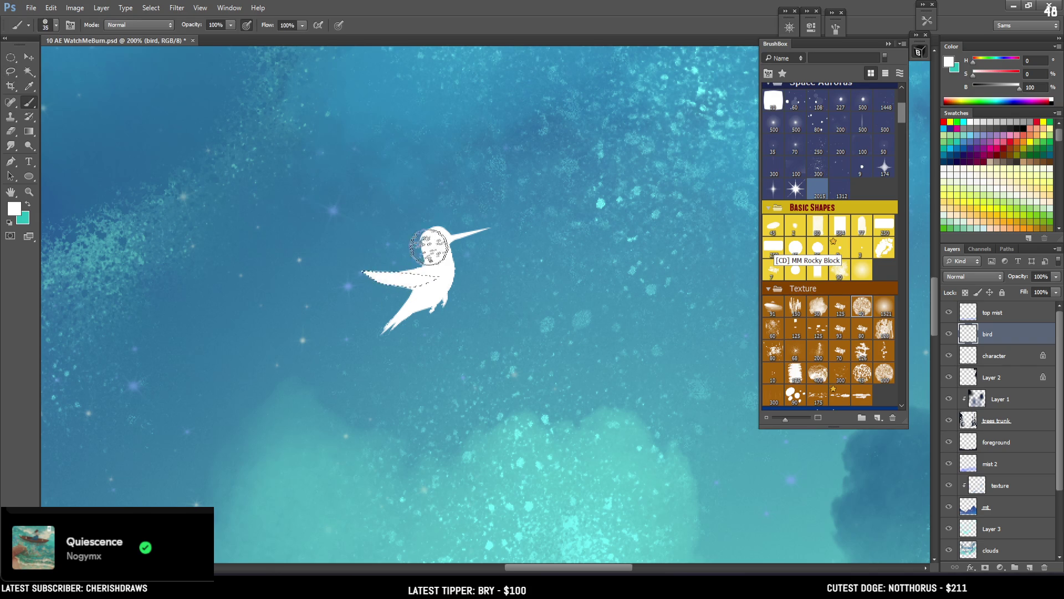
{"action": "key", "text": "ctrl+minus"}
{"action": "key", "text": "ctrl+minus"}
{"action": "key", "text": "ctrl+minus"}
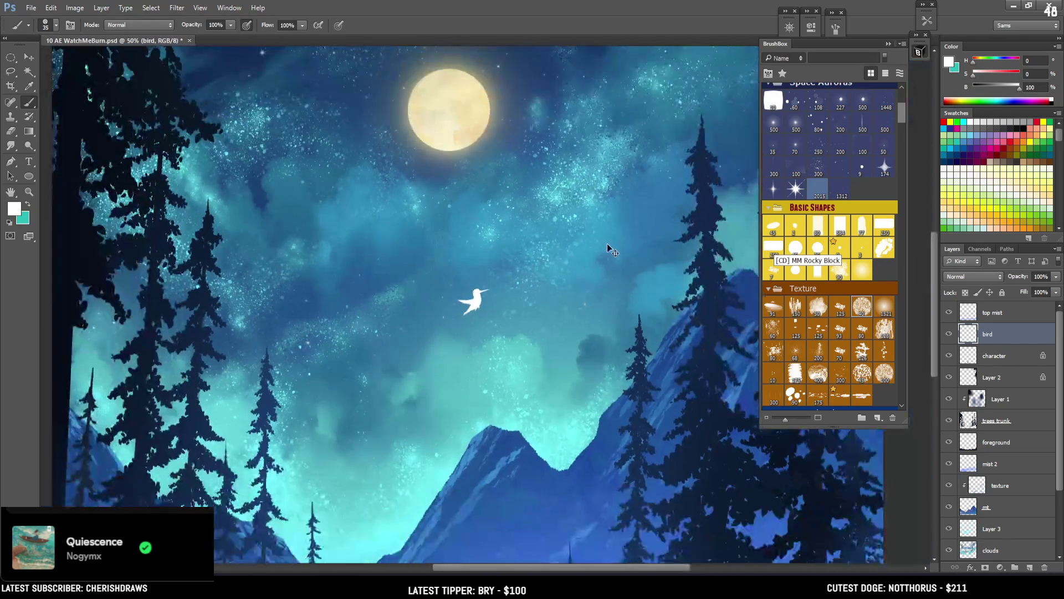
{"action": "key", "text": "ctrl+plus"}
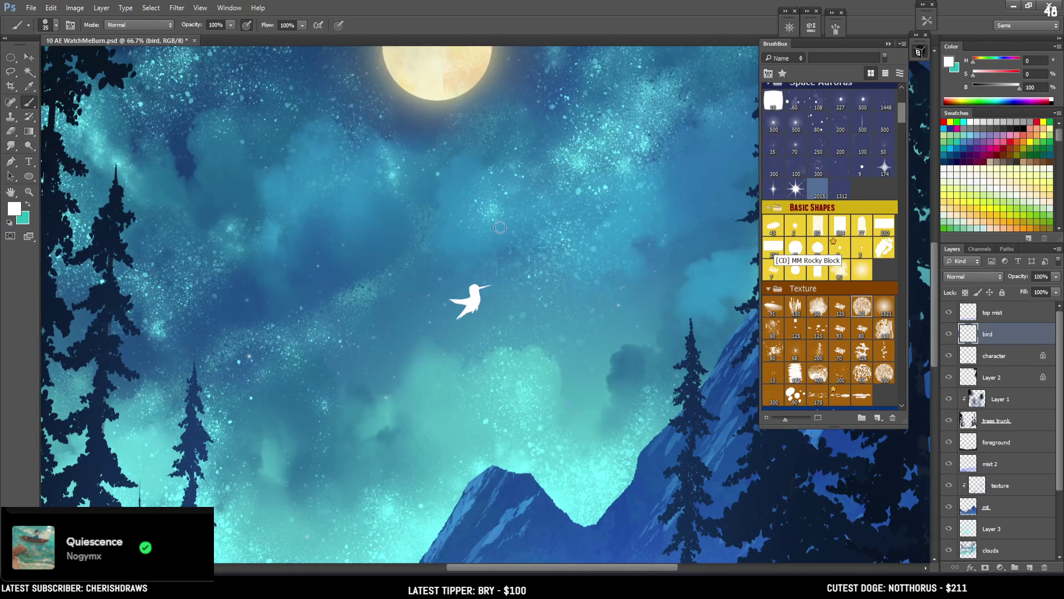
Switch to a grey colour and paint a far-side wing behind the bird's body
{"action": "key", "text": "l"}
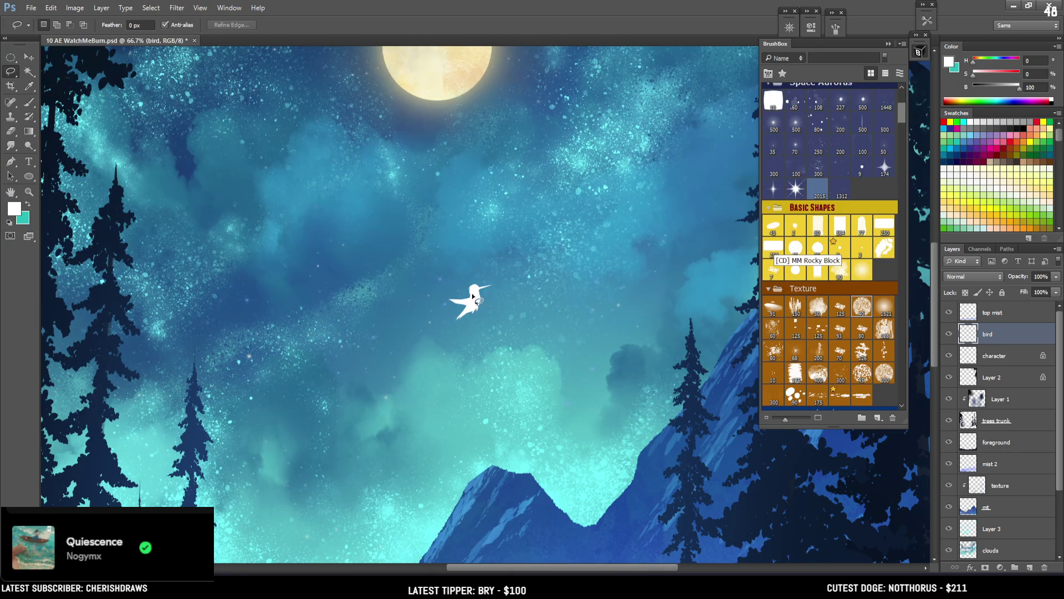
{"action": "key", "text": "b"}
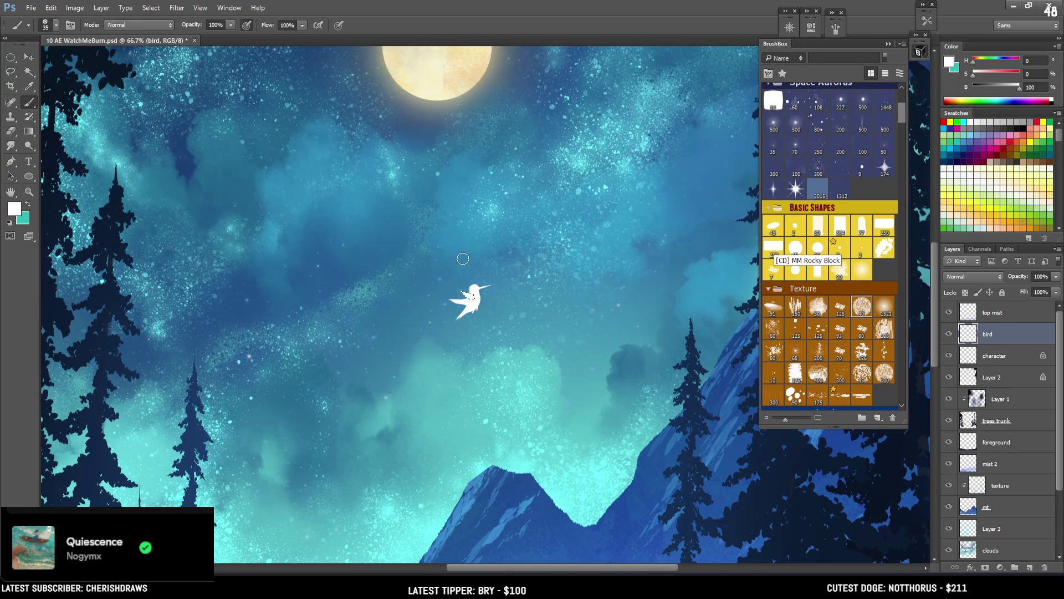
{"action": "key", "text": "bracketleft"}
{"action": "key", "text": "bracketleft"}
{"action": "key", "text": "bracketleft"}
{"action": "key", "text": "bracketleft"}
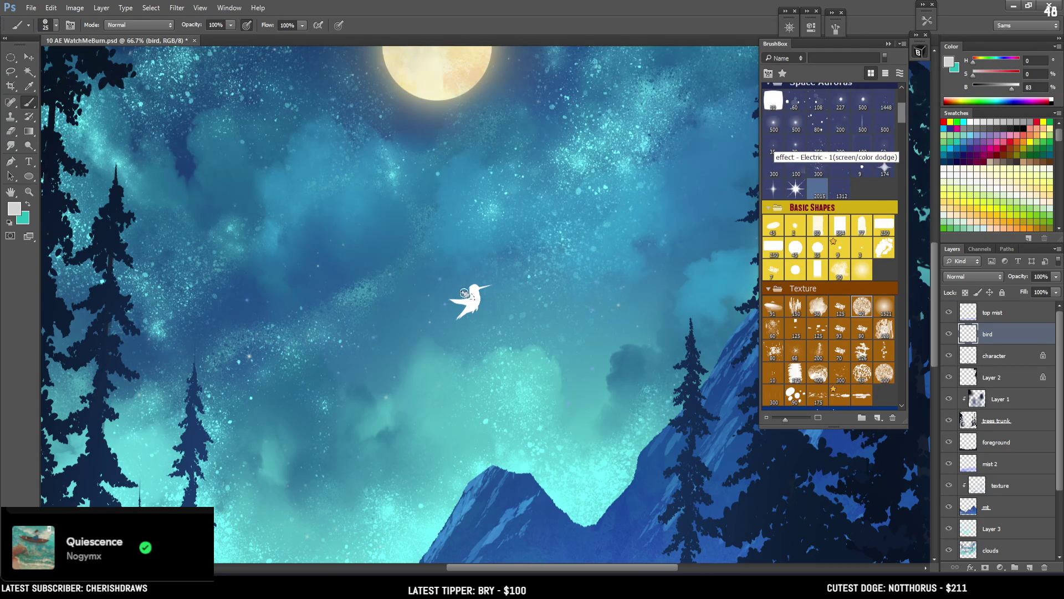
{"action": "key", "text": "bracketright"}
{"action": "key", "text": "bracketright"}
{"action": "left_click", "coordinate": [470, 296], "text": "alt"}
{"action": "key", "text": "ctrl+plus"}
{"action": "key", "text": "ctrl+plus"}
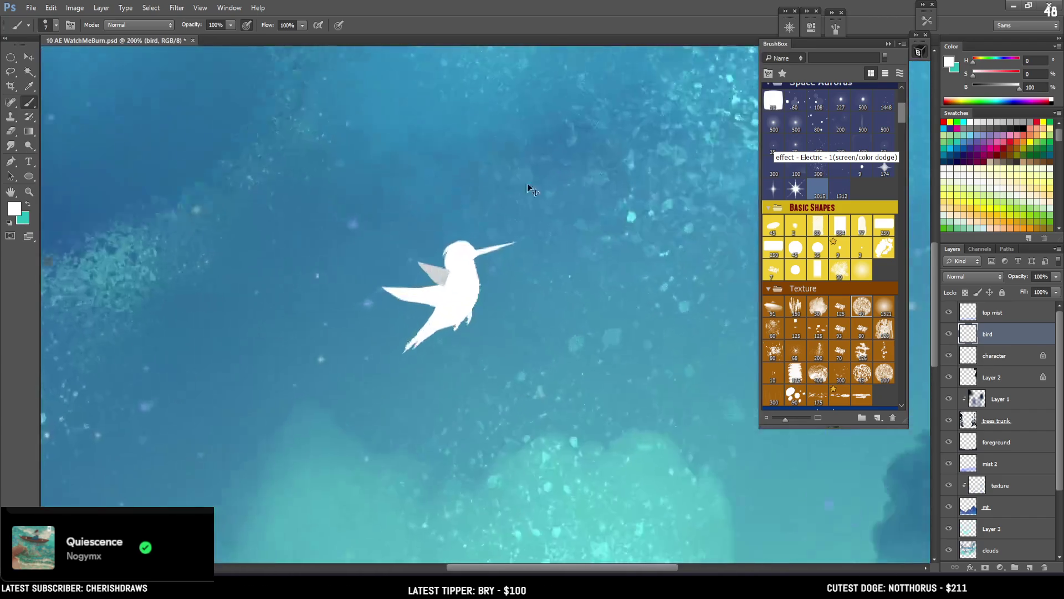
{"action": "key", "text": "ctrl+plus"}
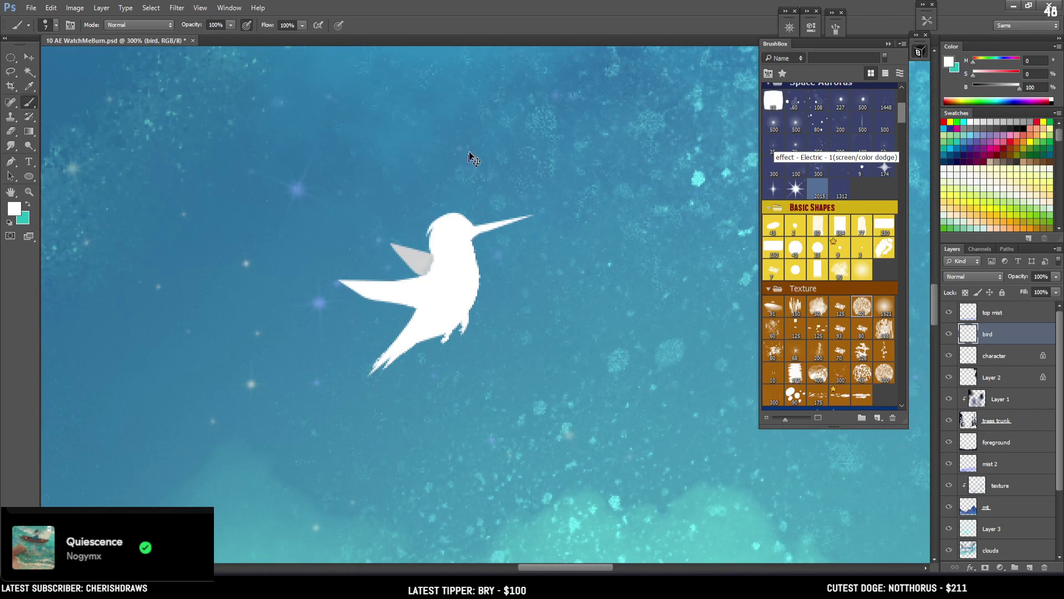
Move the bird layer around the sky, trying positions down and to the left
{"action": "key", "text": "ctrl+minus"}
{"action": "key", "text": "ctrl+minus"}
{"action": "key", "text": "ctrl+minus"}
{"action": "key", "text": "ctrl+minus"}
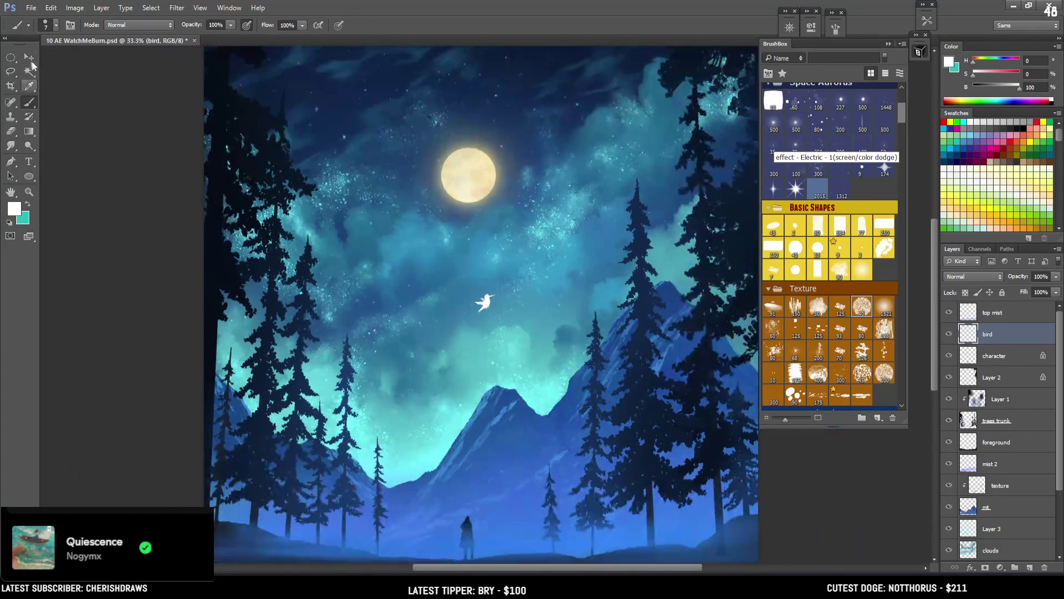
{"action": "key", "text": "v"}
{"action": "mouse_move", "coordinate": [509, 305]}
{"action": "left_mouse_down"}
{"action": "mouse_move", "coordinate": [488, 436]}
{"action": "mouse_move", "coordinate": [505, 539]}
{"action": "mouse_move", "coordinate": [484, 211]}
{"action": "mouse_move", "coordinate": [438, 222]}
{"action": "mouse_move", "coordinate": [505, 289]}
{"action": "mouse_move", "coordinate": [450, 323]}
{"action": "mouse_move", "coordinate": [530, 325]}
{"action": "left_mouse_up"}
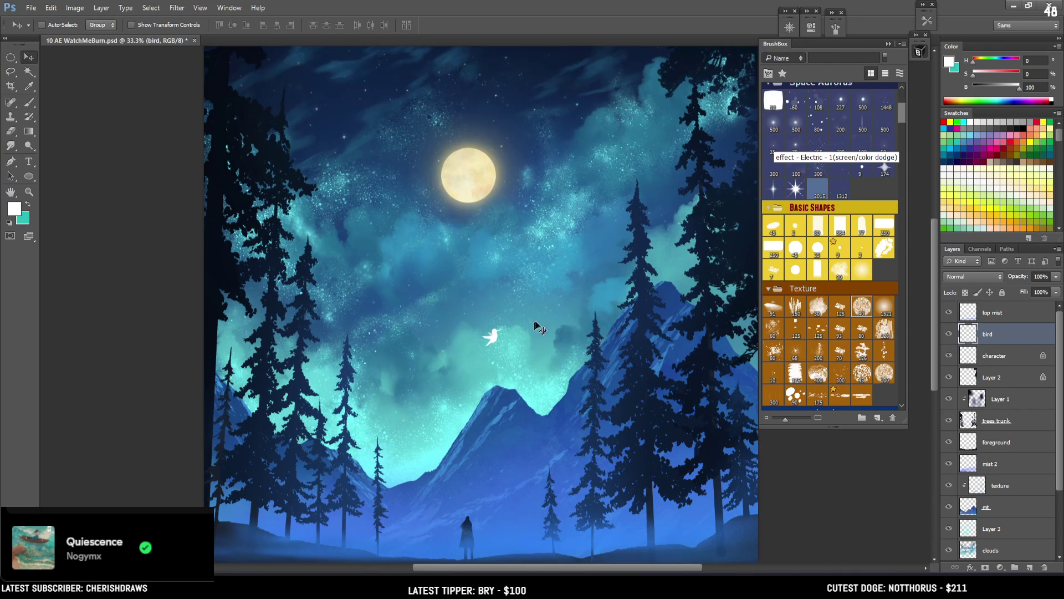
{"action": "key", "text": "ctrl+minus"}
{"action": "key", "text": "ctrl+plus"}
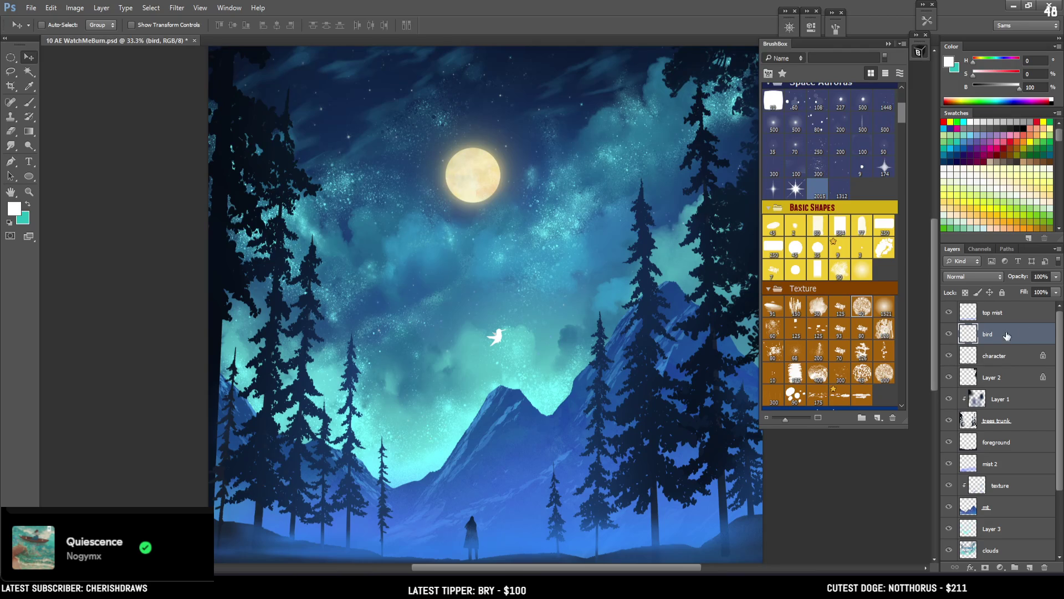
{"action": "mouse_move", "coordinate": [557, 361]}
{"action": "left_mouse_down"}
{"action": "mouse_move", "coordinate": [470, 380]}
{"action": "mouse_move", "coordinate": [381, 522]}
{"action": "left_mouse_up"}
{"action": "left_click_drag", "start_coordinate": [354, 417], "coordinate": [270, 298]}
{"action": "mouse_move", "coordinate": [294, 352]}
{"action": "left_mouse_down"}
{"action": "mouse_move", "coordinate": [444, 355]}
{"action": "mouse_move", "coordinate": [443, 364]}
{"action": "mouse_move", "coordinate": [365, 361]}
{"action": "mouse_move", "coordinate": [441, 262]}
{"action": "mouse_move", "coordinate": [458, 151]}
{"action": "mouse_move", "coordinate": [382, 47]}
{"action": "mouse_move", "coordinate": [429, 86]}
{"action": "mouse_move", "coordinate": [411, 192]}
{"action": "mouse_move", "coordinate": [377, 169]}
{"action": "left_mouse_up"}
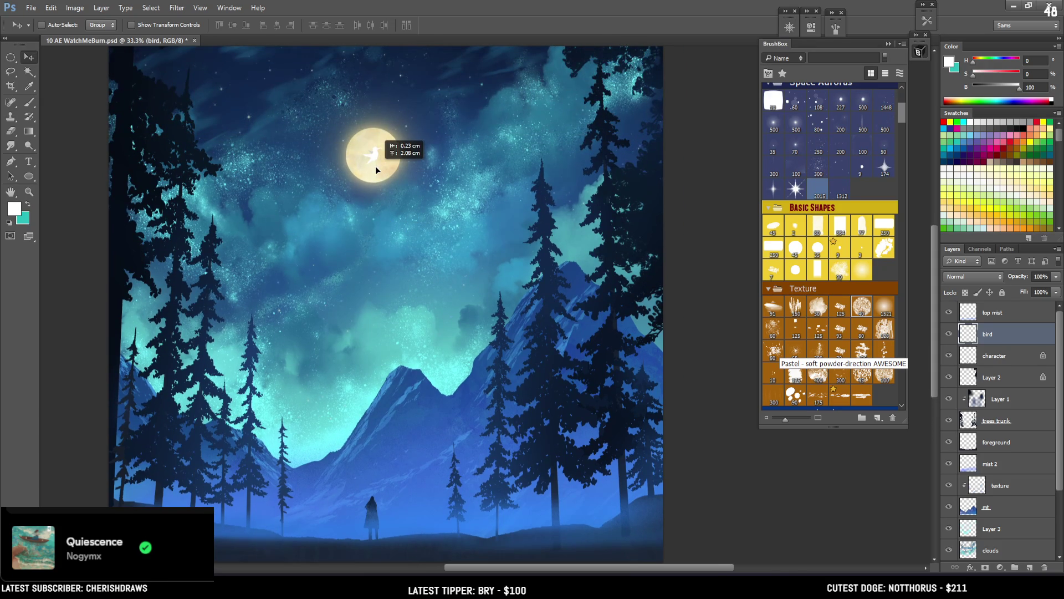
{"action": "mouse_move", "coordinate": [371, 123]}
{"action": "left_mouse_down"}
{"action": "mouse_move", "coordinate": [476, 224]}
{"action": "mouse_move", "coordinate": [447, 227]}
{"action": "left_mouse_up"}
Try the bird above the mountain ridge, then place it back over the moon
{"action": "key", "text": "ctrl+minus"}
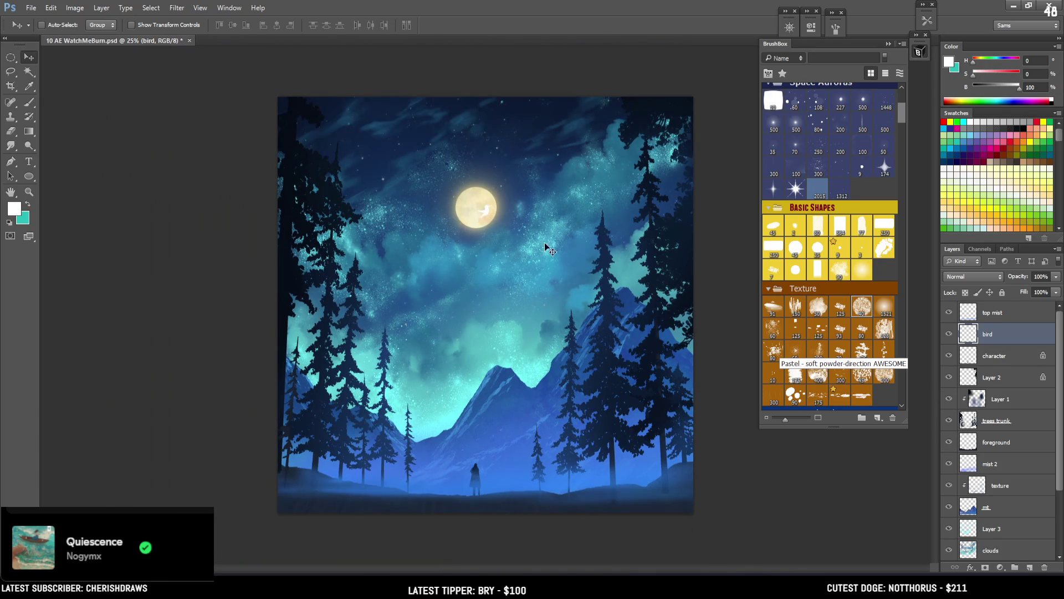
{"action": "mouse_move", "coordinate": [511, 221]}
{"action": "left_mouse_down"}
{"action": "mouse_move", "coordinate": [498, 194]}
{"action": "mouse_move", "coordinate": [552, 378]}
{"action": "mouse_move", "coordinate": [504, 461]}
{"action": "left_mouse_up"}
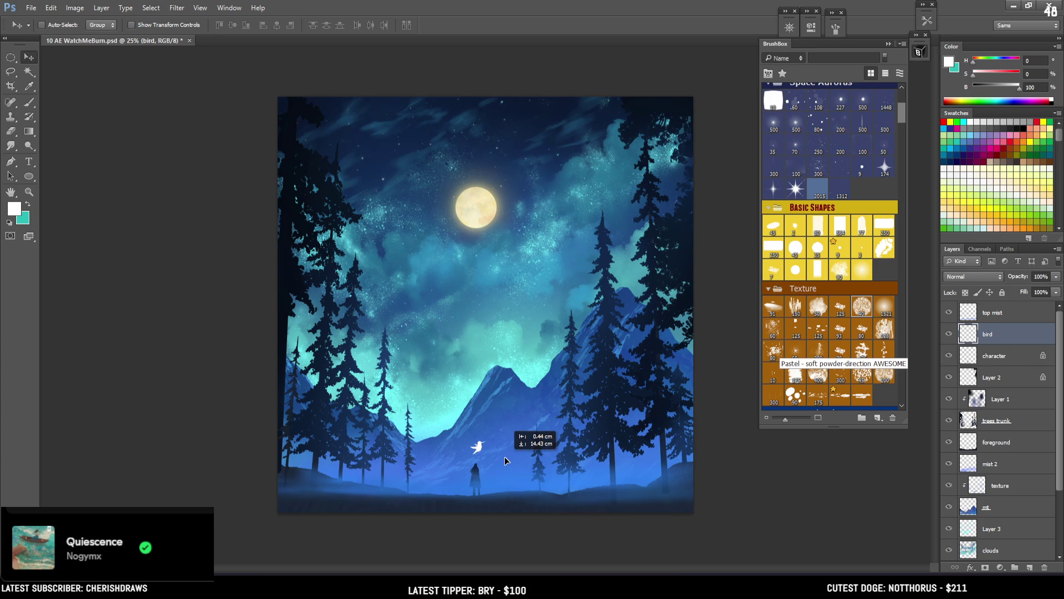
{"action": "mouse_move", "coordinate": [505, 458]}
{"action": "left_mouse_down"}
{"action": "mouse_move", "coordinate": [526, 244]}
{"action": "mouse_move", "coordinate": [509, 228]}
{"action": "left_mouse_up"}
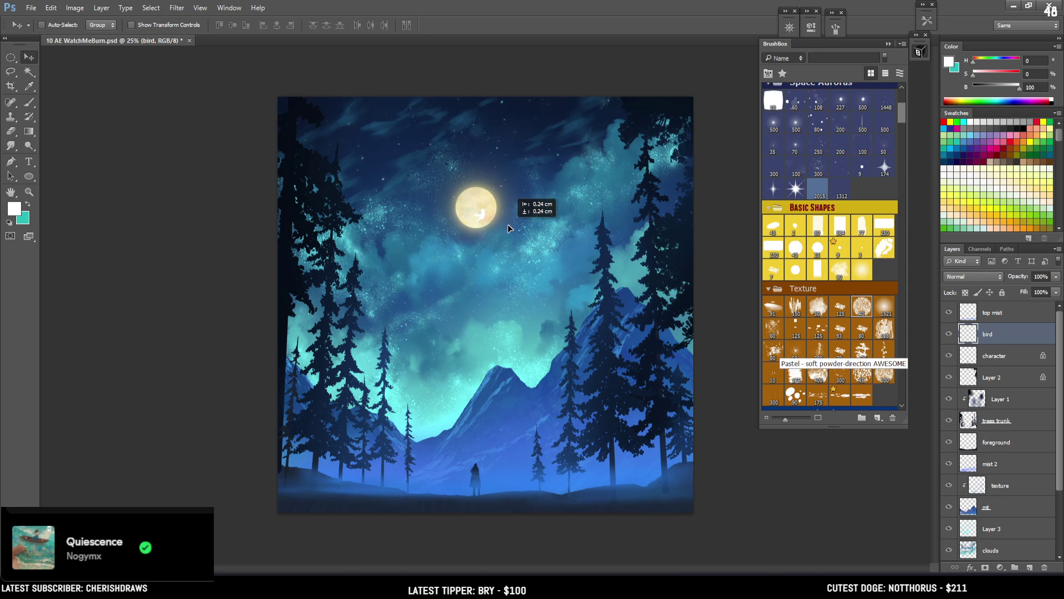
{"action": "mouse_move", "coordinate": [509, 227]}
{"action": "left_mouse_down"}
{"action": "mouse_move", "coordinate": [499, 192]}
{"action": "mouse_move", "coordinate": [492, 199]}
{"action": "left_mouse_up"}
{"action": "key", "text": "ctrl+t"}
{"action": "key", "text": "Return"}
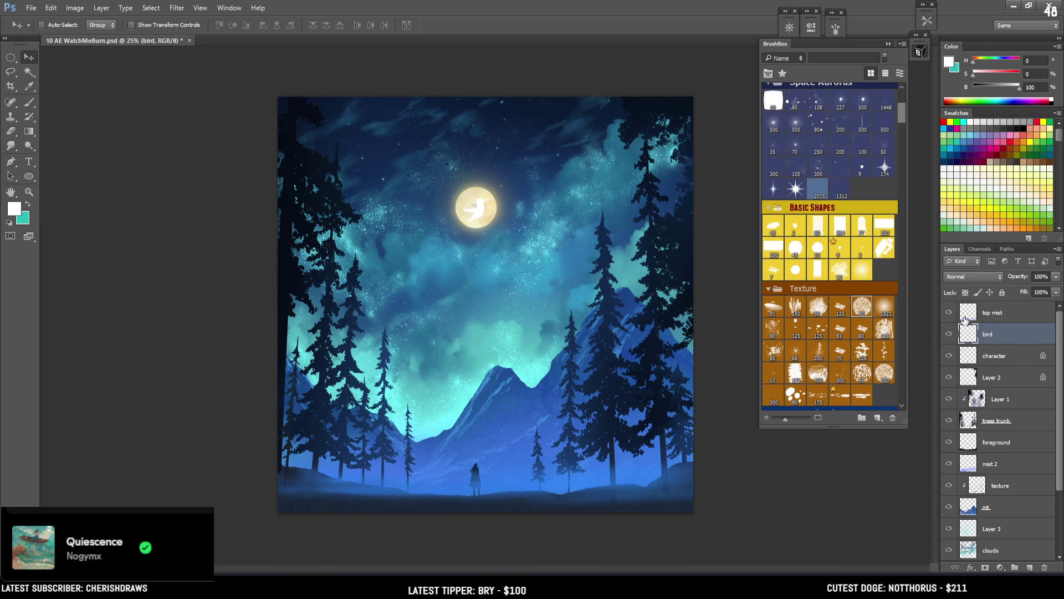
Lock the bird layer's transparent pixels and paint the bird solid white with a 200px brush
{"action": "left_click", "coordinate": [965, 292]}
{"action": "key", "text": "b"}
{"action": "key", "text": "bracketright"}
{"action": "key", "text": "bracketright"}
{"action": "key", "text": "bracketright"}
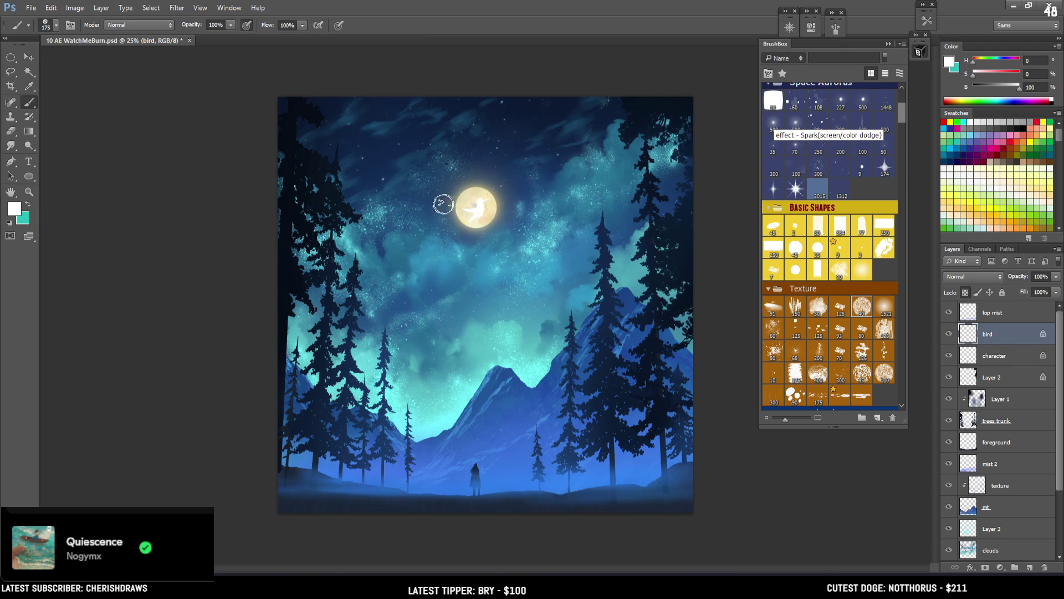
{"action": "left_click_drag", "start_coordinate": [481, 217], "coordinate": [451, 229]}
Move the white bird down beside the cloaked figure and unlock the character layer
{"action": "left_click", "coordinate": [28, 58]}
{"action": "mouse_move", "coordinate": [507, 265]}
{"action": "left_mouse_down"}
{"action": "mouse_move", "coordinate": [539, 404]}
{"action": "mouse_move", "coordinate": [513, 492]}
{"action": "mouse_move", "coordinate": [527, 526]}
{"action": "mouse_move", "coordinate": [540, 510]}
{"action": "left_mouse_up"}
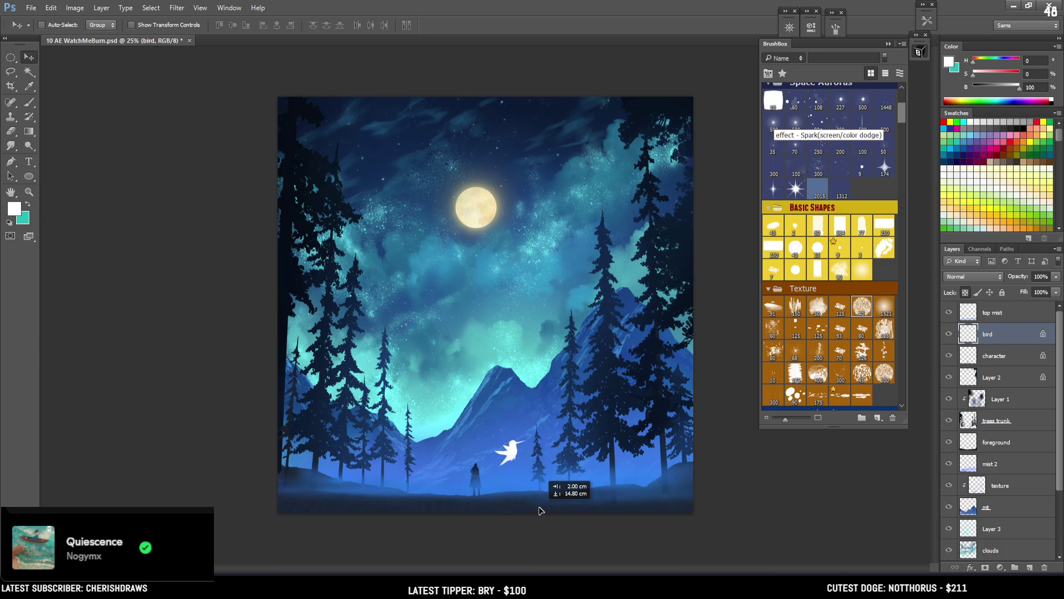
{"action": "left_click_drag", "start_coordinate": [540, 510], "coordinate": [543, 501]}
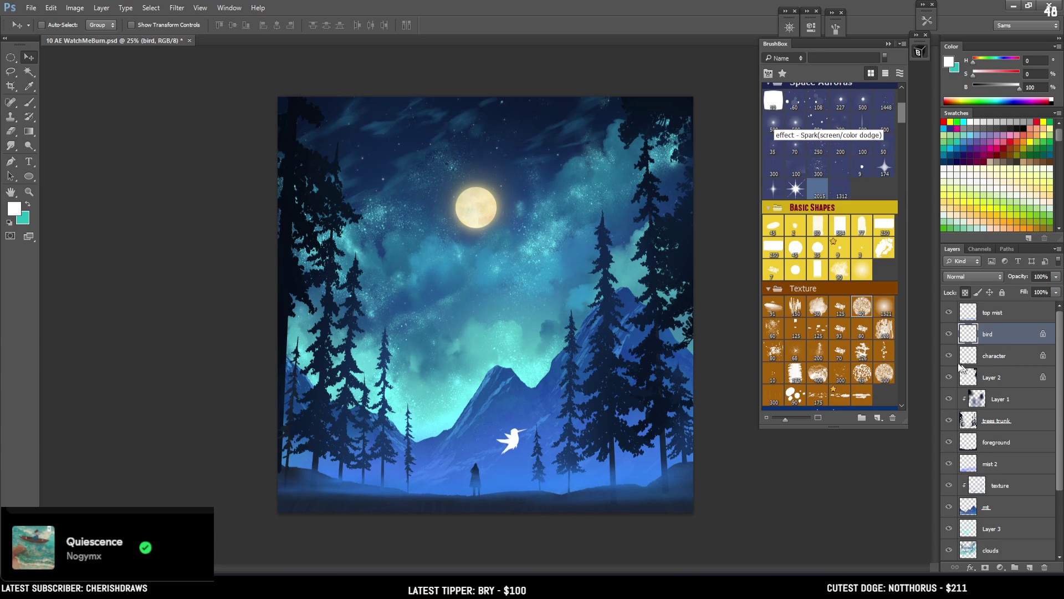
{"action": "left_click", "coordinate": [996, 362]}
{"action": "left_click", "coordinate": [965, 293]}
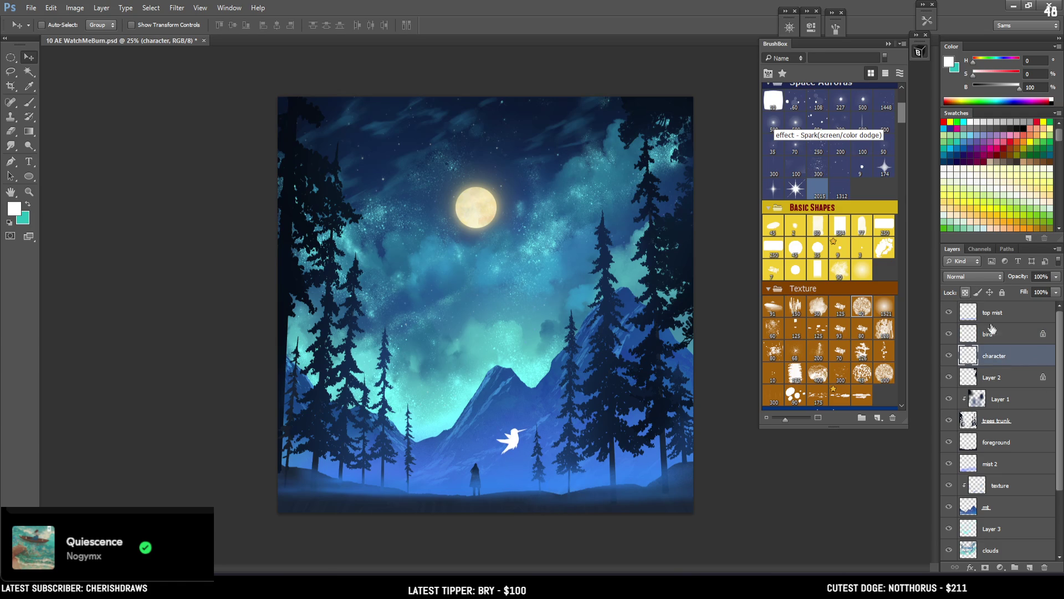
Scale up the cloaked figure, move its layer to the top, and shift it slightly down-left
{"action": "key", "text": "ctrl+t"}
{"action": "mouse_move", "coordinate": [488, 460]}
{"action": "left_mouse_down"}
{"action": "mouse_move", "coordinate": [526, 391]}
{"action": "mouse_move", "coordinate": [495, 425]}
{"action": "mouse_move", "coordinate": [502, 410]}
{"action": "left_mouse_up"}
{"action": "key", "text": "Return"}
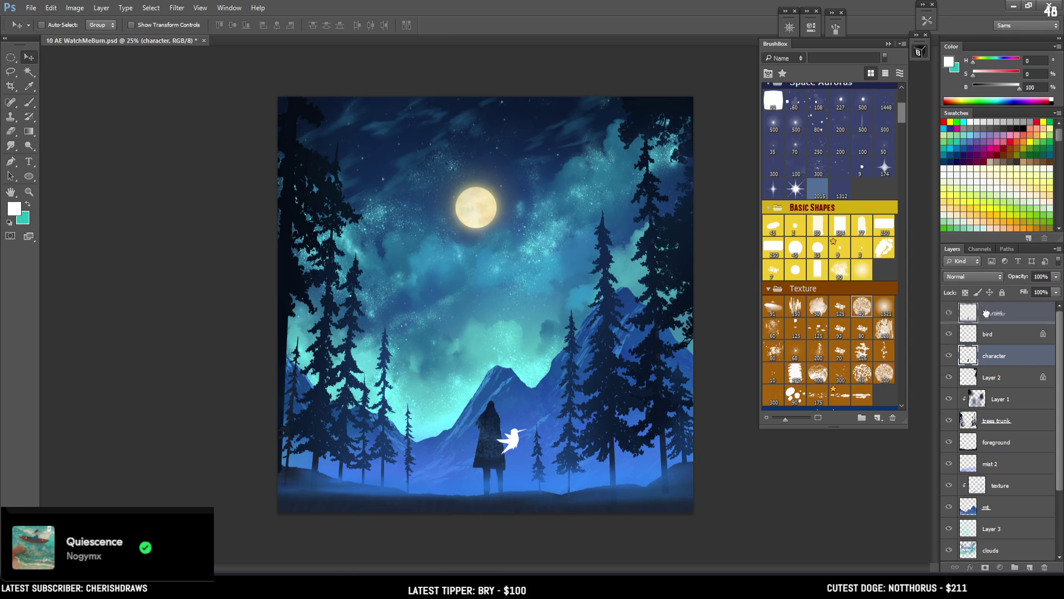
{"action": "left_click_drag", "start_coordinate": [986, 314], "coordinate": [986, 313]}
{"action": "left_click_drag", "start_coordinate": [562, 409], "coordinate": [556, 429]}
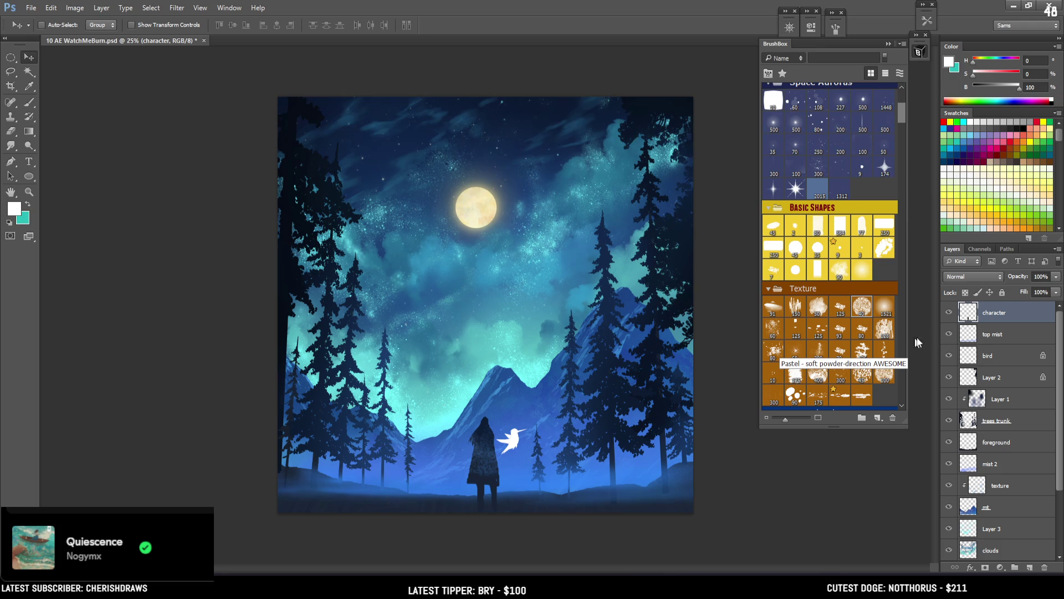
Shrink the hummingbird to about 48% beside the figure
{"action": "left_click", "coordinate": [992, 334]}
{"action": "left_click", "coordinate": [992, 356]}
{"action": "key", "text": "ctrl+t"}
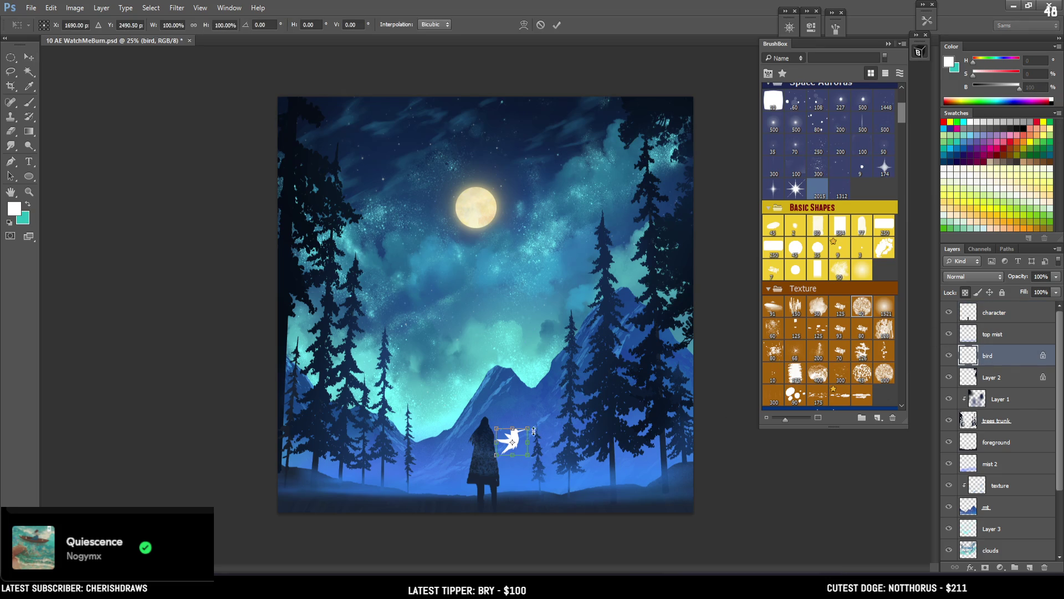
{"action": "mouse_move", "coordinate": [530, 428]}
{"action": "left_mouse_down"}
{"action": "mouse_move", "coordinate": [522, 439]}
{"action": "mouse_move", "coordinate": [523, 422]}
{"action": "mouse_move", "coordinate": [505, 434]}
{"action": "mouse_move", "coordinate": [561, 449]}
{"action": "mouse_move", "coordinate": [567, 433]}
{"action": "left_mouse_up"}
{"action": "key", "text": "Return"}
{"action": "scroll", "coordinate": [563, 458], "scroll_direction": "up", "scroll_amount": 2}
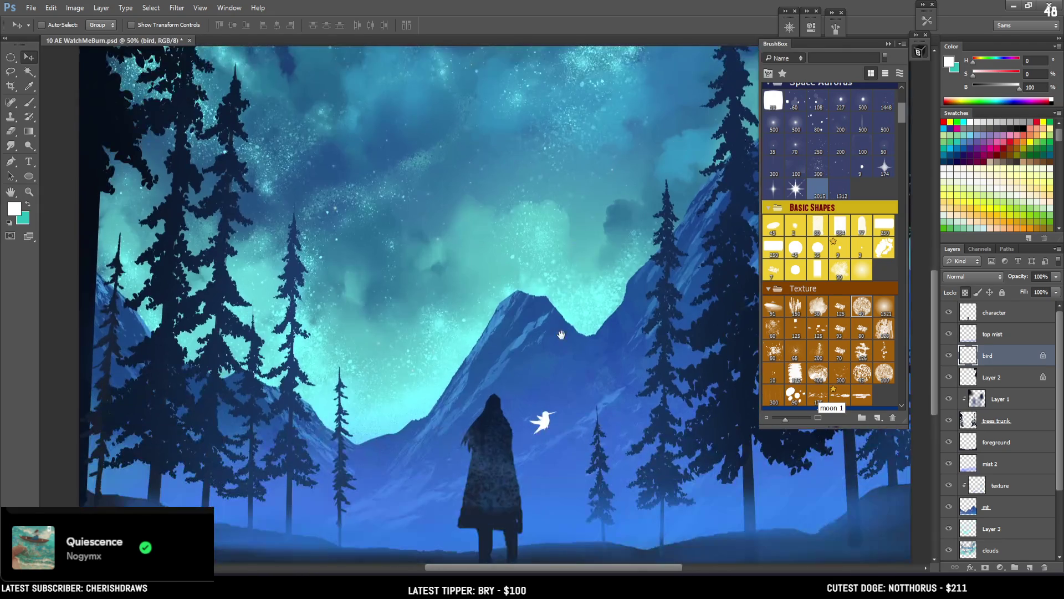
Erase along the cloaked figure's left side, touching up with the coat's dark blue
{"action": "left_click_drag", "start_coordinate": [573, 335], "coordinate": [565, 295]}
{"action": "key", "text": "alt+bracketright"}
{"action": "key", "text": "alt+bracketright"}
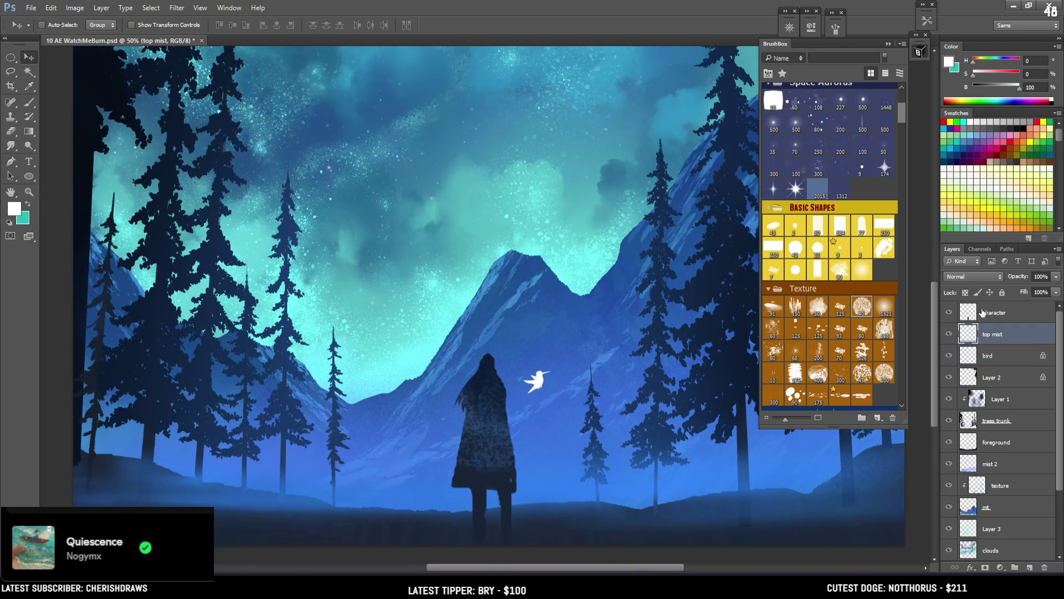
{"action": "scroll", "coordinate": [577, 441], "scroll_direction": "up", "scroll_amount": 1}
{"action": "key", "text": "e"}
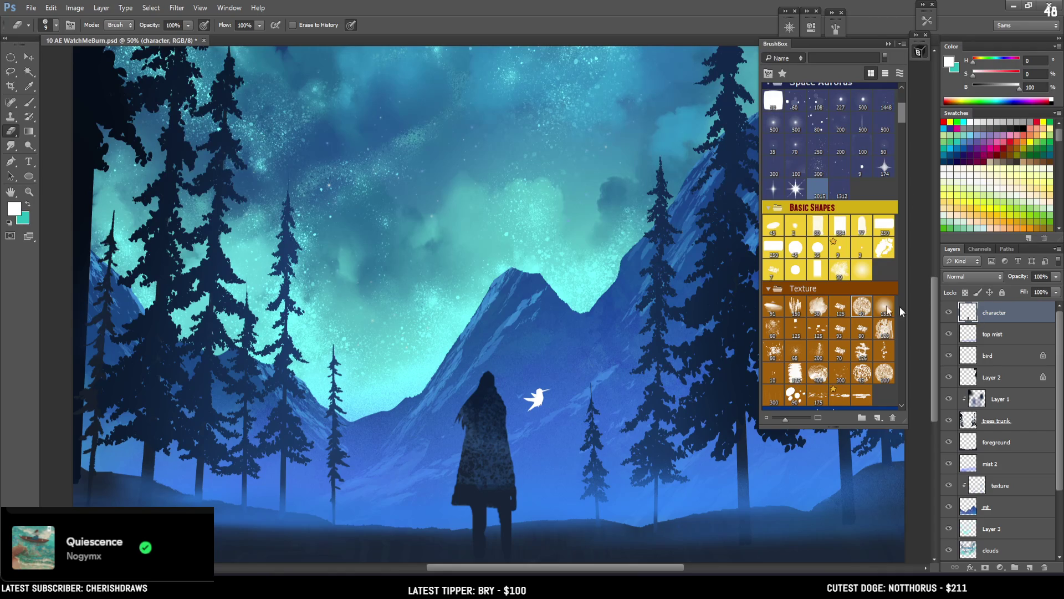
{"action": "key", "text": "b"}
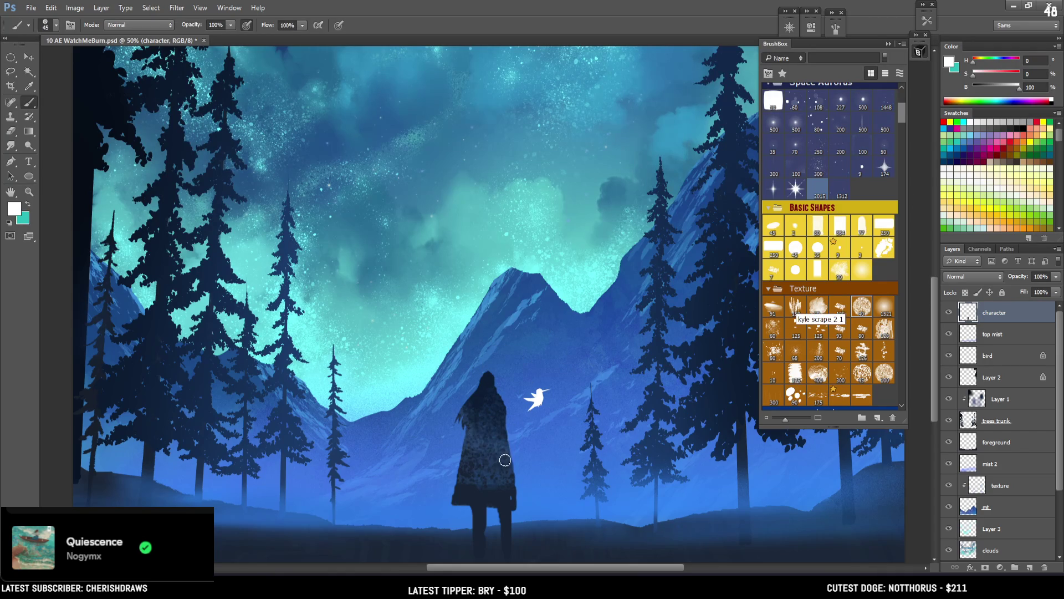
{"action": "key", "text": "e"}
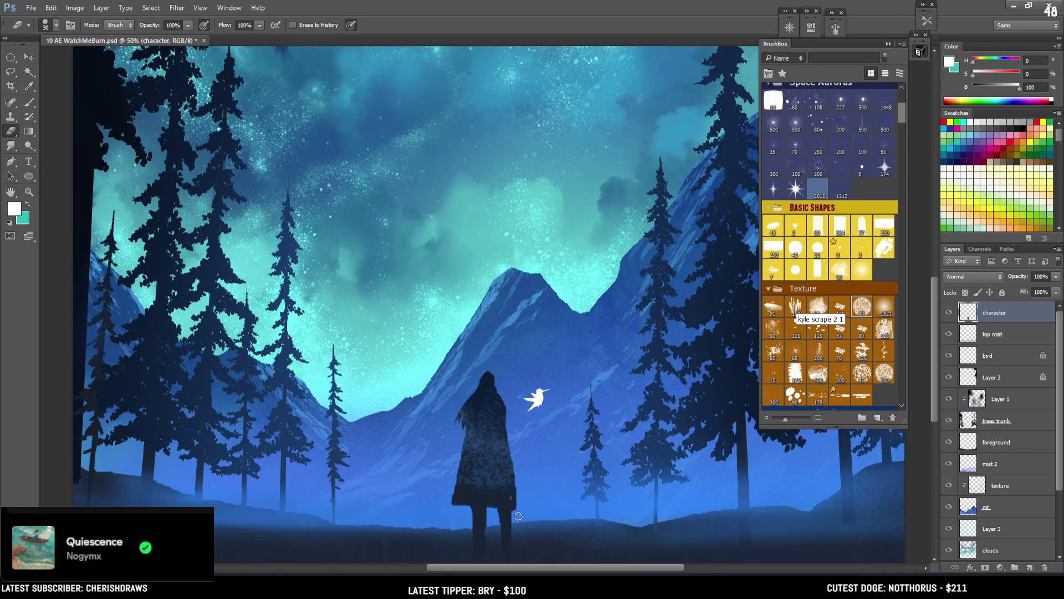
{"action": "key", "text": "b"}
{"action": "left_click", "coordinate": [500, 502], "text": "alt"}
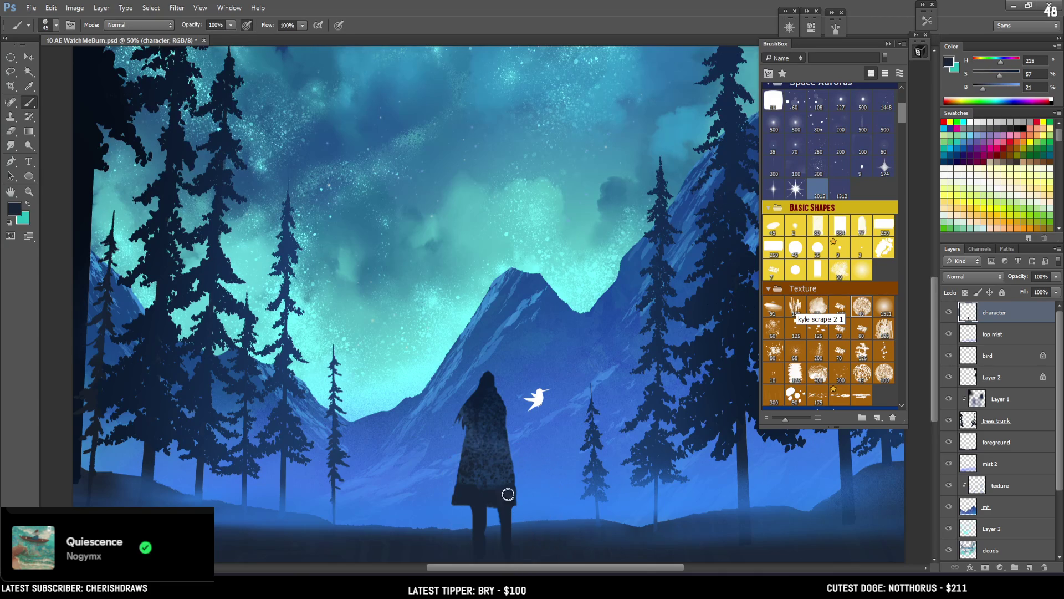
{"action": "key", "text": "bracketleft"}
{"action": "key", "text": "bracketleft"}
{"action": "key", "text": "bracketleft"}
{"action": "key", "text": "bracketright"}
{"action": "key", "text": "bracketright"}
{"action": "key", "text": "bracketright"}
{"action": "scroll", "coordinate": [503, 443], "scroll_direction": "down", "scroll_amount": 2}
{"action": "key", "text": "bracketright"}
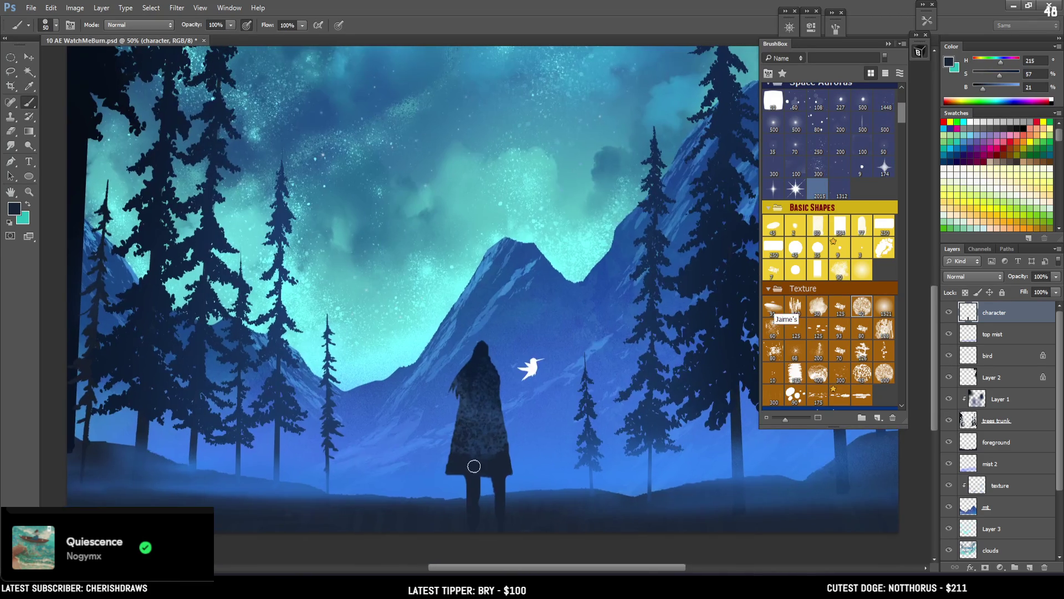
{"action": "key", "text": "e"}
{"action": "left_click_drag", "start_coordinate": [465, 408], "coordinate": [460, 436]}
Touch up the coat edges using sampled dark and slightly lighter blues
{"action": "key", "text": "b"}
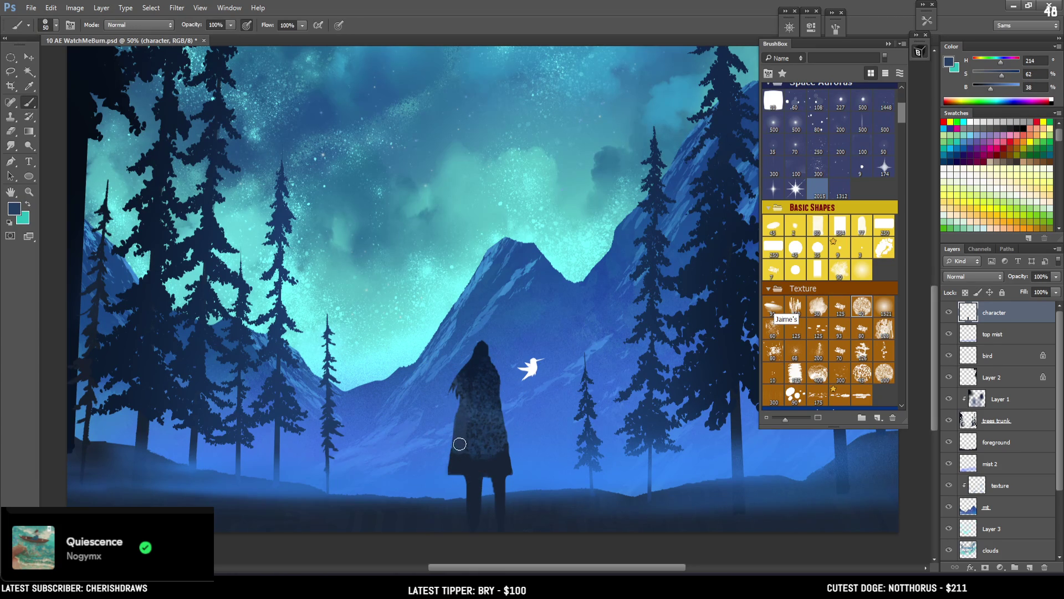
{"action": "left_click", "coordinate": [463, 460], "text": "alt"}
{"action": "key", "text": "e"}
{"action": "key", "text": "b"}
{"action": "key", "text": "bracketleft"}
{"action": "key", "text": "bracketleft"}
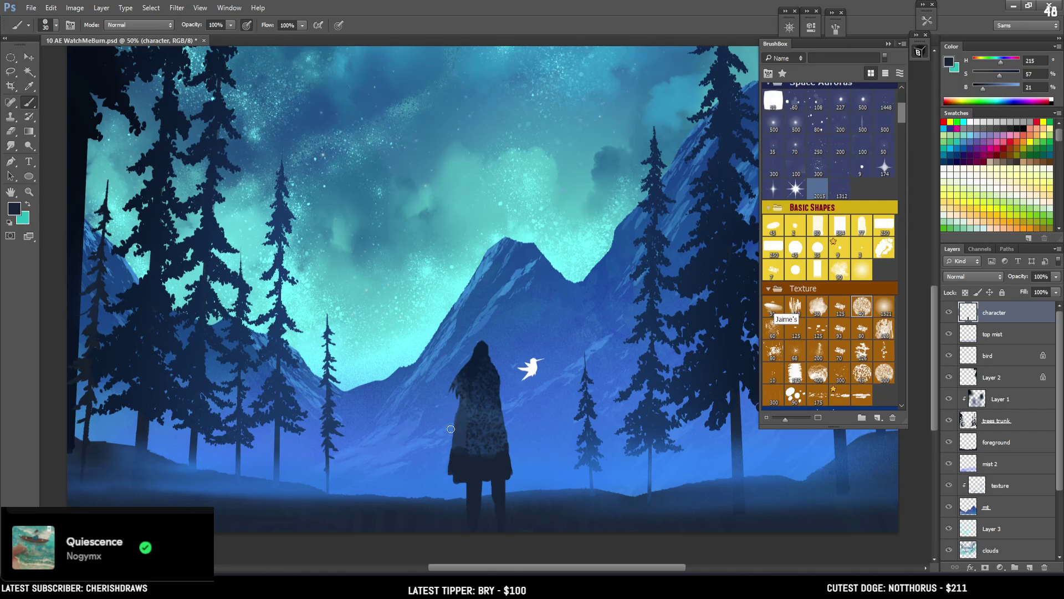
{"action": "key", "text": "e"}
{"action": "key", "text": "b"}
{"action": "left_click", "coordinate": [473, 377], "text": "alt"}
{"action": "left_click", "coordinate": [480, 349], "text": "alt"}
{"action": "left_click", "coordinate": [463, 395], "text": "alt"}
Paint dark hair strands over the shoulder inside a lasso selection
{"action": "key", "text": "l"}
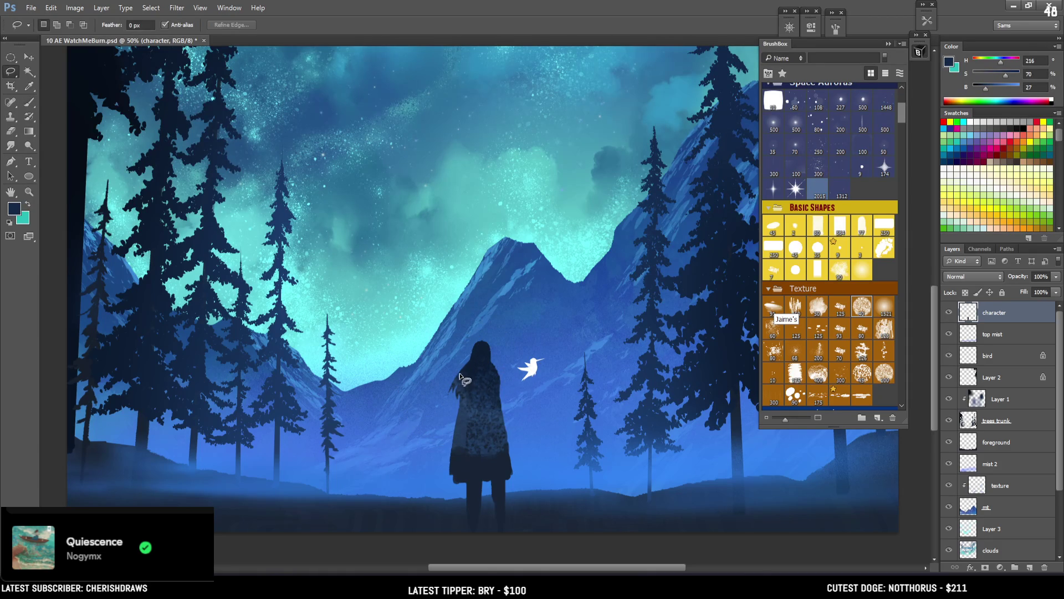
{"action": "mouse_move", "coordinate": [472, 360]}
{"action": "left_mouse_down"}
{"action": "mouse_move", "coordinate": [451, 394]}
{"action": "mouse_move", "coordinate": [455, 383]}
{"action": "mouse_move", "coordinate": [462, 408]}
{"action": "mouse_move", "coordinate": [472, 363]}
{"action": "left_mouse_up"}
{"action": "key", "text": "b"}
{"action": "left_click", "coordinate": [476, 354], "text": "alt"}
{"action": "key", "text": "bracketright"}
{"action": "left_click_drag", "start_coordinate": [455, 404], "coordinate": [480, 364]}
{"action": "key", "text": "ctrl+d"}
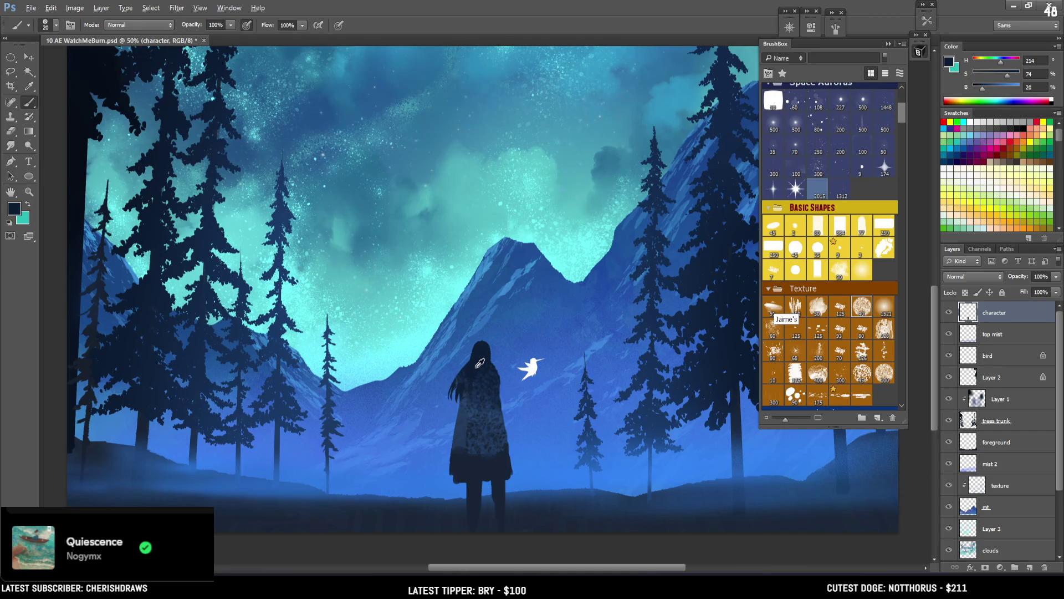
Darken the hair's outer edge inside a second lasso selection
{"action": "left_click", "coordinate": [483, 358], "text": "alt"}
{"action": "key", "text": "l"}
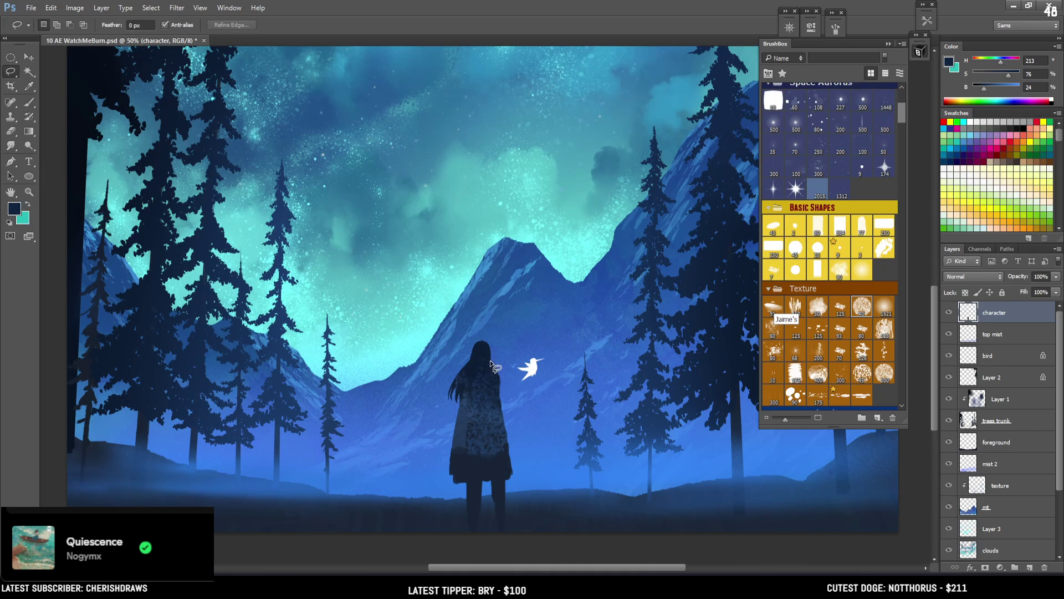
{"action": "mouse_move", "coordinate": [504, 391]}
{"action": "left_mouse_down"}
{"action": "mouse_move", "coordinate": [496, 402]}
{"action": "mouse_move", "coordinate": [501, 360]}
{"action": "left_mouse_up"}
{"action": "key", "text": "b"}
{"action": "left_click", "coordinate": [499, 386], "text": "alt"}
{"action": "key", "text": "ctrl+d"}
{"action": "left_click", "coordinate": [480, 353], "text": "alt"}
{"action": "key", "text": "bracketleft"}
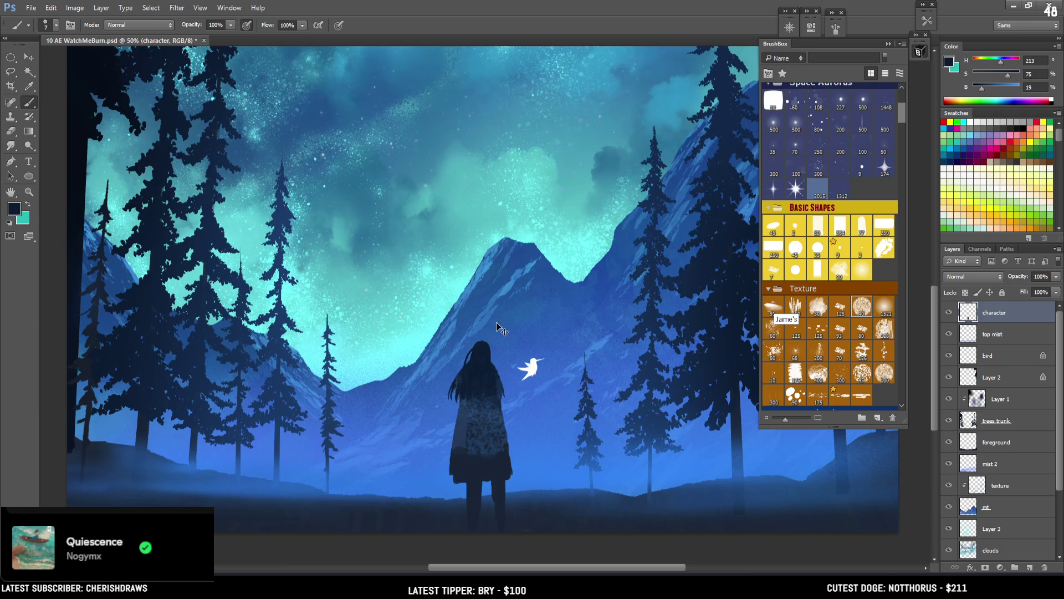
{"action": "key", "text": "ctrl+minus"}
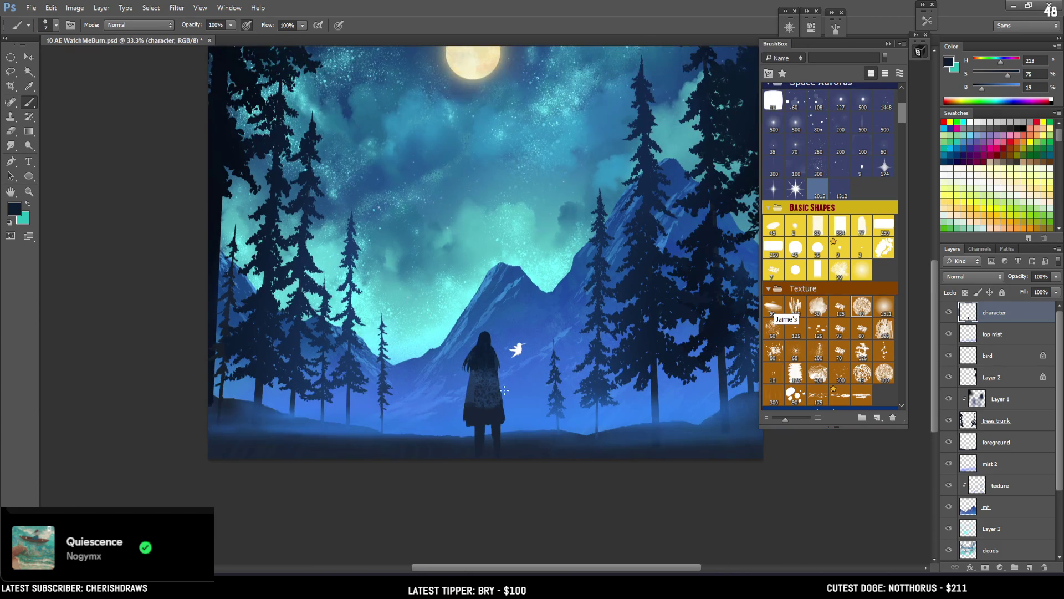
Nudge the cloaked figure slightly up and right, then show rulers and select the moon layers
{"action": "left_click_drag", "start_coordinate": [572, 314], "coordinate": [546, 357]}
{"action": "key", "text": "ctrl+t"}
{"action": "left_click_drag", "start_coordinate": [470, 406], "coordinate": [475, 402]}
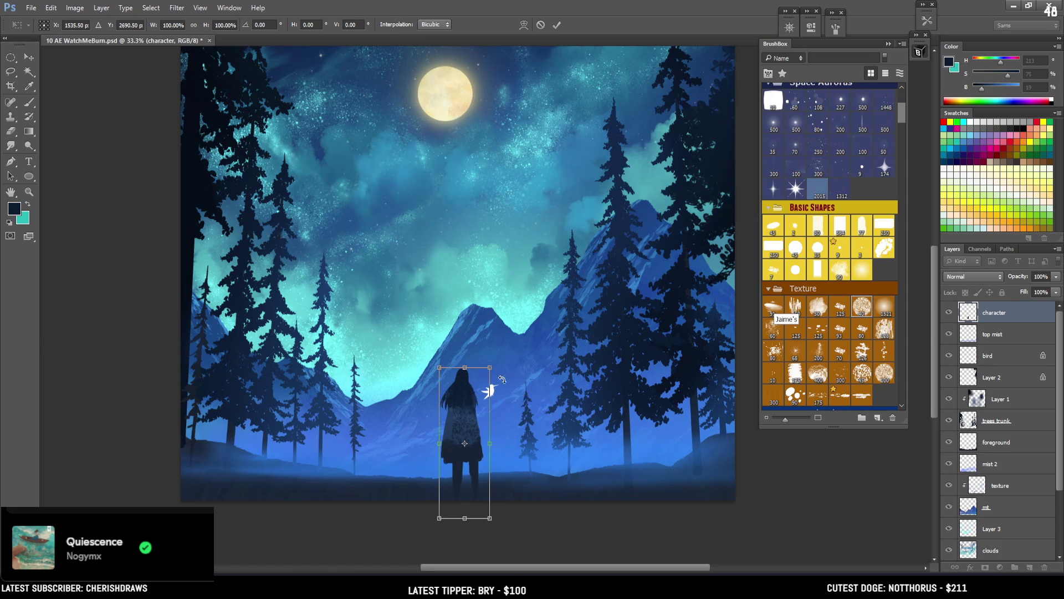
{"action": "key", "text": "ctrl+minus"}
{"action": "key", "text": "Return"}
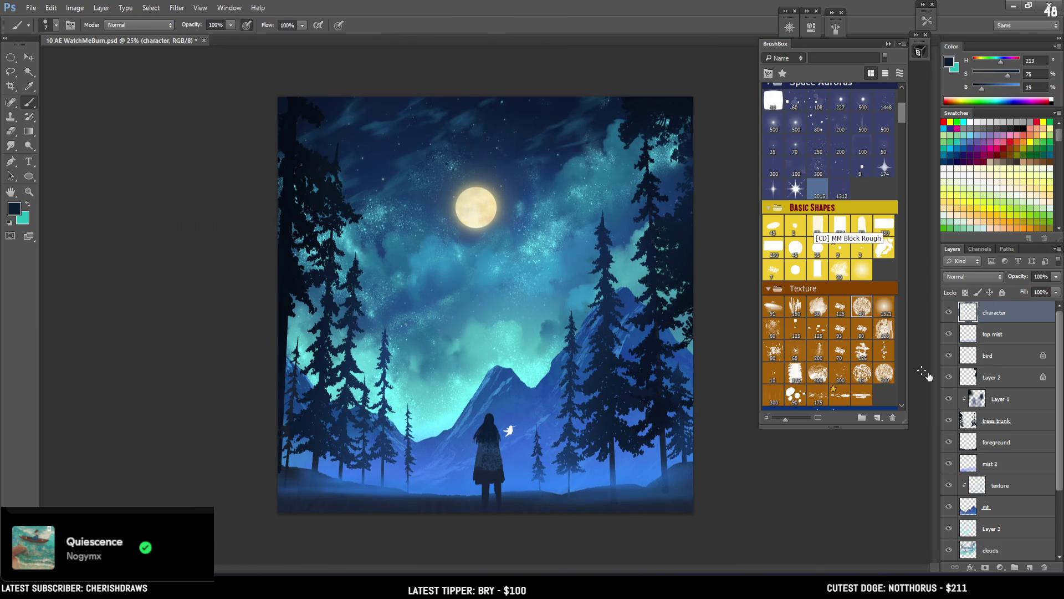
{"action": "key", "text": "ctrl+r"}
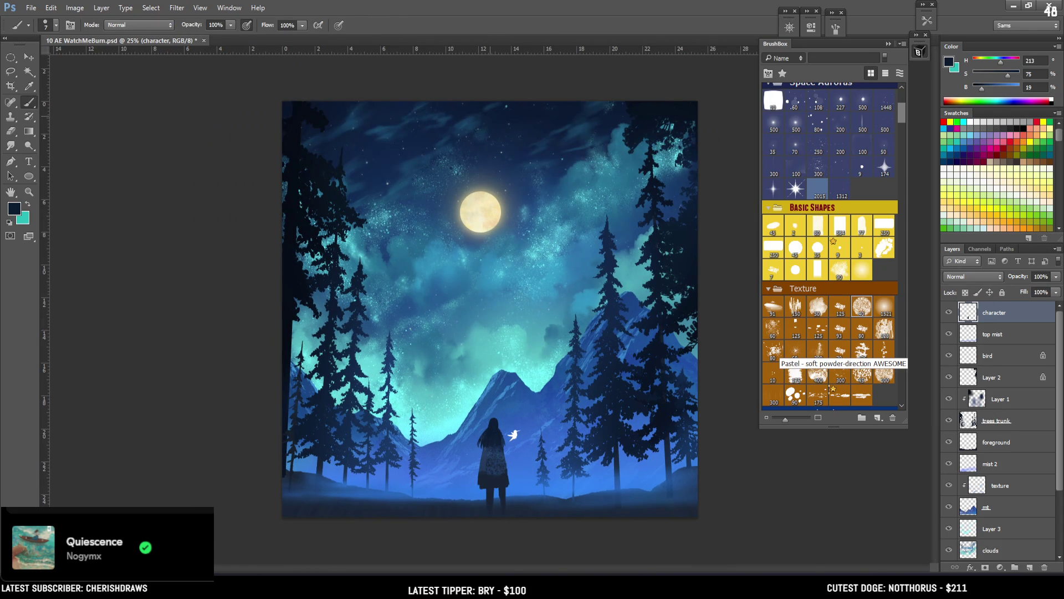
{"action": "scroll", "coordinate": [1026, 554], "scroll_direction": "down", "scroll_amount": 4}
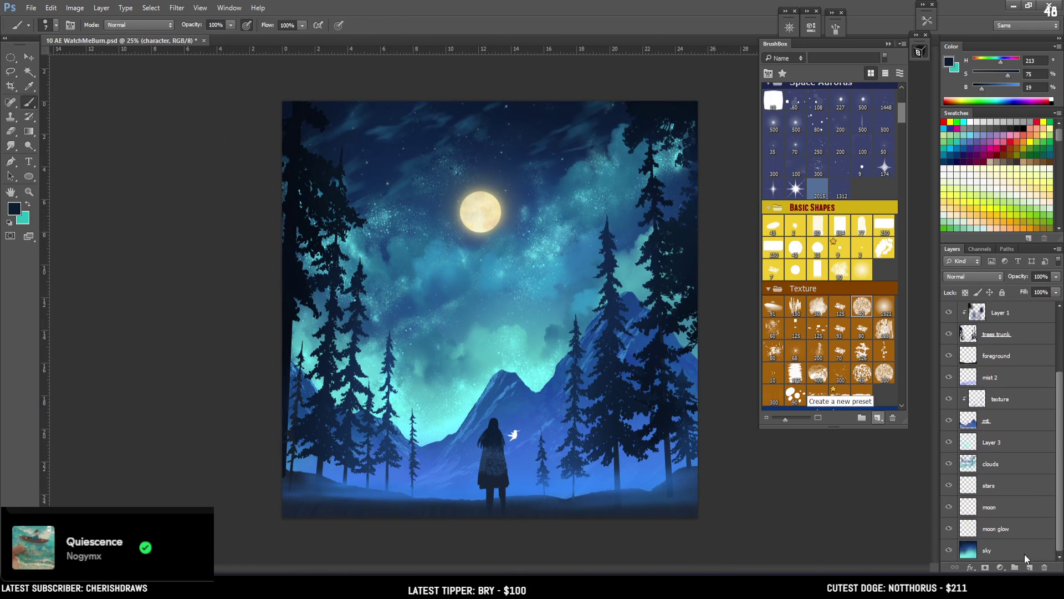
{"action": "left_click", "coordinate": [987, 529]}
Move the moon and moon glow layers slightly higher
{"action": "left_click", "coordinate": [990, 507], "text": "shift"}
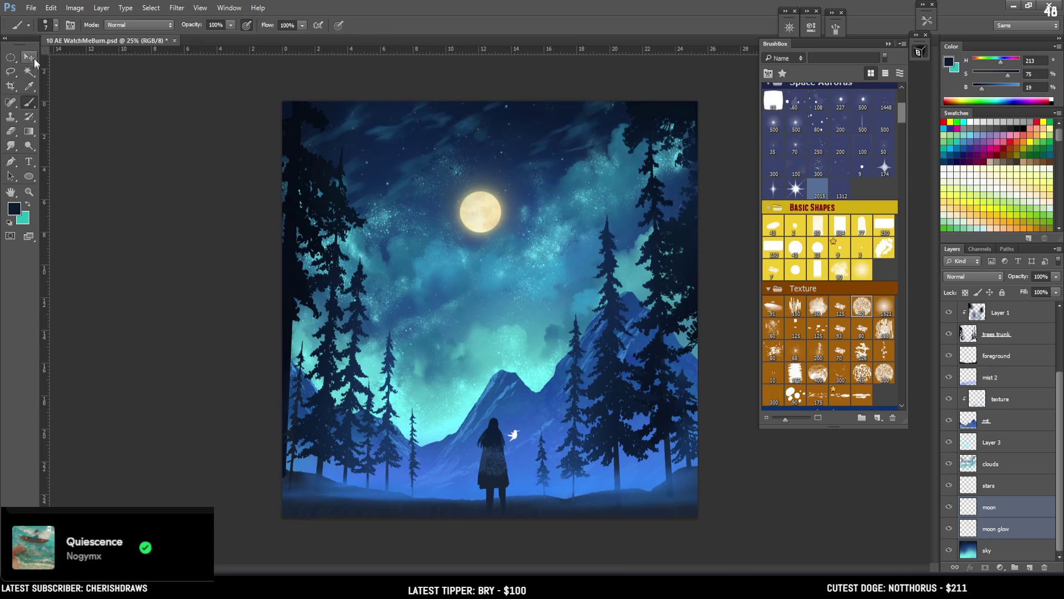
{"action": "key", "text": "v"}
{"action": "left_click_drag", "start_coordinate": [593, 242], "coordinate": [608, 250]}
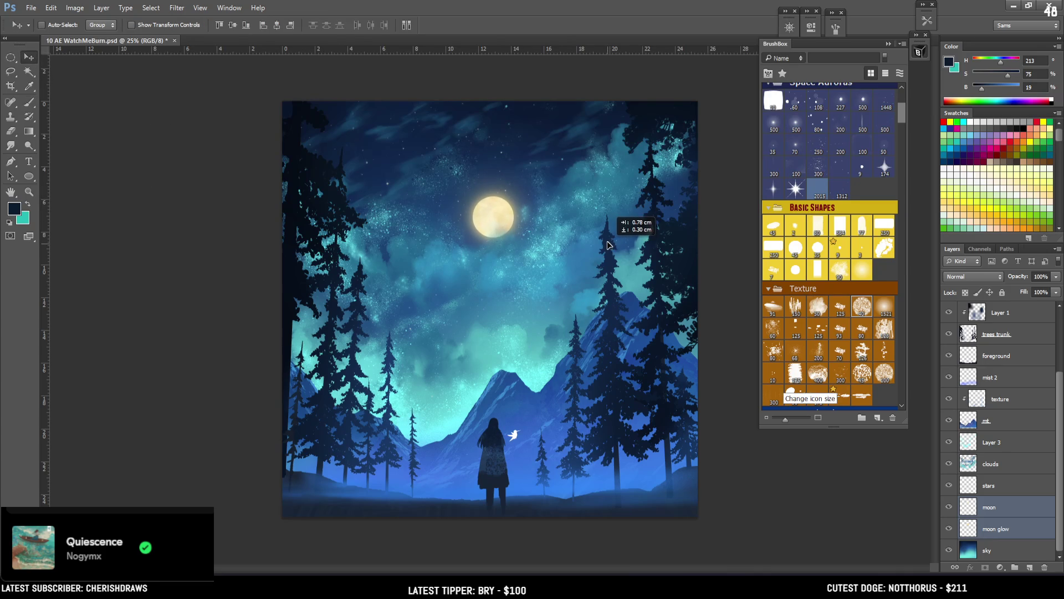
{"action": "mouse_move", "coordinate": [500, 229]}
{"action": "left_mouse_down"}
{"action": "mouse_move", "coordinate": [500, 213]}
{"action": "mouse_move", "coordinate": [503, 237]}
{"action": "left_mouse_up"}
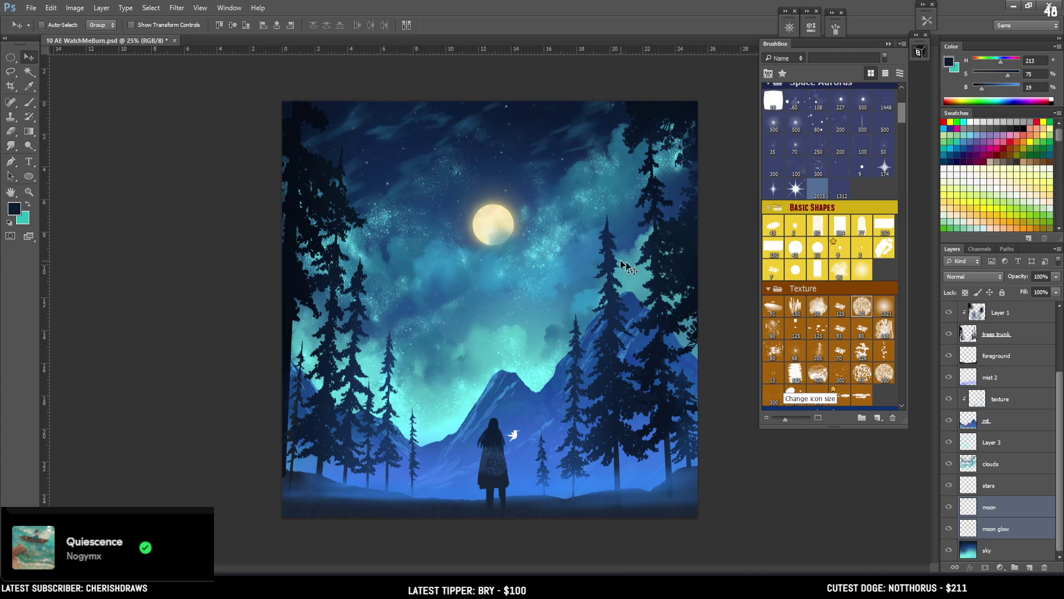
Shrink the cloaked woman to about 92% with Free Transform
{"action": "left_click", "coordinate": [986, 402]}
{"action": "scroll", "coordinate": [988, 388], "scroll_direction": "up", "scroll_amount": 3}
{"action": "left_click", "coordinate": [987, 313]}
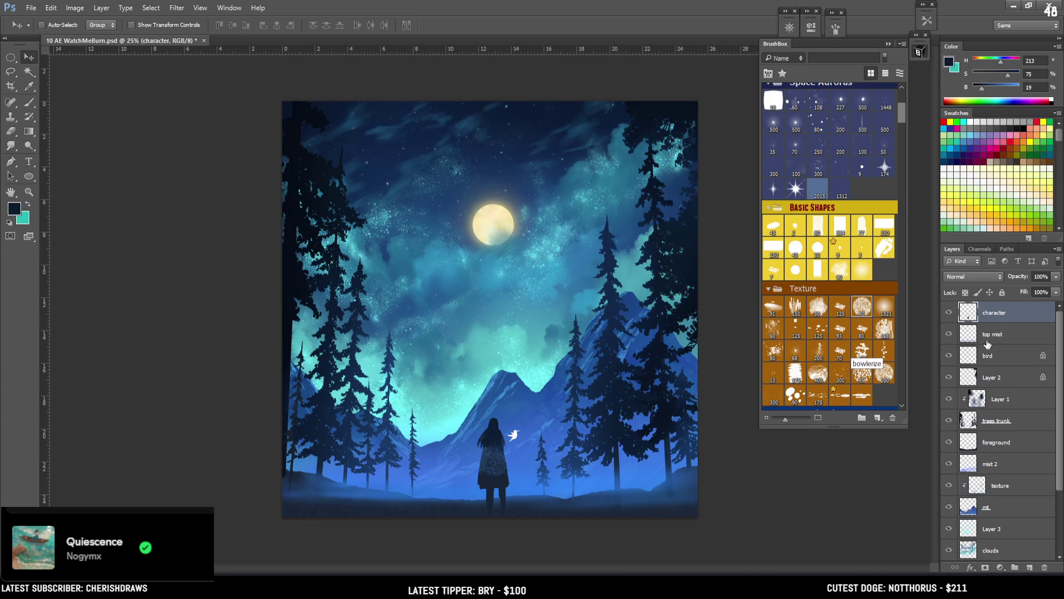
{"action": "left_click_drag", "start_coordinate": [497, 453], "coordinate": [504, 453]}
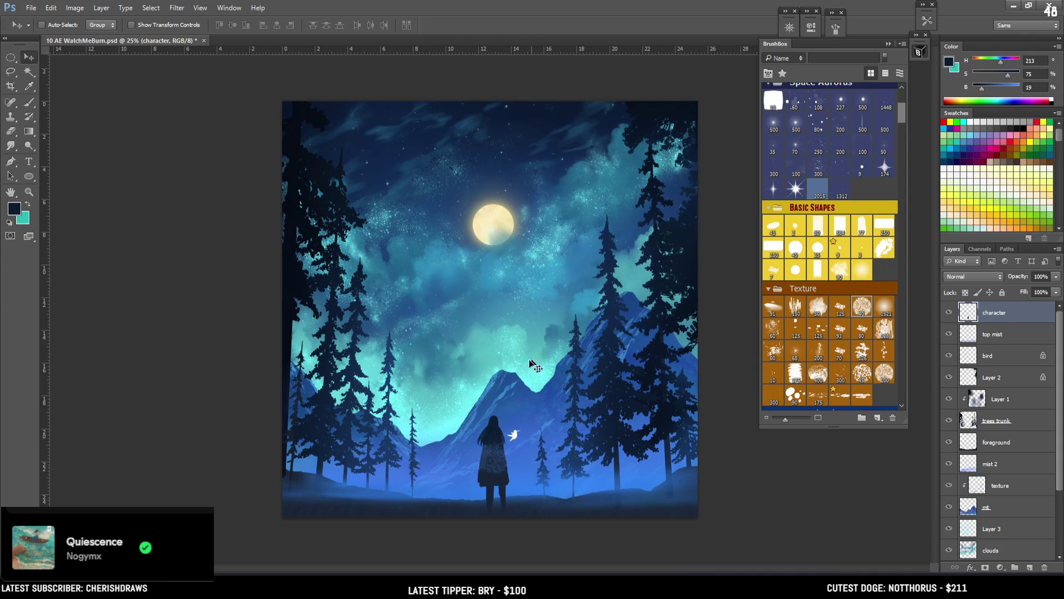
{"action": "key", "text": "ctrl+t"}
{"action": "left_click_drag", "start_coordinate": [518, 411], "coordinate": [504, 440]}
{"action": "key", "text": "Return"}
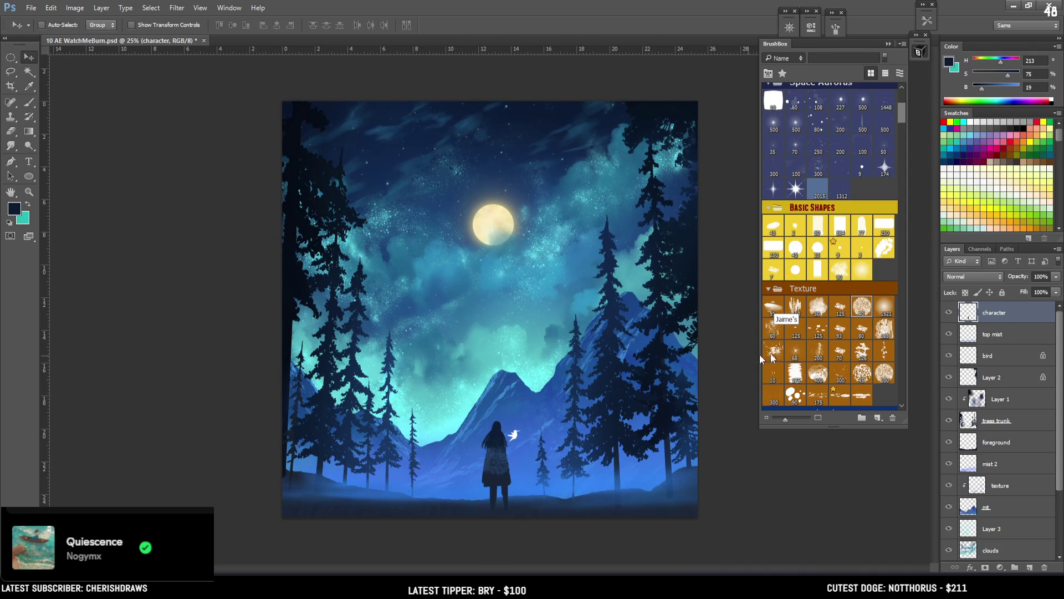
Flip the hummingbird horizontally and nudge it slightly up and right
{"action": "left_click", "coordinate": [983, 442]}
{"action": "left_click", "coordinate": [992, 334]}
{"action": "left_click", "coordinate": [993, 357]}
{"action": "key", "text": "ctrl+t"}
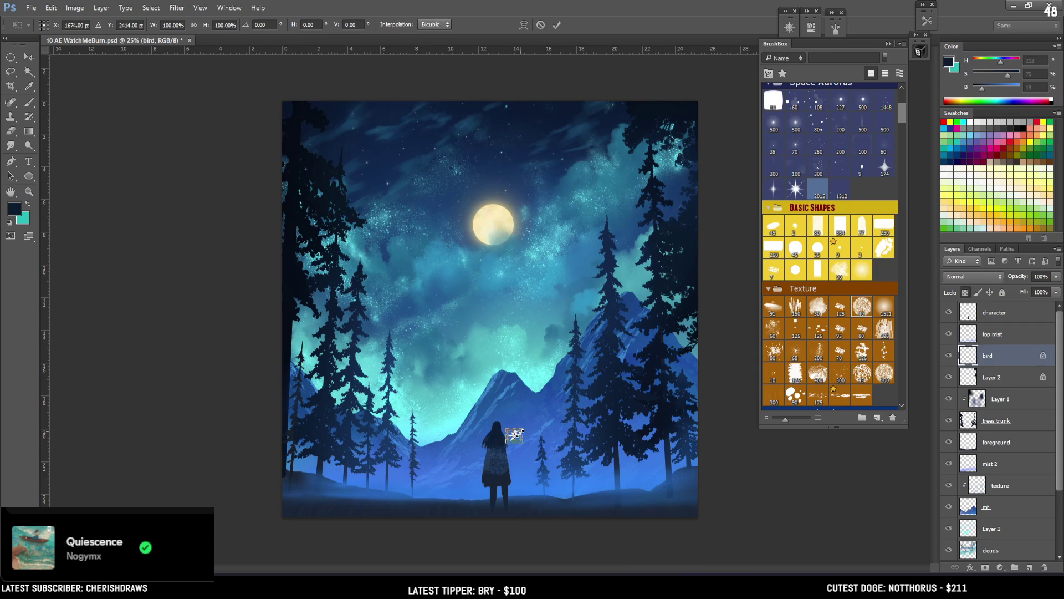
{"action": "right_click", "coordinate": [514, 438]}
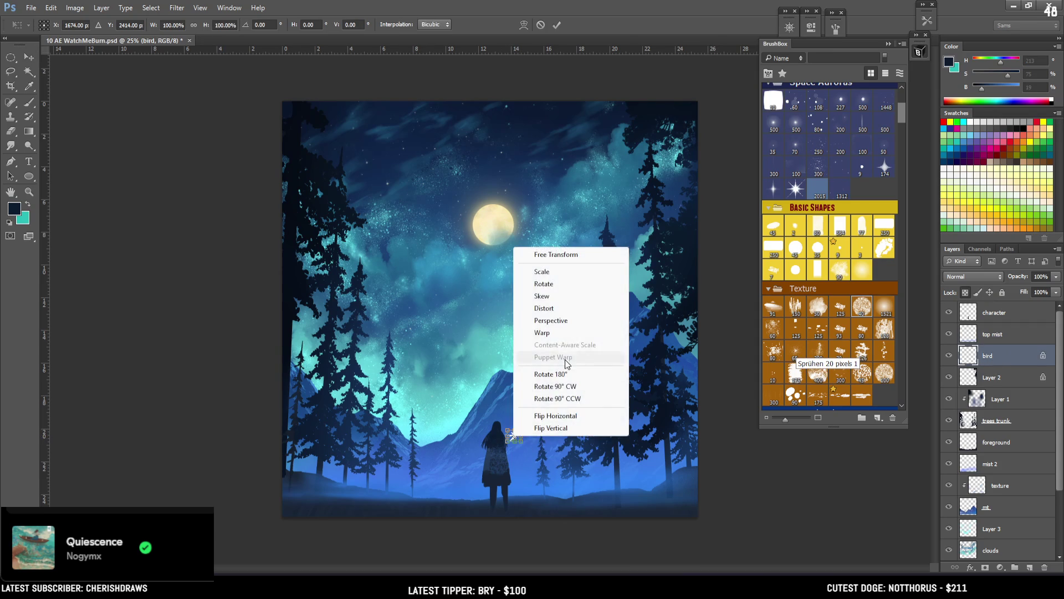
{"action": "left_click", "coordinate": [596, 416]}
{"action": "left_click", "coordinate": [29, 57]}
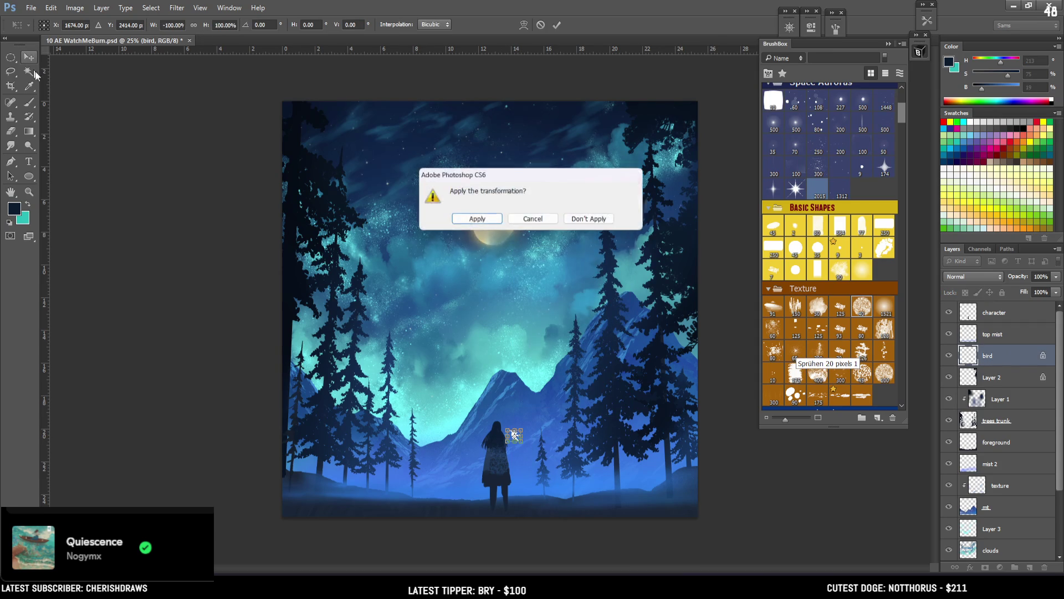
{"action": "left_click", "coordinate": [480, 221]}
{"action": "left_click_drag", "start_coordinate": [518, 435], "coordinate": [525, 434]}
{"action": "left_click", "coordinate": [993, 312]}
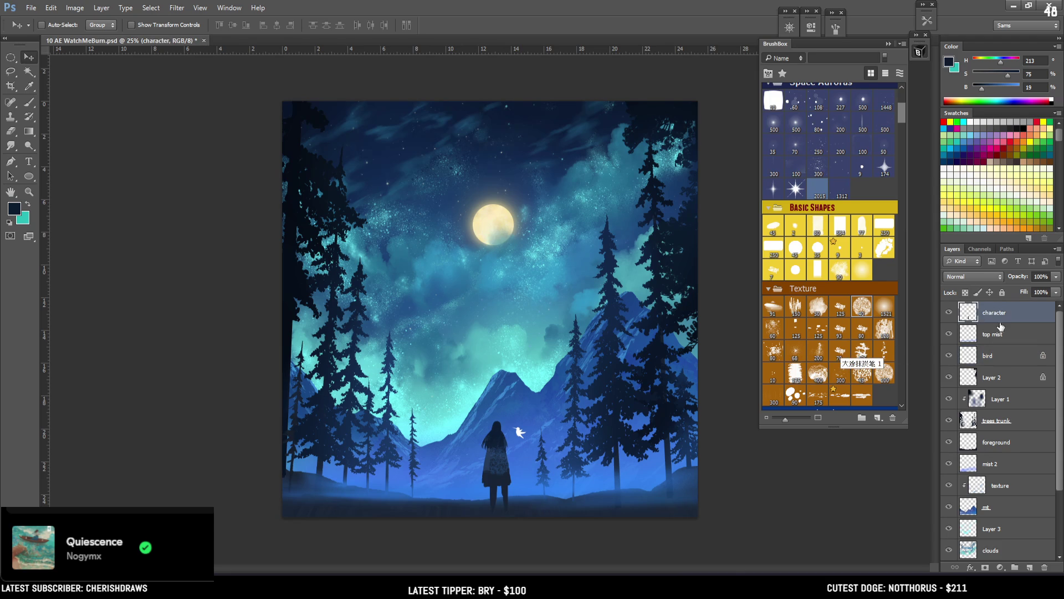
Erase the woman's right leg up to the coat hem
{"action": "scroll", "coordinate": [452, 301], "scroll_direction": "up", "scroll_amount": 1}
{"action": "left_click_drag", "start_coordinate": [453, 301], "coordinate": [409, 223]}
{"action": "key", "text": "b"}
{"action": "left_click_drag", "start_coordinate": [464, 401], "coordinate": [467, 423]}
{"action": "key", "text": "bracketright"}
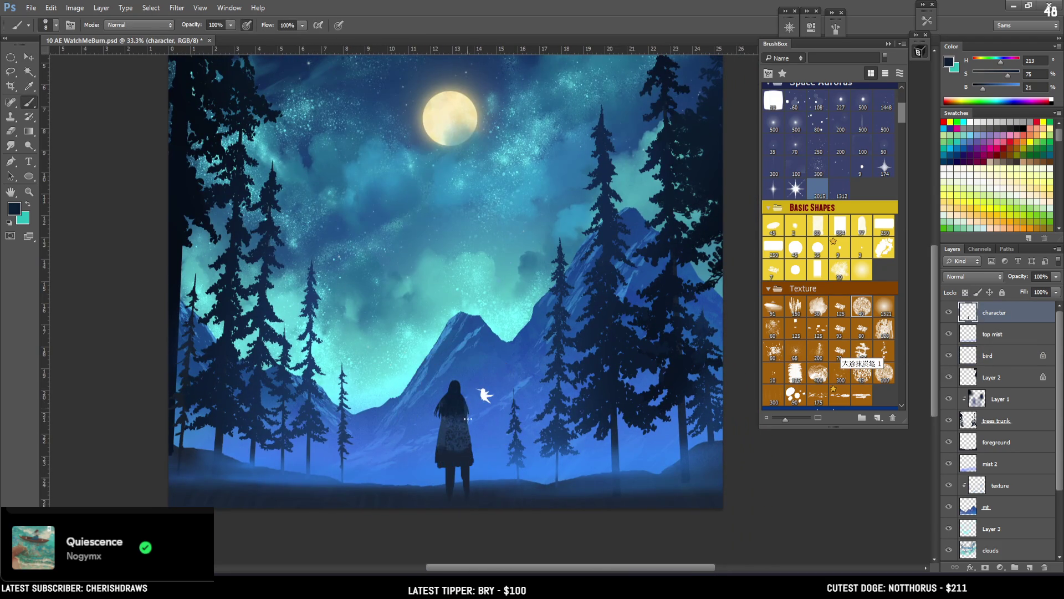
{"action": "key", "text": "e"}
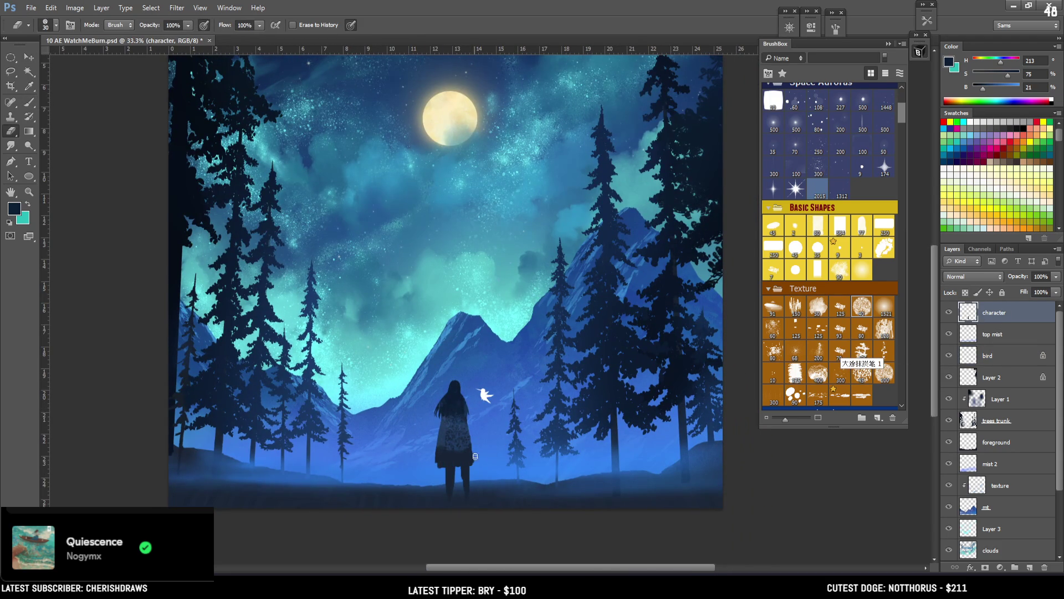
{"action": "key", "text": "b"}
{"action": "left_click", "coordinate": [465, 469], "text": "alt"}
{"action": "key", "text": "e"}
{"action": "key", "text": "bracketright"}
{"action": "left_click_drag", "start_coordinate": [473, 505], "coordinate": [463, 472]}
Erase her remaining leg and trace a lasso selection around the robe
{"action": "key", "text": "b"}
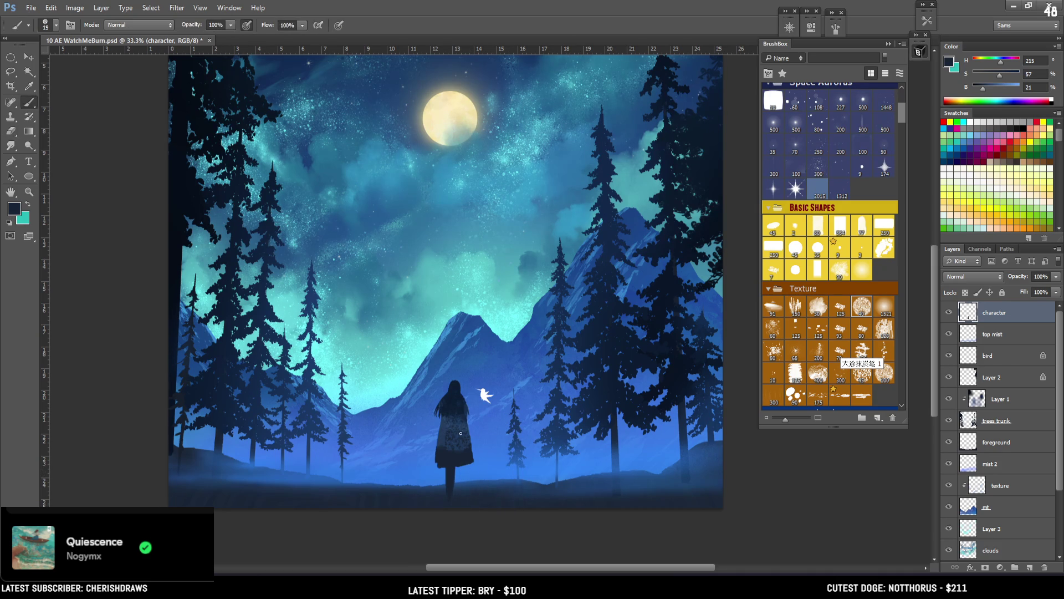
{"action": "left_click", "coordinate": [449, 453], "text": "alt"}
{"action": "key", "text": "e"}
{"action": "mouse_move", "coordinate": [446, 502]}
{"action": "left_mouse_down"}
{"action": "mouse_move", "coordinate": [468, 483]}
{"action": "mouse_move", "coordinate": [440, 475]}
{"action": "left_mouse_up"}
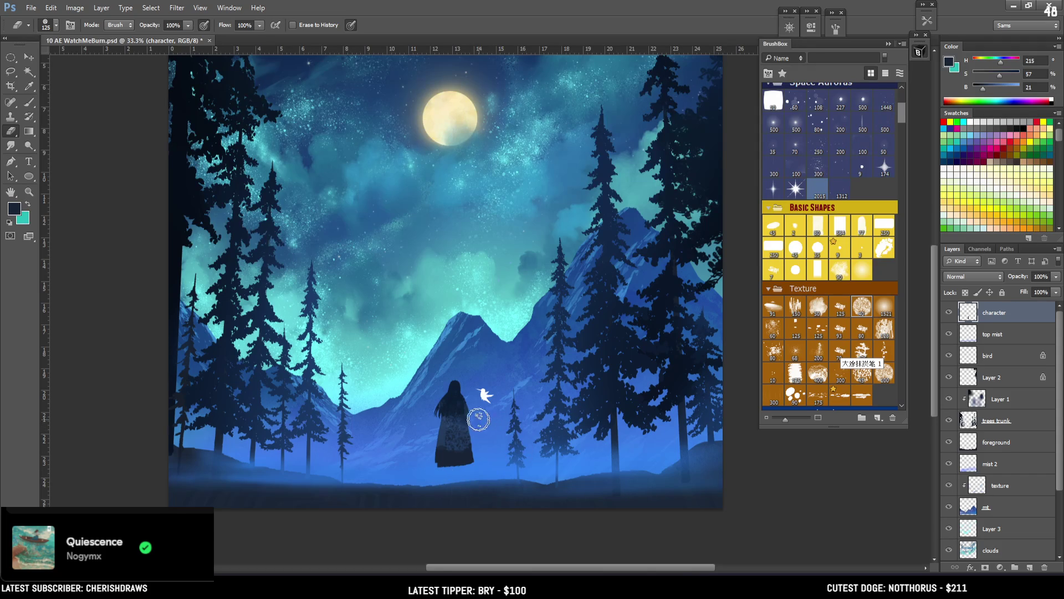
{"action": "key", "text": "l"}
{"action": "mouse_move", "coordinate": [435, 456]}
{"action": "left_mouse_down"}
{"action": "mouse_move", "coordinate": [443, 481]}
{"action": "mouse_move", "coordinate": [459, 478]}
{"action": "mouse_move", "coordinate": [444, 419]}
{"action": "mouse_move", "coordinate": [433, 461]}
{"action": "mouse_move", "coordinate": [475, 467]}
{"action": "mouse_move", "coordinate": [465, 415]}
{"action": "left_mouse_up"}
Brush lighter blues sampled from the robe and mountain over the lower robe, then undo the speckling
{"action": "key", "text": "b"}
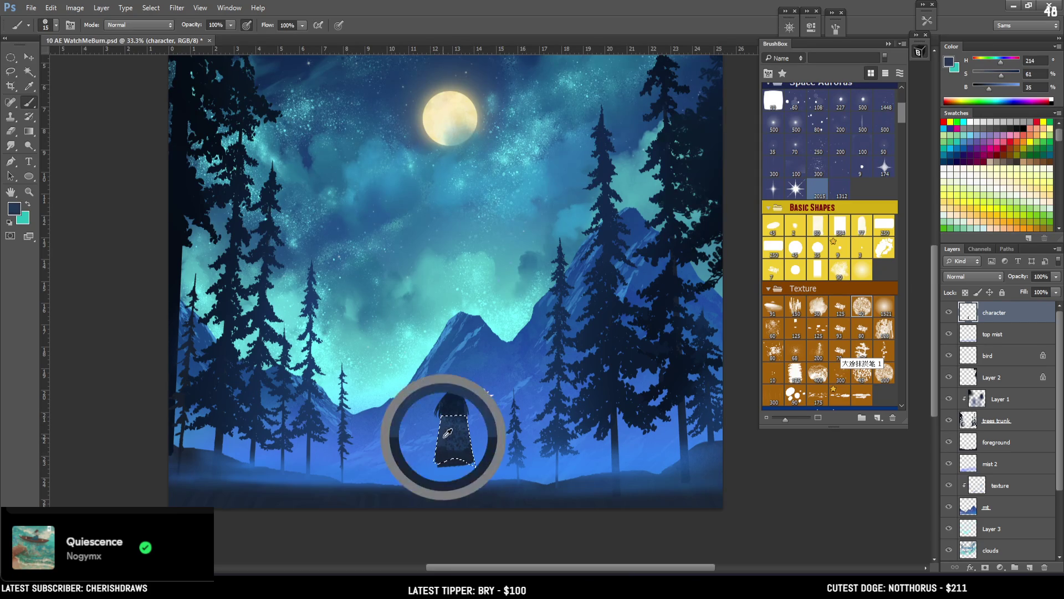
{"action": "key", "text": "bracketright"}
{"action": "key", "text": "bracketright"}
{"action": "key", "text": "bracketright"}
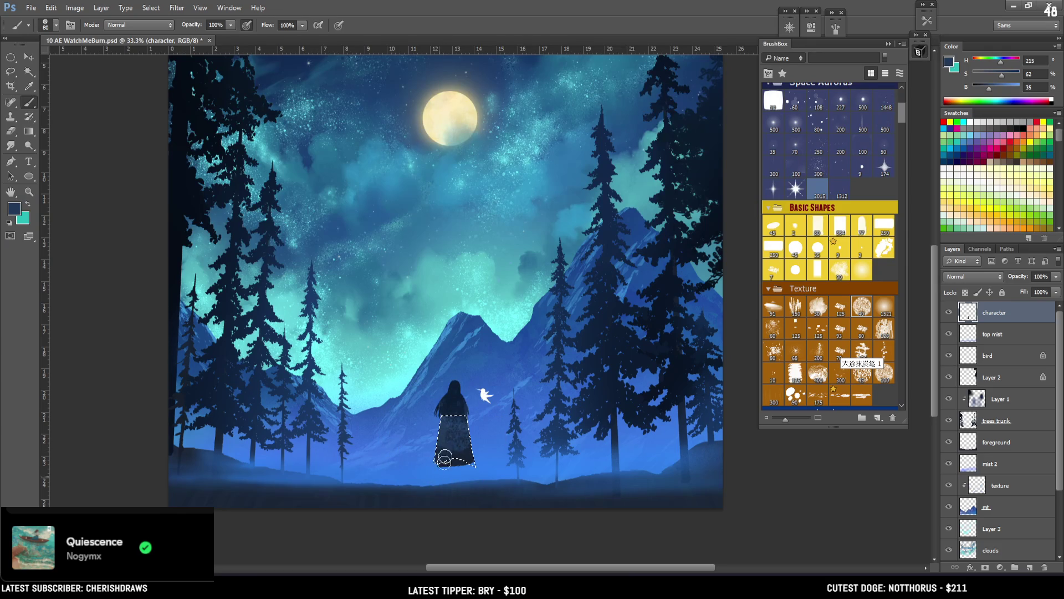
{"action": "left_click", "coordinate": [451, 431], "text": "alt"}
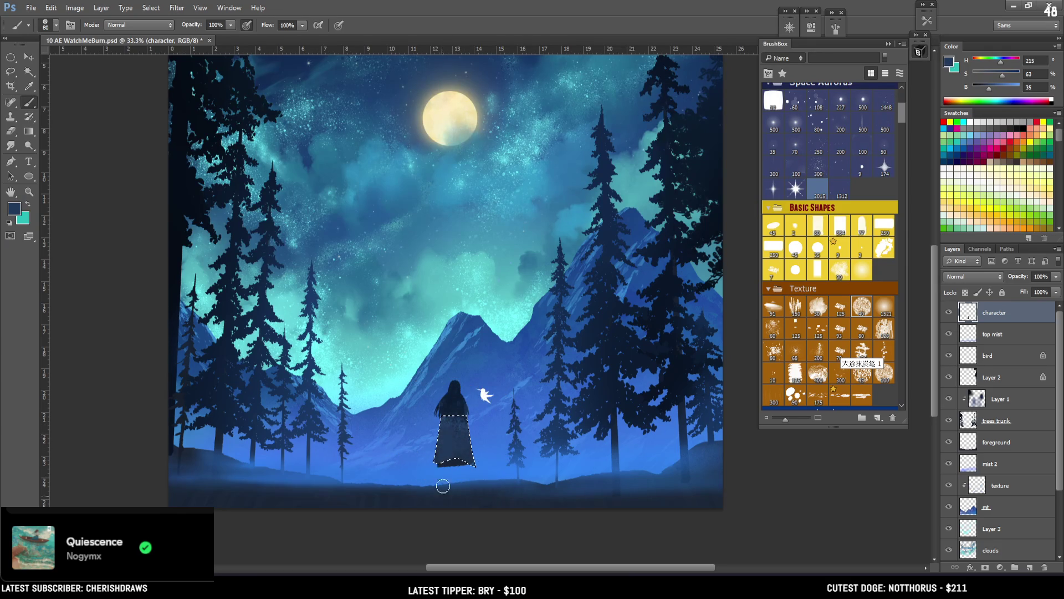
{"action": "left_click", "coordinate": [442, 423], "text": "alt"}
{"action": "key", "text": "bracketright"}
{"action": "key", "text": "bracketright"}
{"action": "key", "text": "bracketright"}
{"action": "left_click", "coordinate": [488, 336], "text": "alt"}
{"action": "mouse_move", "coordinate": [456, 430]}
{"action": "left_mouse_down"}
{"action": "mouse_move", "coordinate": [447, 455]}
{"action": "mouse_move", "coordinate": [454, 447]}
{"action": "mouse_move", "coordinate": [462, 478]}
{"action": "mouse_move", "coordinate": [452, 445]}
{"action": "left_mouse_up"}
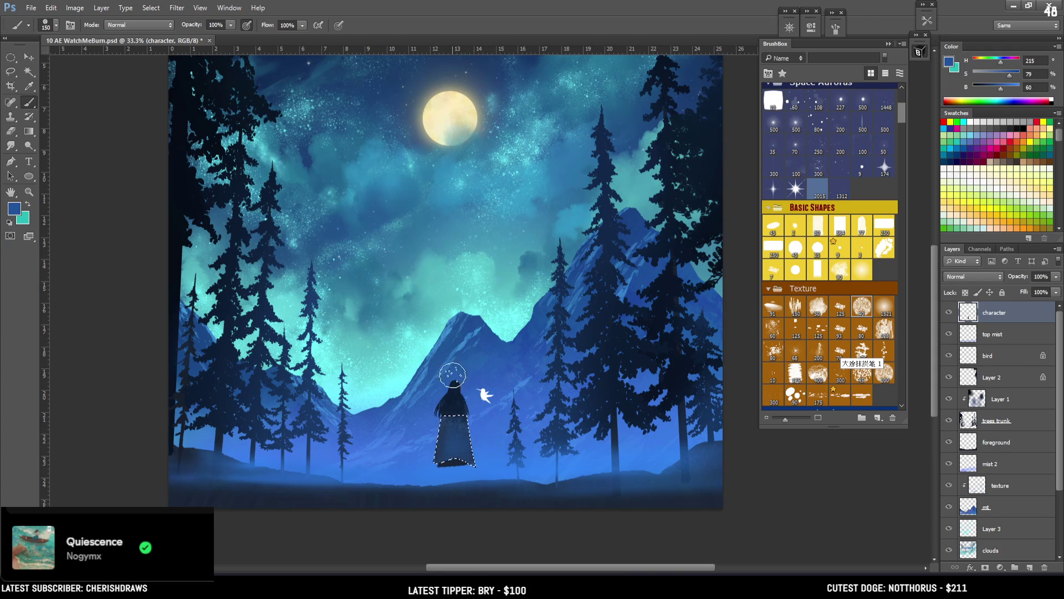
{"action": "key", "text": "ctrl+alt+z"}
{"action": "key", "text": "ctrl+alt+z"}
Deselect the robe, pick a darker blue from it, and lasso the robe's hem
{"action": "key", "text": "ctrl+d"}
{"action": "key", "text": "bracketleft"}
{"action": "key", "text": "bracketleft"}
{"action": "left_click", "coordinate": [440, 444], "text": "alt"}
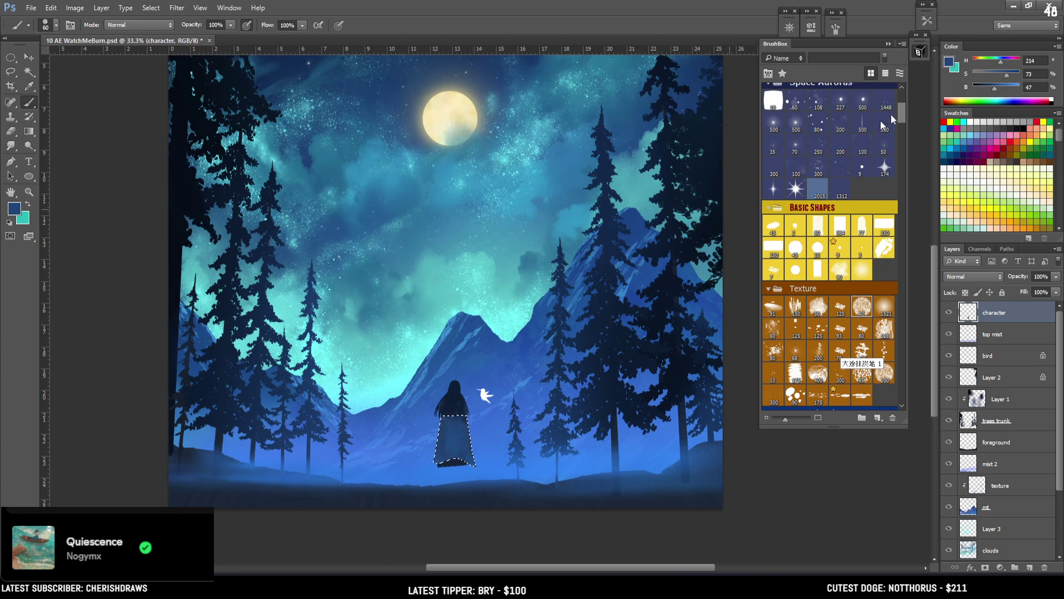
{"action": "left_click_drag", "start_coordinate": [995, 89], "coordinate": [992, 88]}
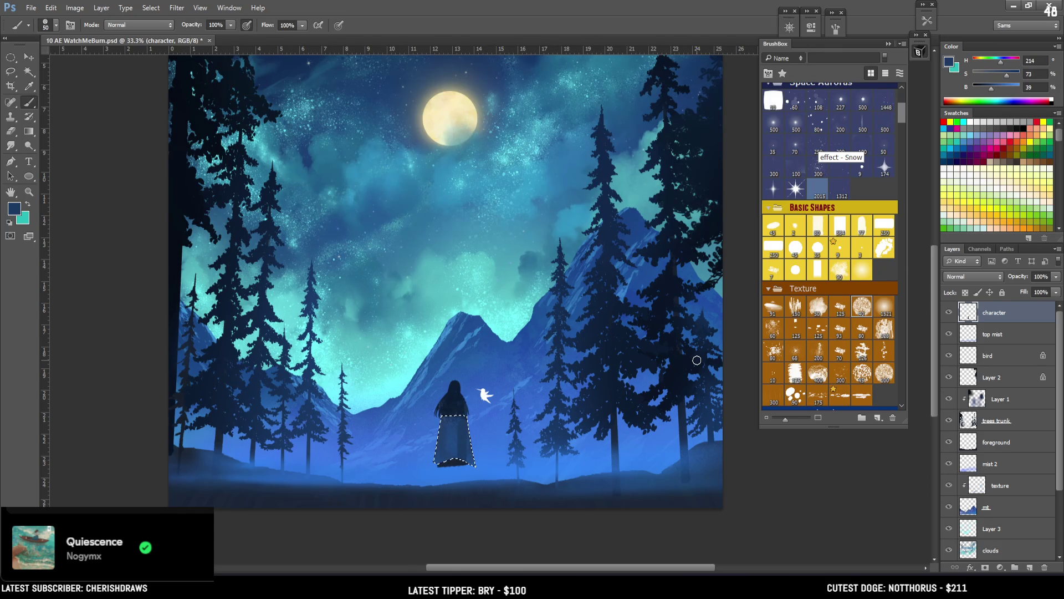
{"action": "key", "text": "l"}
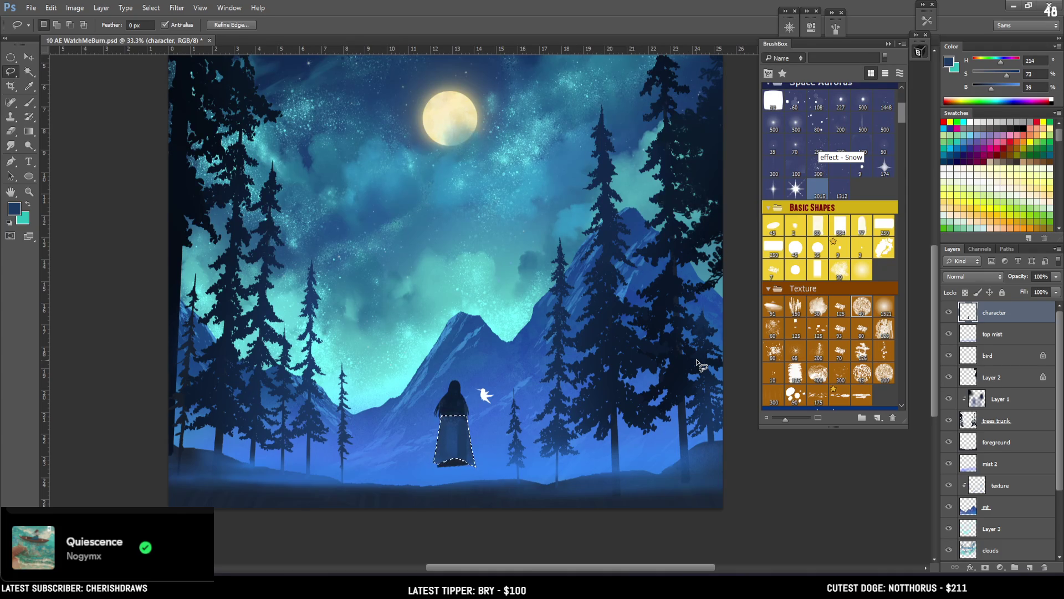
{"action": "key", "text": "ctrl+d"}
{"action": "left_click_drag", "start_coordinate": [467, 462], "coordinate": [452, 488]}
Paint a dark band along the hem with a larger brush and touch it up with the Eraser
{"action": "key", "text": "b"}
{"action": "left_click", "coordinate": [455, 461], "text": "alt"}
{"action": "key", "text": "bracketright"}
{"action": "key", "text": "bracketright"}
{"action": "key", "text": "bracketright"}
{"action": "left_click", "coordinate": [440, 464], "text": "alt"}
{"action": "key", "text": "bracketleft"}
{"action": "key", "text": "bracketleft"}
{"action": "key", "text": "bracketleft"}
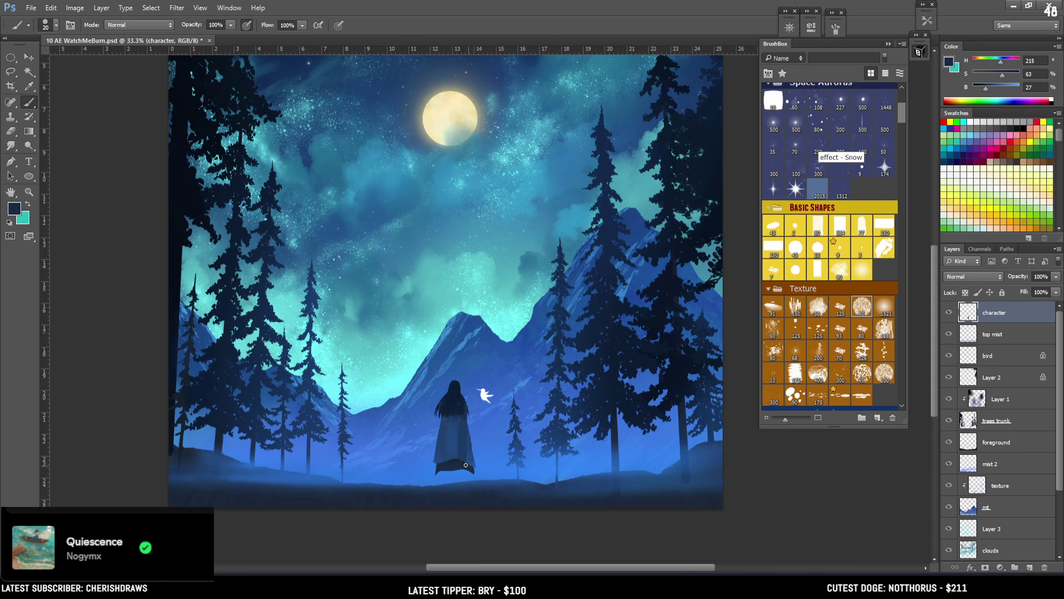
{"action": "key", "text": "e"}
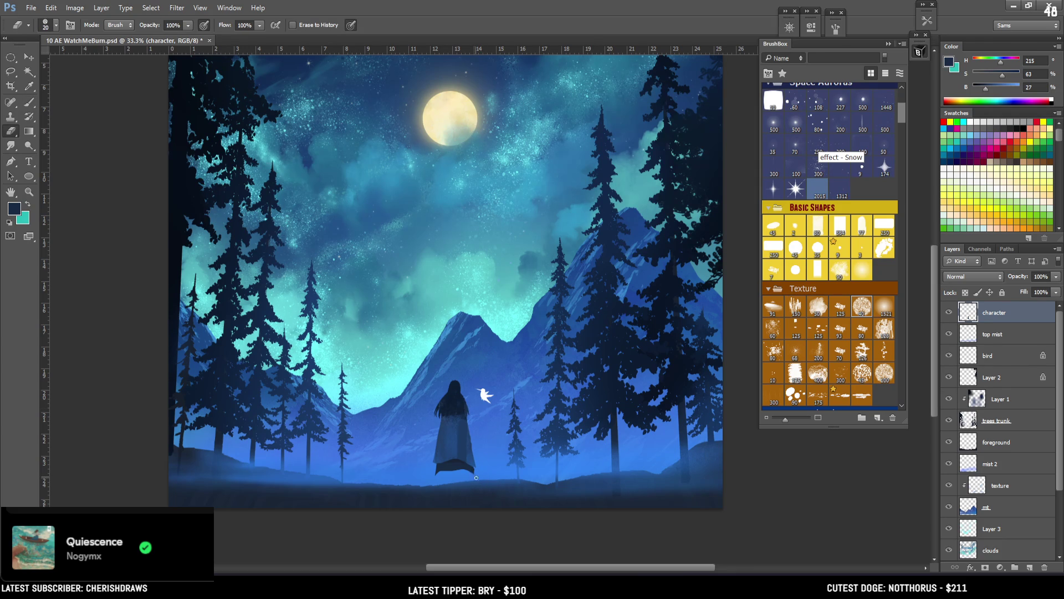
{"action": "key", "text": "b"}
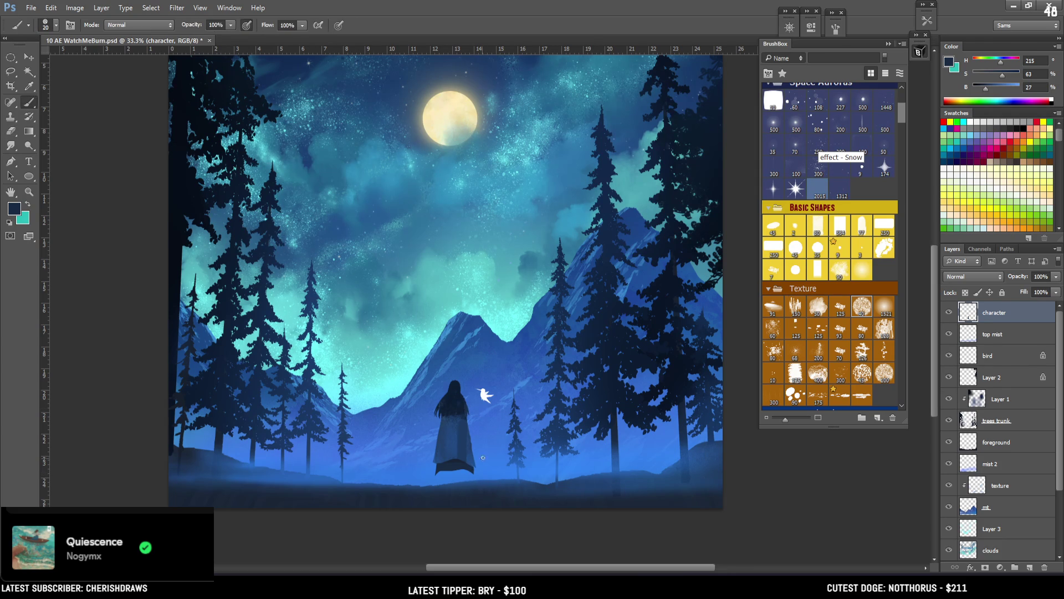
{"action": "left_click", "coordinate": [456, 458], "text": "alt"}
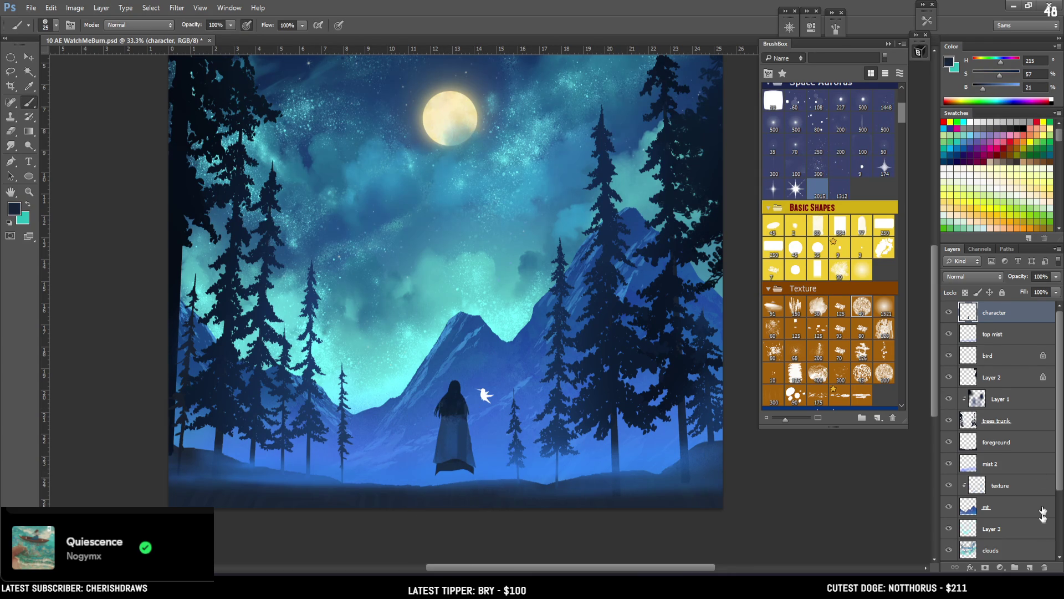
Add a new empty layer named 'b' above the character
{"action": "left_click", "coordinate": [1030, 567]}
{"action": "double_click", "coordinate": [991, 313]}
{"action": "type", "text": "b"}
{"action": "key", "text": "Return"}
Paint a dark leg below the robe, undoing extra strokes, and move layer b beneath the character
{"action": "left_click", "coordinate": [454, 406], "text": "alt"}
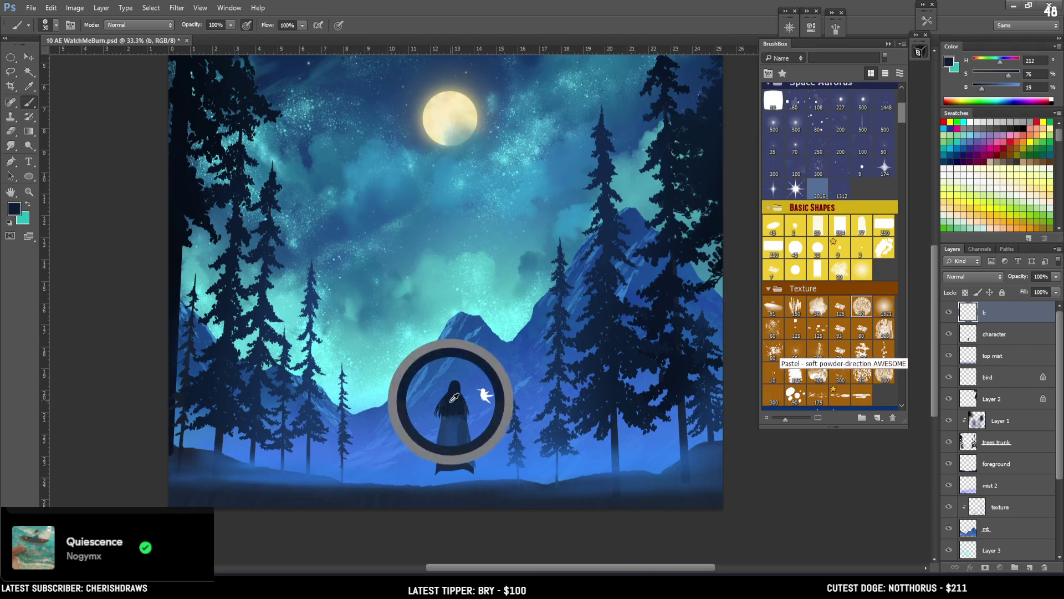
{"action": "left_click_drag", "start_coordinate": [446, 460], "coordinate": [446, 493]}
{"action": "key", "text": "ctrl+z"}
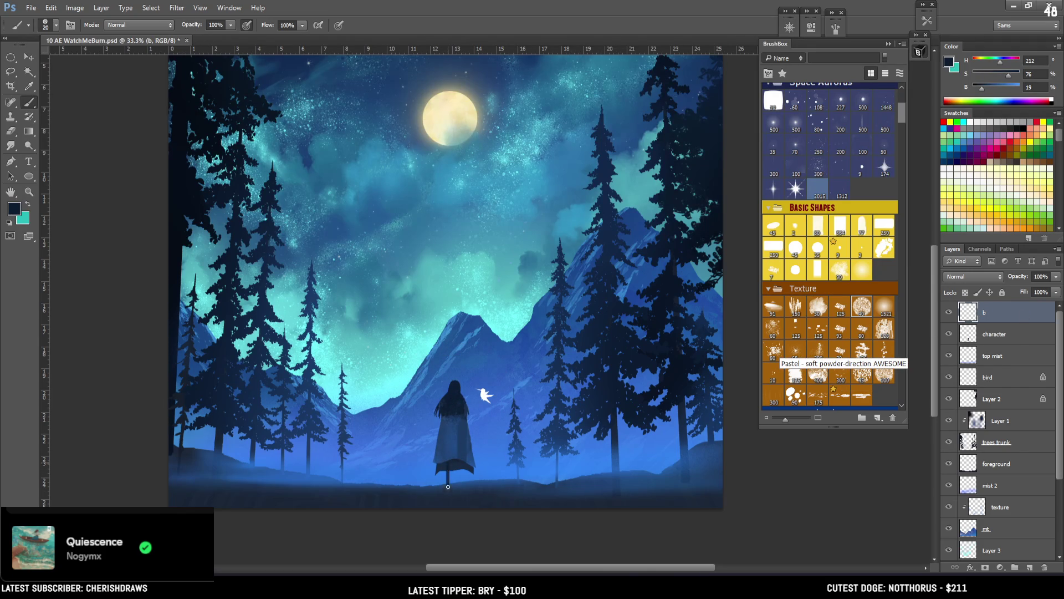
{"action": "key", "text": "ctrl+z"}
{"action": "left_click_drag", "start_coordinate": [447, 463], "coordinate": [449, 486]}
{"action": "key", "text": "ctrl+z"}
{"action": "left_click", "coordinate": [455, 457], "text": "alt"}
{"action": "key", "text": "ctrl+bracketleft"}
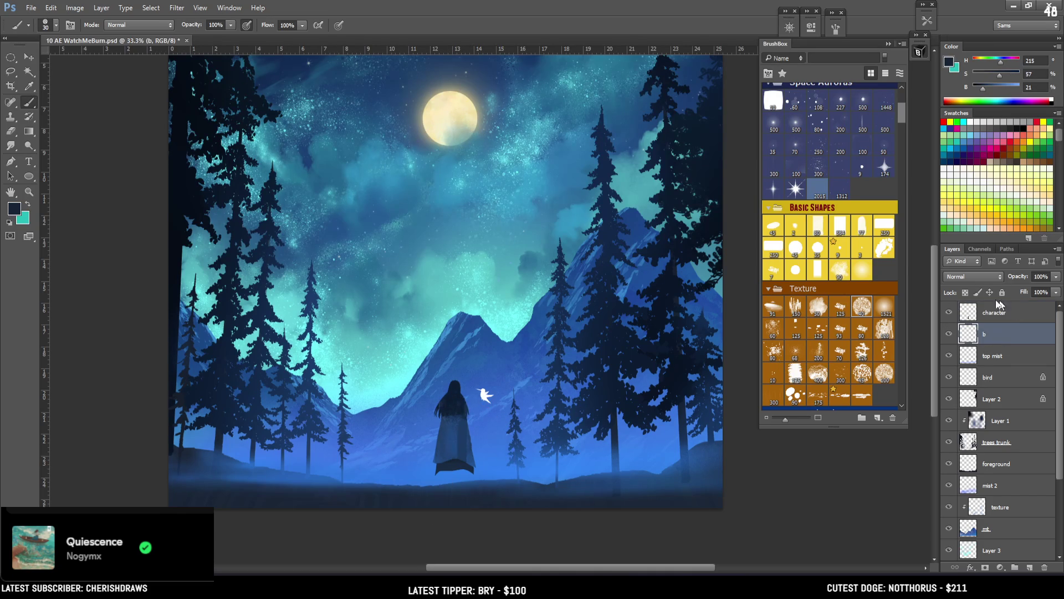
Try a second leg stroke below the hem, undo it, and lasso the lower coat and legs
{"action": "key", "text": "l"}
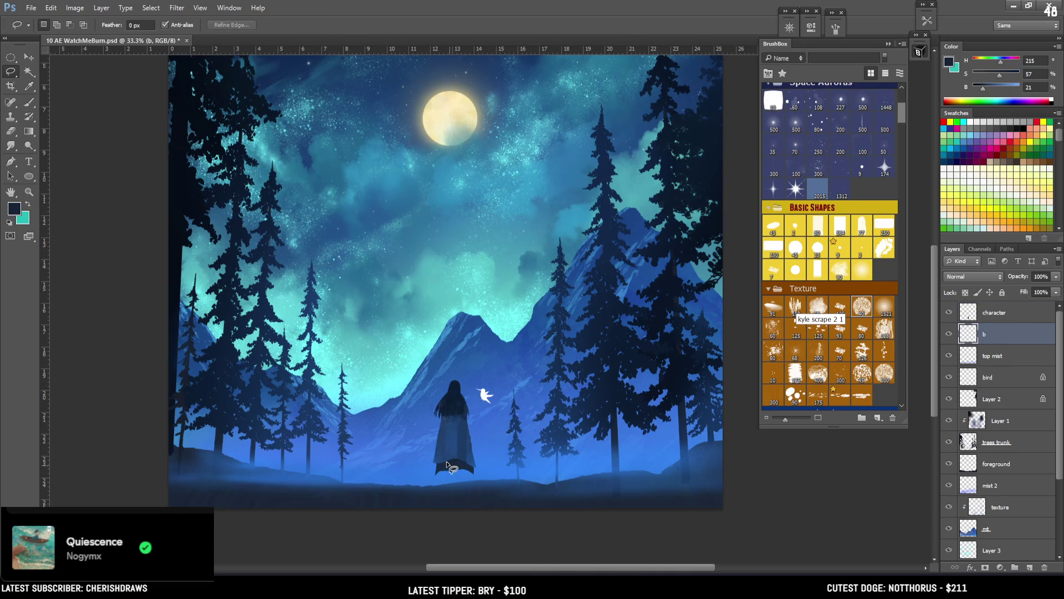
{"action": "mouse_move", "coordinate": [445, 463]}
{"action": "left_mouse_down"}
{"action": "mouse_move", "coordinate": [447, 499]}
{"action": "mouse_move", "coordinate": [451, 463]}
{"action": "left_mouse_up"}
{"action": "key", "text": "b"}
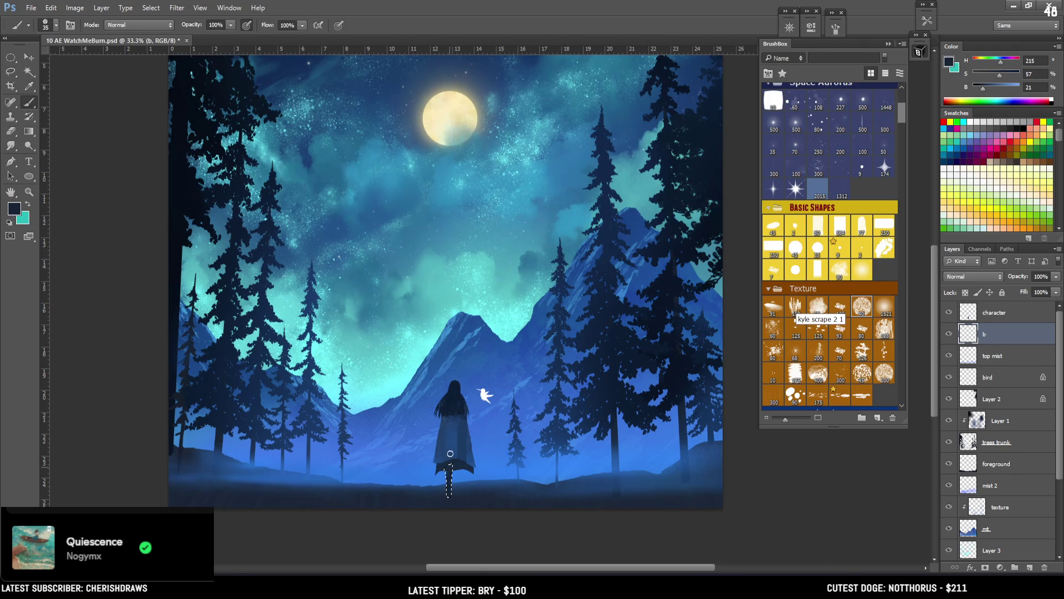
{"action": "key", "text": "ctrl+d"}
{"action": "left_click_drag", "start_coordinate": [459, 464], "coordinate": [459, 488]}
{"action": "key", "text": "ctrl+alt+z"}
{"action": "key", "text": "ctrl+alt+z"}
{"action": "key", "text": "bracketleft"}
{"action": "key", "text": "l"}
{"action": "mouse_move", "coordinate": [460, 453]}
{"action": "left_mouse_down"}
{"action": "mouse_move", "coordinate": [446, 447]}
{"action": "mouse_move", "coordinate": [427, 480]}
{"action": "mouse_move", "coordinate": [476, 506]}
{"action": "mouse_move", "coordinate": [501, 423]}
{"action": "left_mouse_up"}
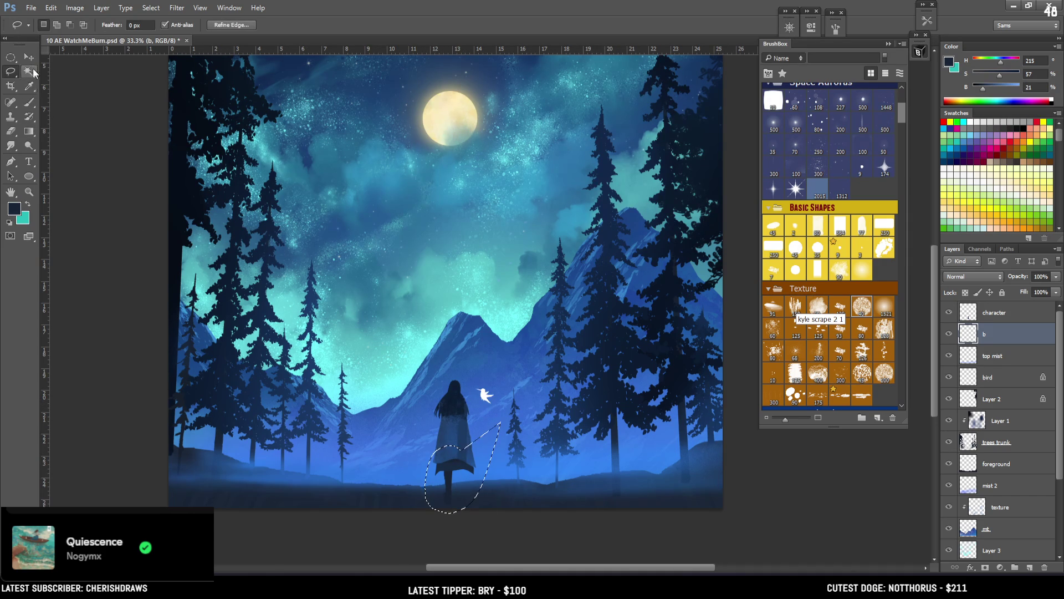
Duplicate the leg, flip the copy horizontally, and nudge it into place beside the original
{"action": "key", "text": "v"}
{"action": "left_click_drag", "start_coordinate": [450, 461], "coordinate": [467, 492]}
{"action": "key", "text": "ctrl+t"}
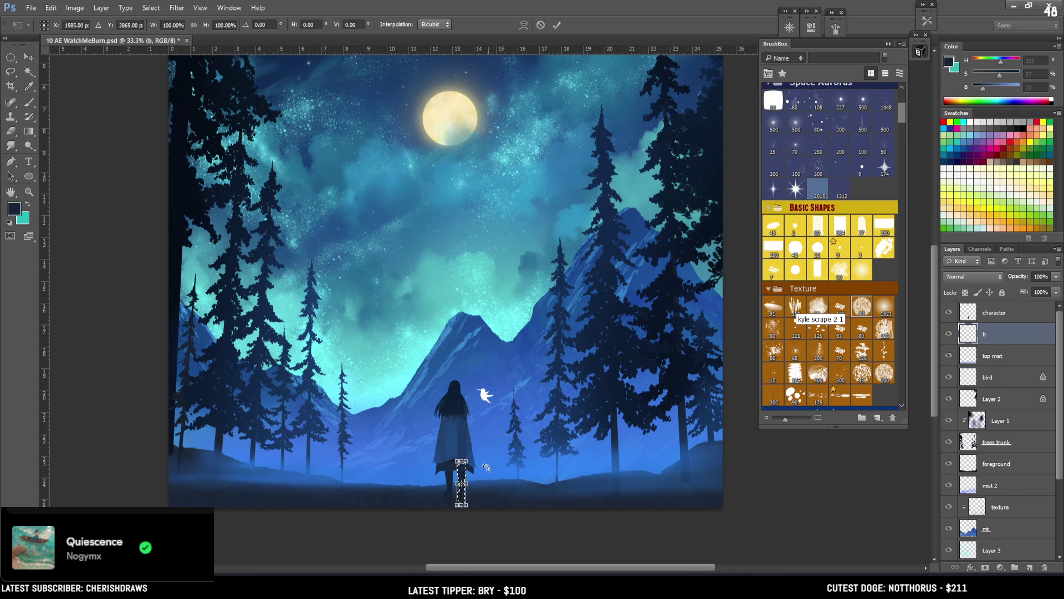
{"action": "right_click", "coordinate": [475, 492]}
{"action": "left_click", "coordinate": [531, 463]}
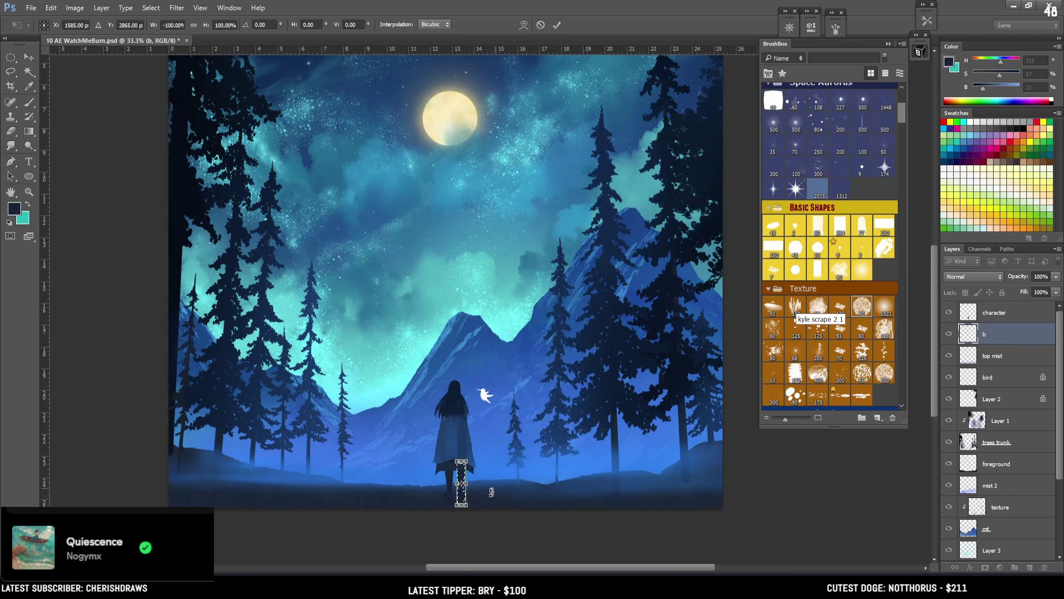
{"action": "scroll", "coordinate": [479, 438], "scroll_direction": "up", "scroll_amount": 1}
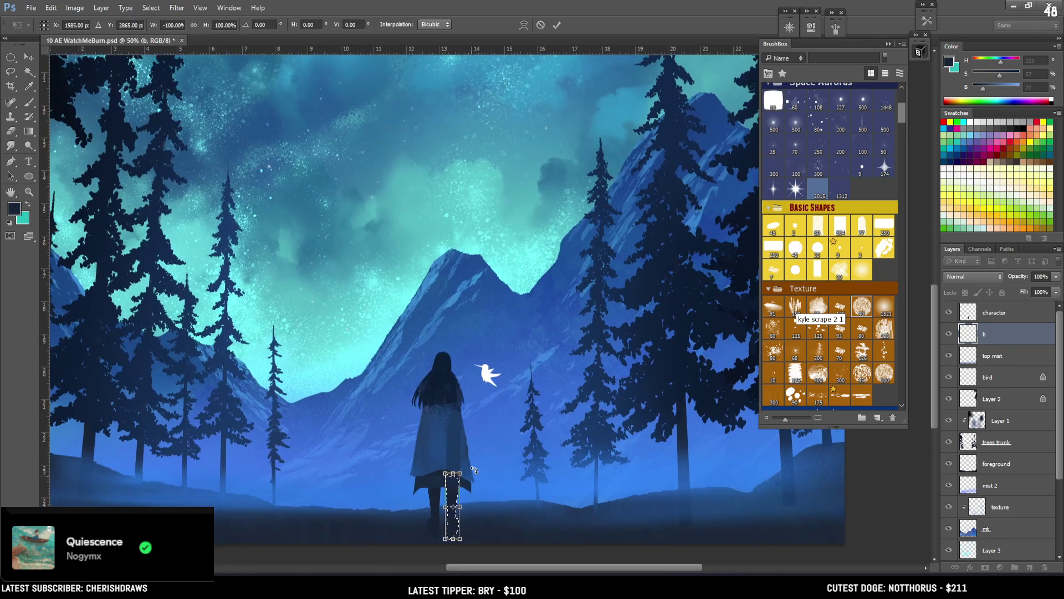
{"action": "left_click_drag", "start_coordinate": [451, 536], "coordinate": [451, 535]}
{"action": "key", "text": "ctrl+d"}
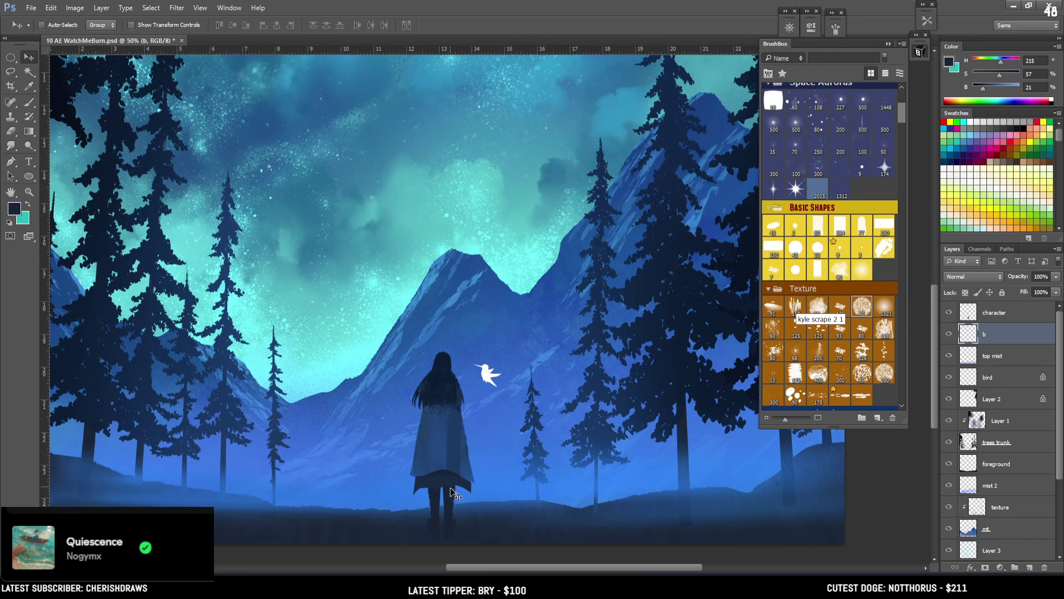
Refine the legs and hem edges with alternating Eraser and Brush, checking the whole painting
{"action": "key", "text": "e"}
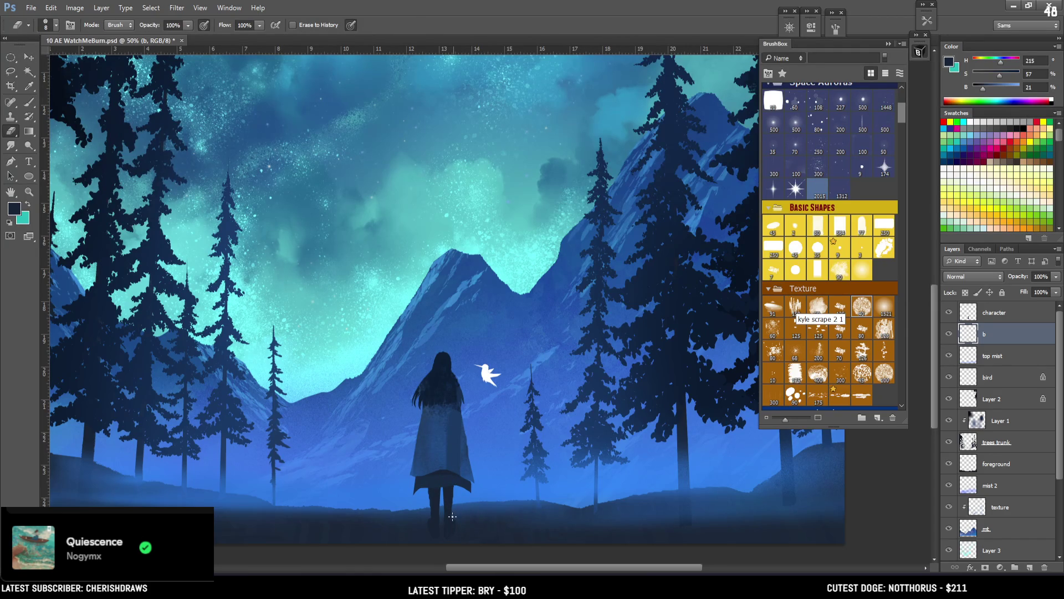
{"action": "key", "text": "bracketright"}
{"action": "key", "text": "bracketright"}
{"action": "key", "text": "b"}
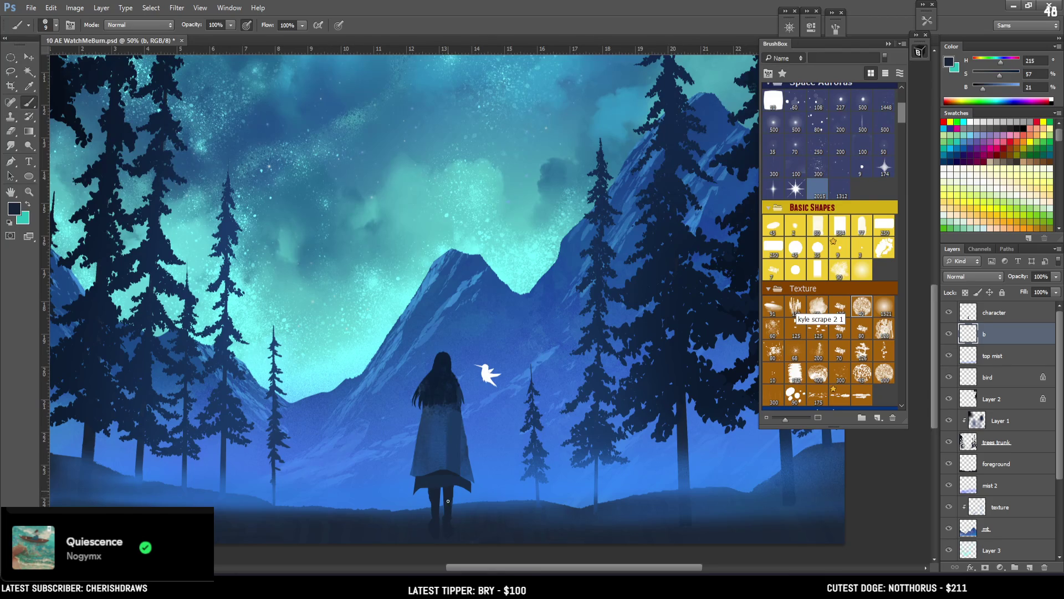
{"action": "key", "text": "e"}
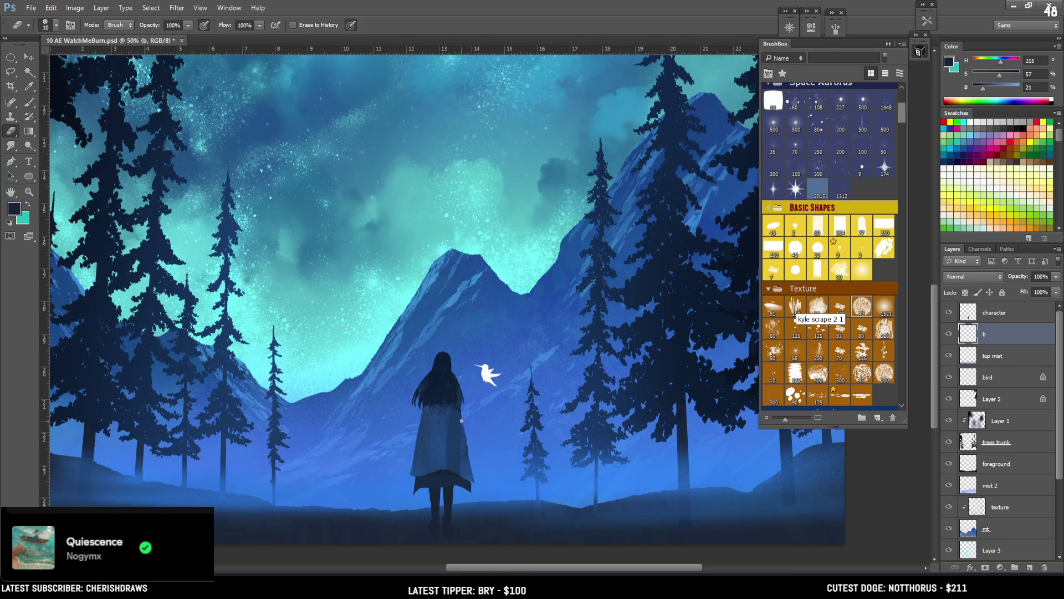
{"action": "key", "text": "b"}
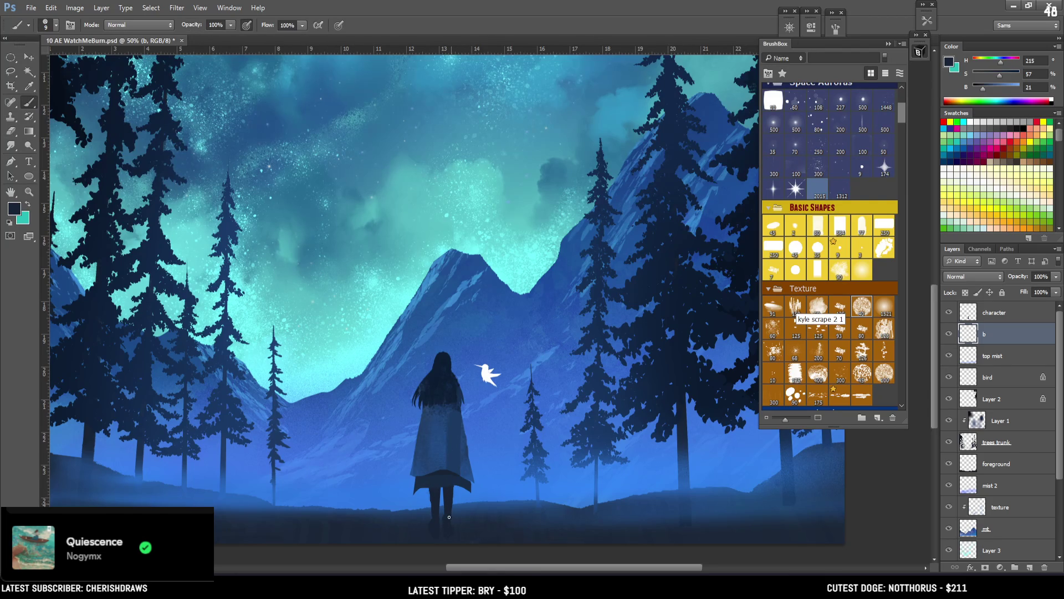
{"action": "key", "text": "e"}
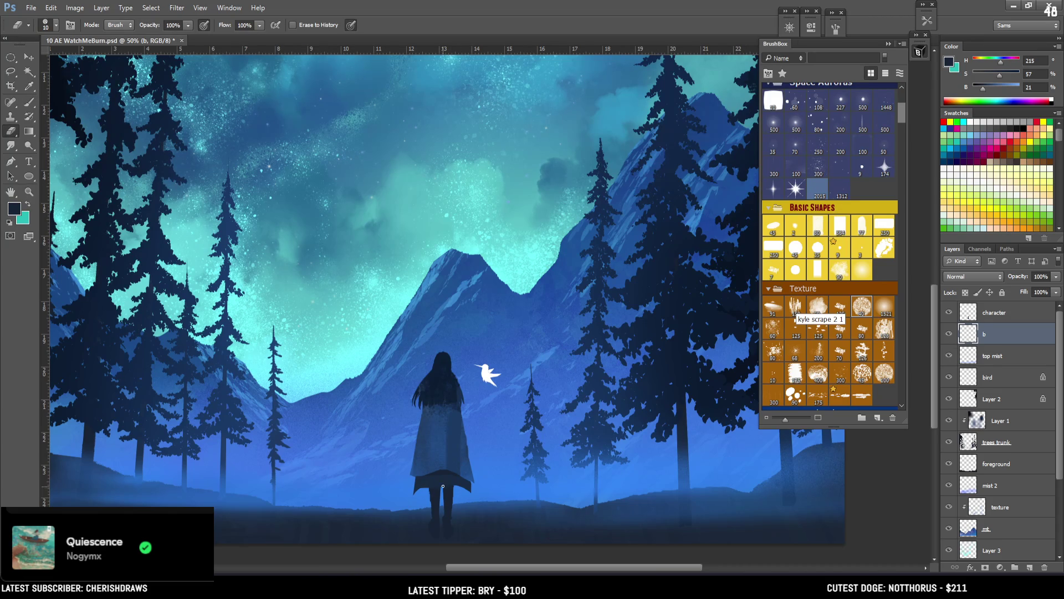
{"action": "key", "text": "bracketleft"}
{"action": "key", "text": "b"}
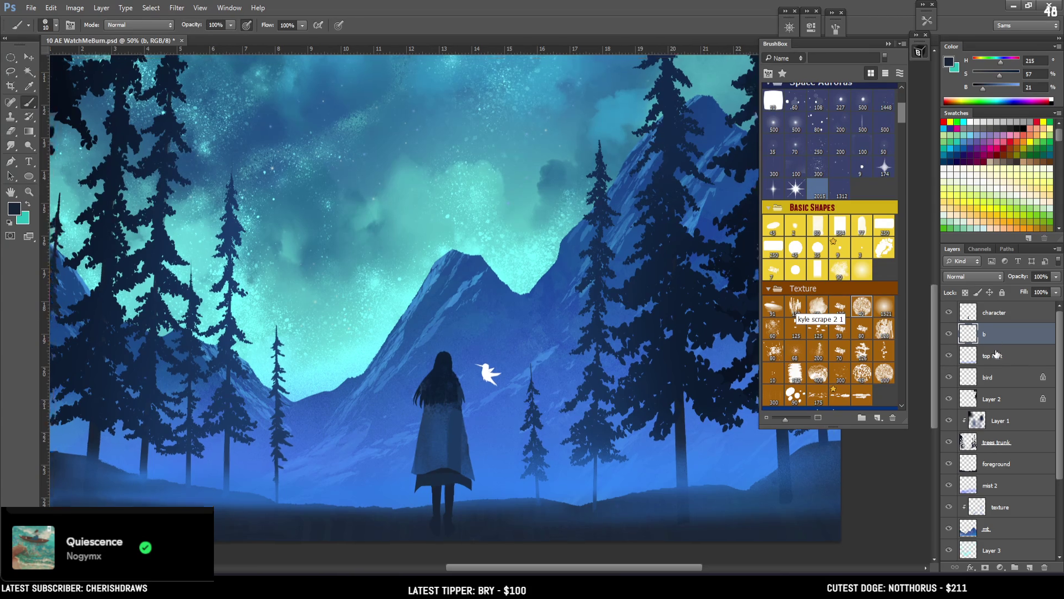
{"action": "key", "text": "ctrl+minus"}
{"action": "key", "text": "ctrl+minus"}
{"action": "key", "text": "ctrl+plus"}
{"action": "key", "text": "ctrl+plus"}
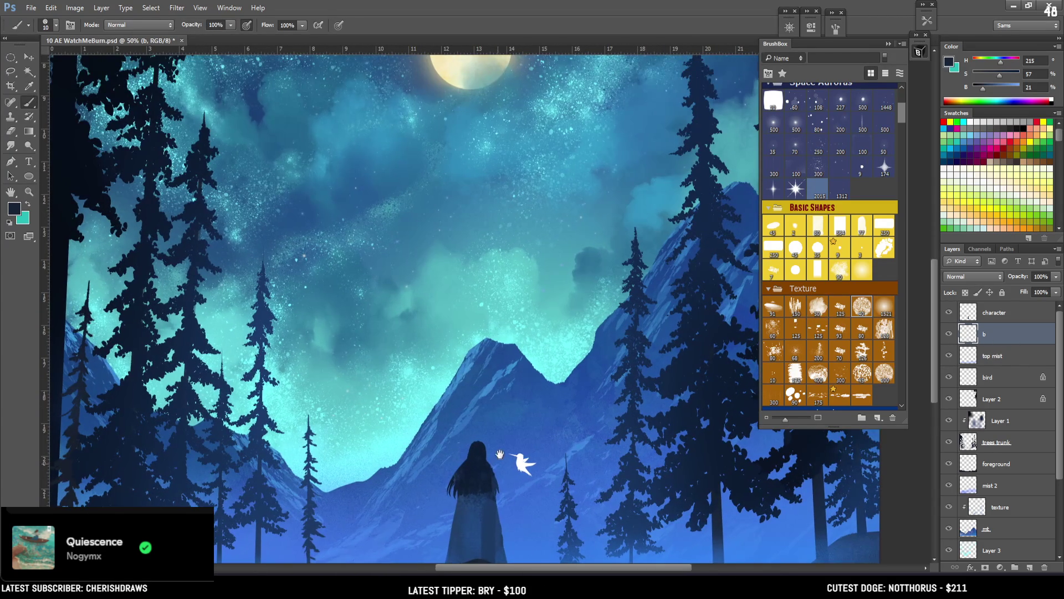
Sample the dark colour of the figure's head and lasso the woman's hair to paint it
{"action": "scroll", "coordinate": [499, 460], "scroll_direction": "down", "scroll_amount": 1}
{"action": "left_click", "coordinate": [481, 432], "text": "alt"}
{"action": "key", "text": "l"}
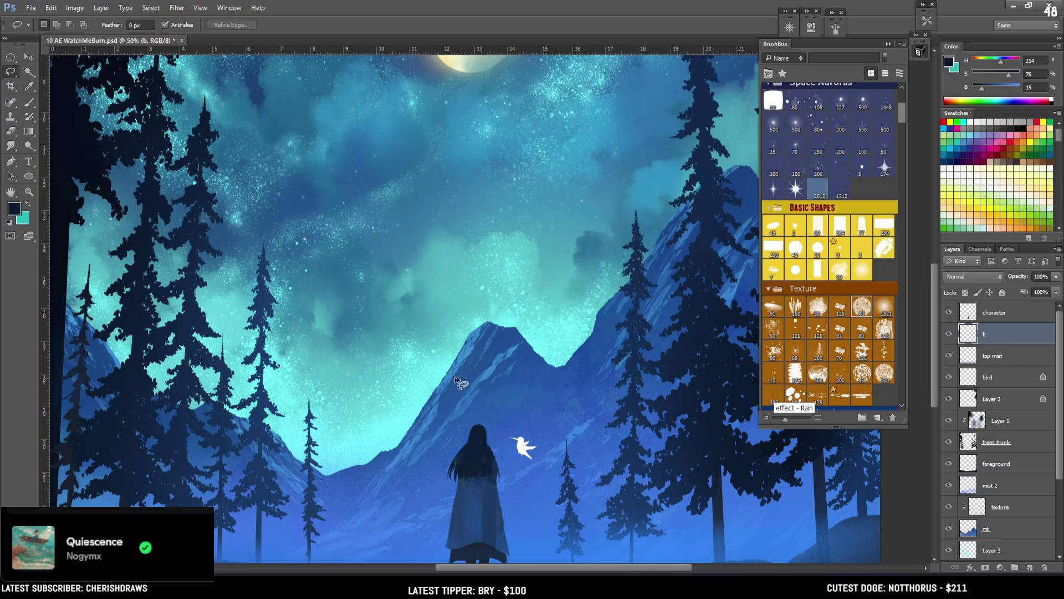
{"action": "mouse_move", "coordinate": [495, 438]}
{"action": "left_mouse_down"}
{"action": "mouse_move", "coordinate": [484, 439]}
{"action": "mouse_move", "coordinate": [483, 393]}
{"action": "left_mouse_up"}
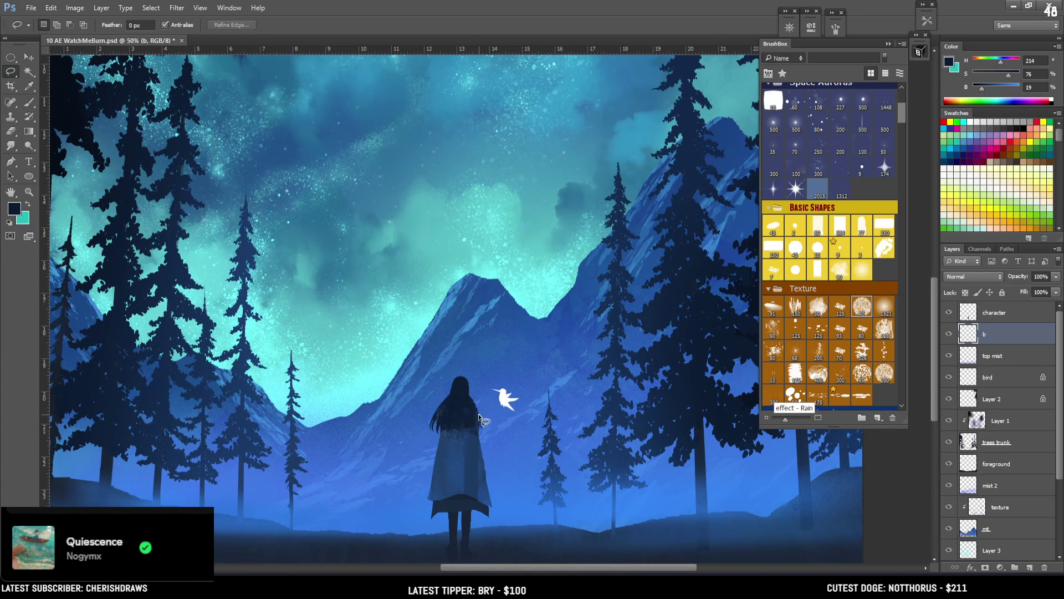
{"action": "mouse_move", "coordinate": [429, 438]}
{"action": "left_mouse_down"}
{"action": "mouse_move", "coordinate": [443, 446]}
{"action": "mouse_move", "coordinate": [447, 430]}
{"action": "mouse_move", "coordinate": [436, 448]}
{"action": "left_mouse_up"}
{"action": "key", "text": "b"}
{"action": "key", "text": "ctrl+d"}
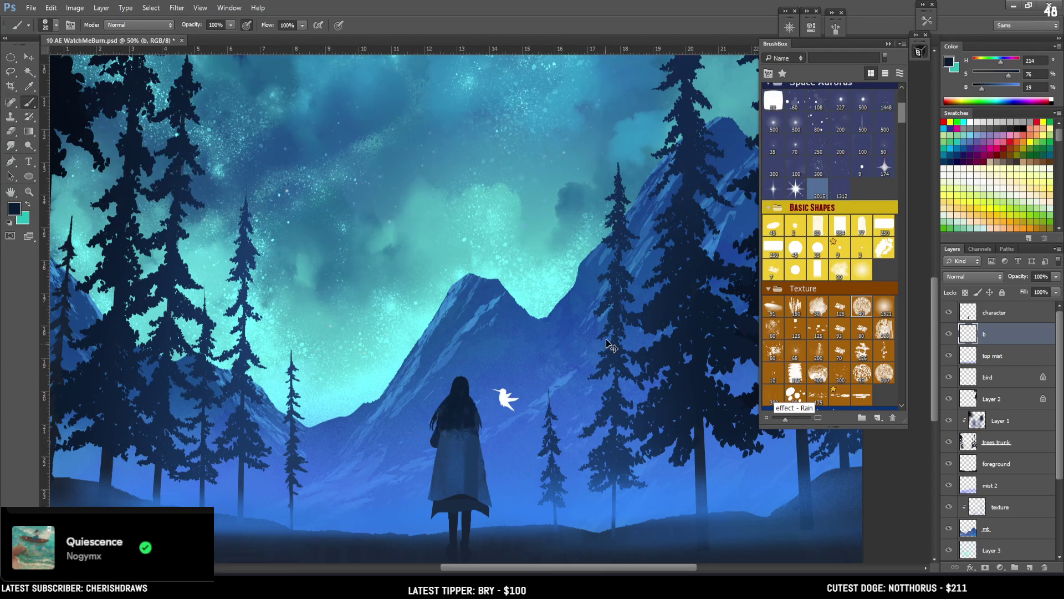
Restore the hair selection, paint it with a darker blue using a larger brush, and deselect
{"action": "key", "text": "ctrl+shift+d"}
{"action": "left_click", "coordinate": [454, 451], "text": "alt"}
{"action": "left_click_drag", "start_coordinate": [454, 451], "coordinate": [471, 448]}
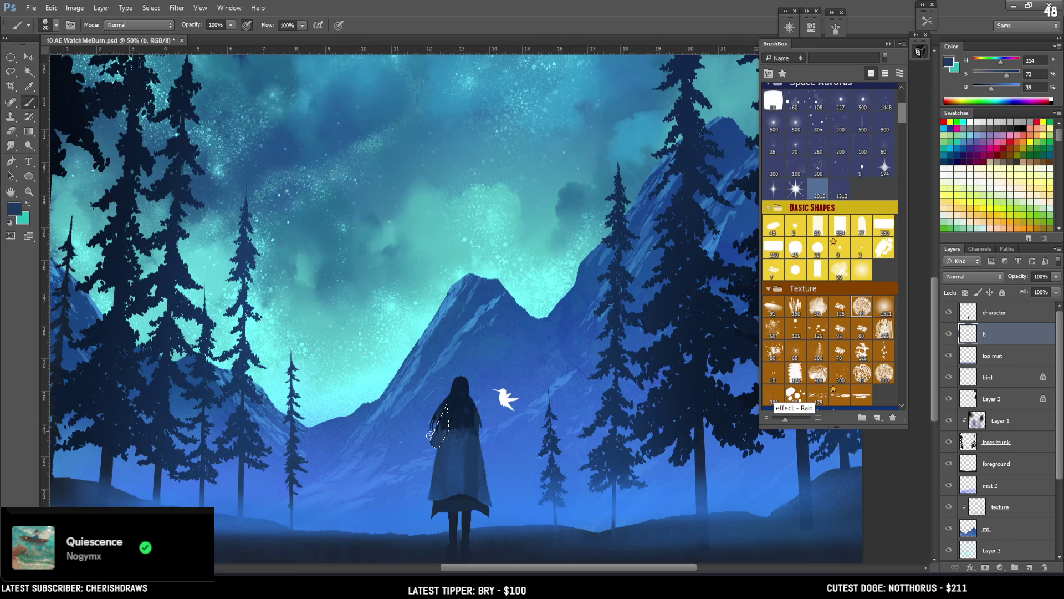
{"action": "key", "text": "bracketright"}
{"action": "left_click", "coordinate": [988, 88]}
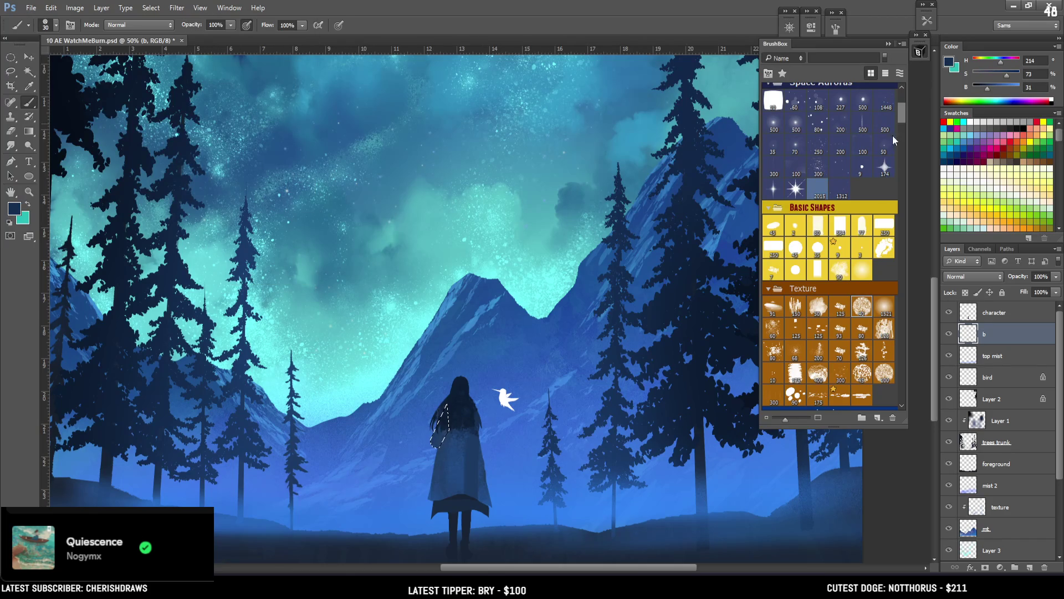
{"action": "key", "text": "ctrl+d"}
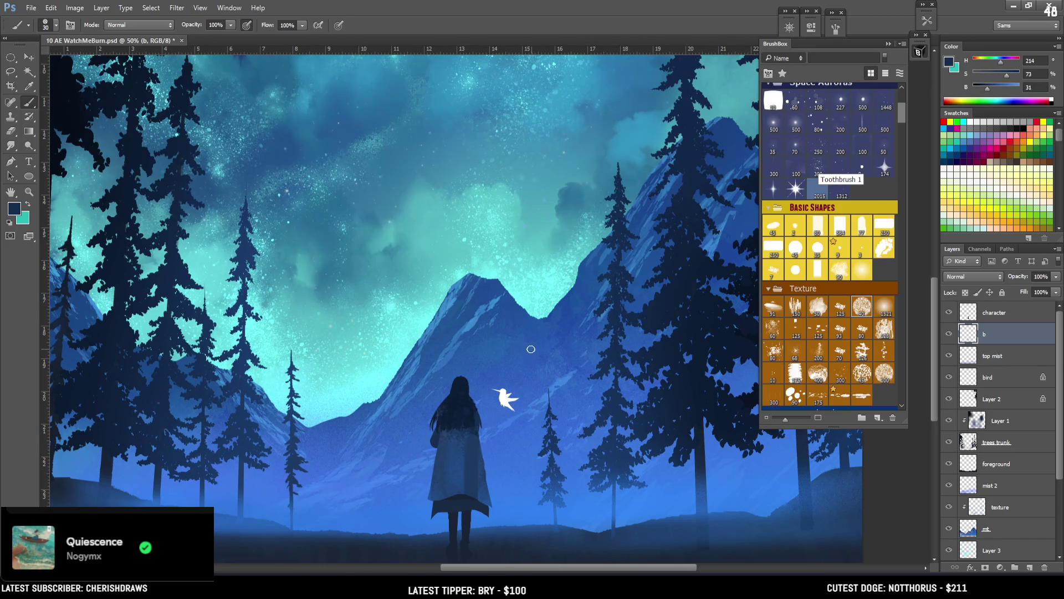
Lasso an area beside the woman's side and view the whole canvas
{"action": "key", "text": "l"}
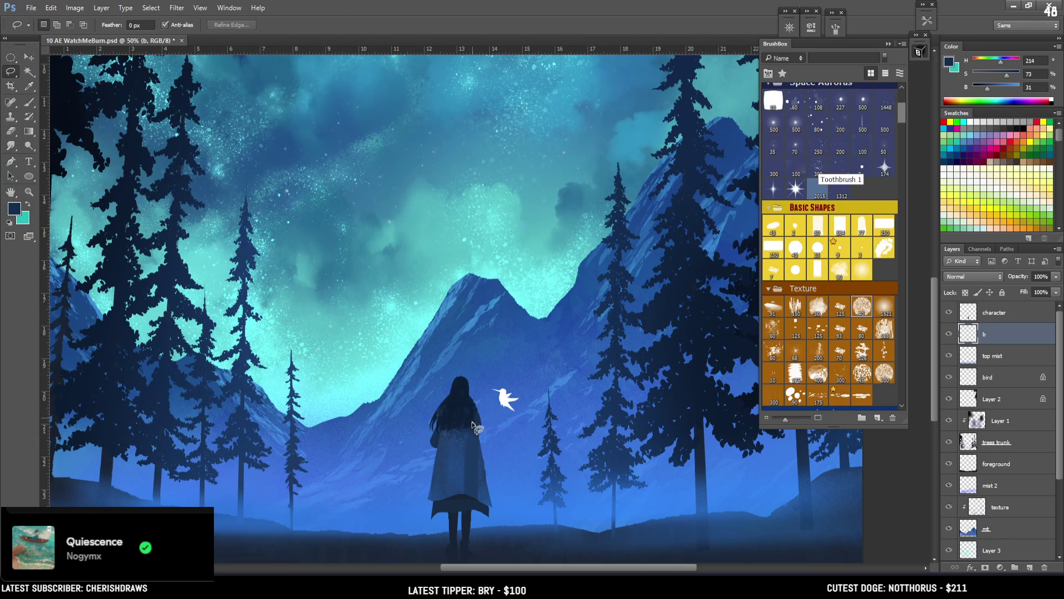
{"action": "left_click_drag", "start_coordinate": [471, 409], "coordinate": [487, 431]}
{"action": "key", "text": "ctrl+minus"}
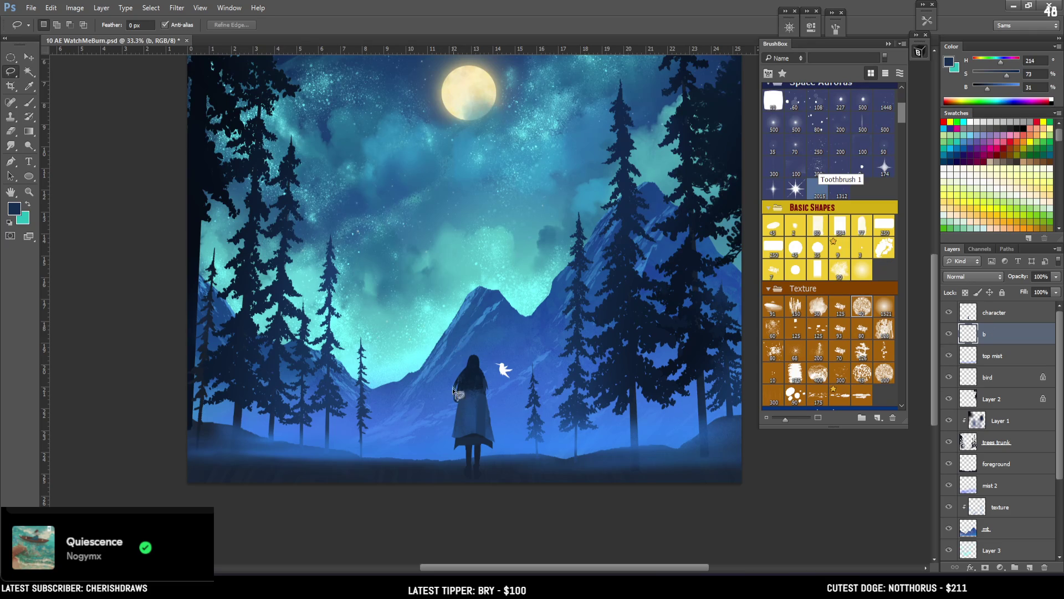
Adjust the brush size and select, then deselect, the left side of the hair
{"action": "key", "text": "e"}
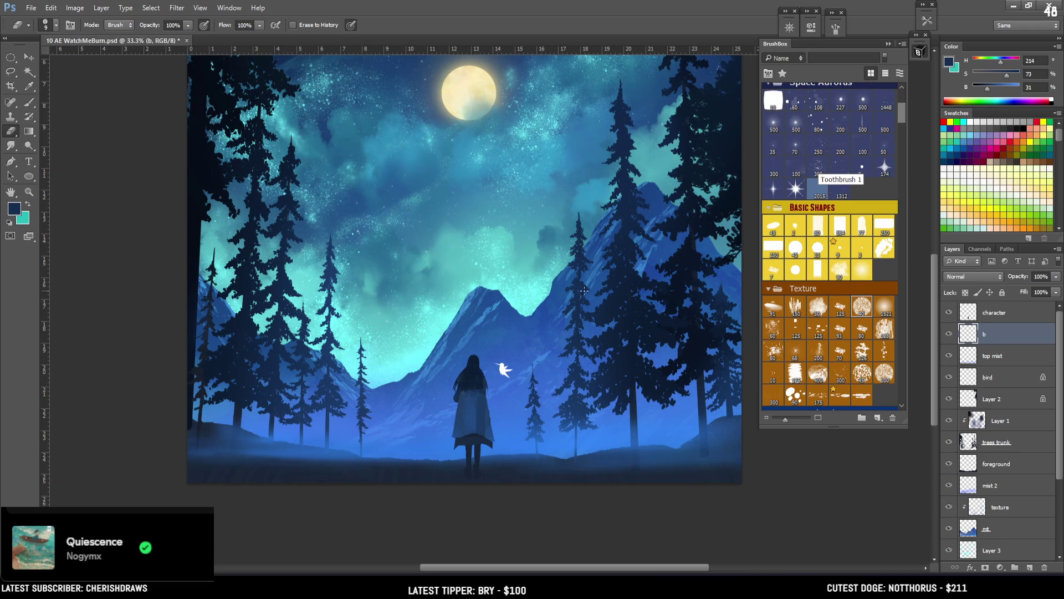
{"action": "key", "text": "b"}
{"action": "key", "text": "bracketright"}
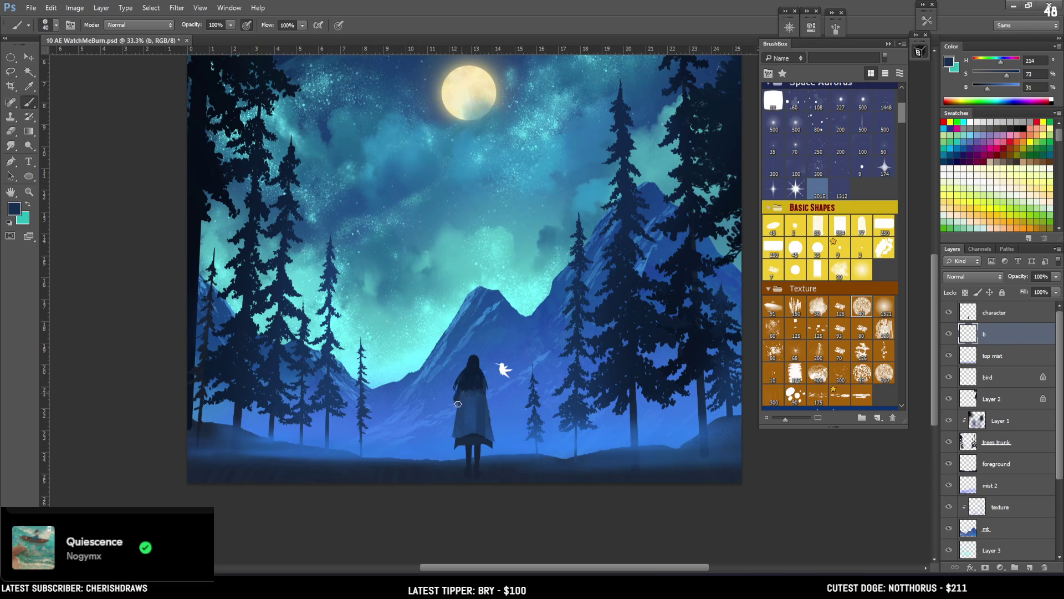
{"action": "key", "text": "bracketleft"}
{"action": "mouse_move", "coordinate": [465, 372]}
{"action": "left_mouse_down"}
{"action": "mouse_move", "coordinate": [459, 393]}
{"action": "mouse_move", "coordinate": [470, 384]}
{"action": "left_mouse_up"}
{"action": "key", "text": "ctrl+d"}
Paint a thin outstretched arm toward the hummingbird and trim its edge with the Eraser
{"action": "key", "text": "bracketleft"}
{"action": "left_click_drag", "start_coordinate": [483, 394], "coordinate": [501, 382]}
{"action": "key", "text": "ctrl+alt+z"}
{"action": "key", "text": "ctrl+alt+z"}
{"action": "key", "text": "ctrl+alt+z"}
{"action": "key", "text": "bracketleft"}
{"action": "left_click_drag", "start_coordinate": [488, 395], "coordinate": [495, 396]}
{"action": "key", "text": "e"}
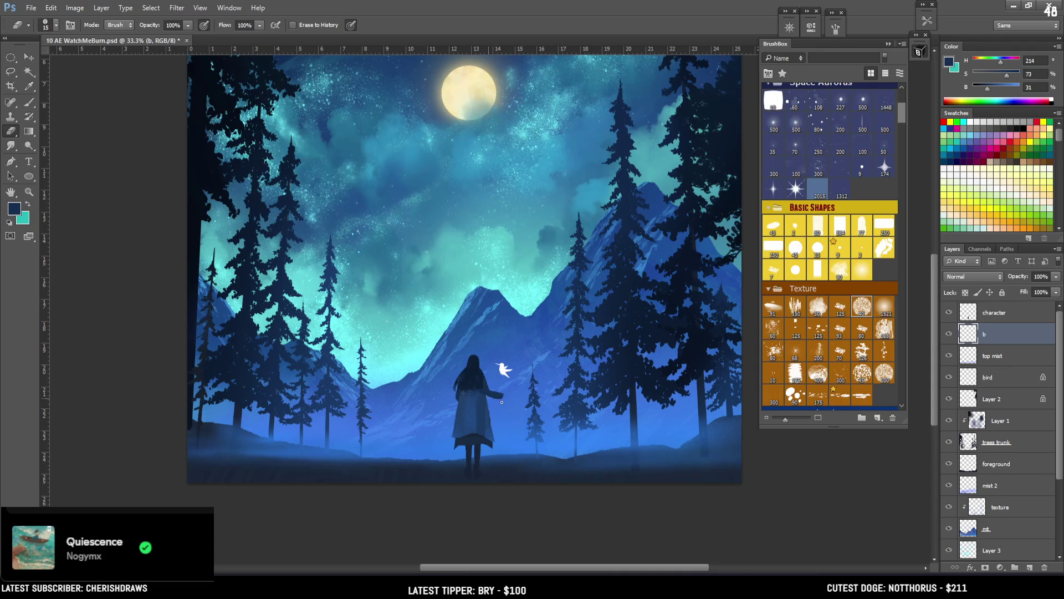
{"action": "left_click_drag", "start_coordinate": [495, 394], "coordinate": [504, 394]}
{"action": "key", "text": "b"}
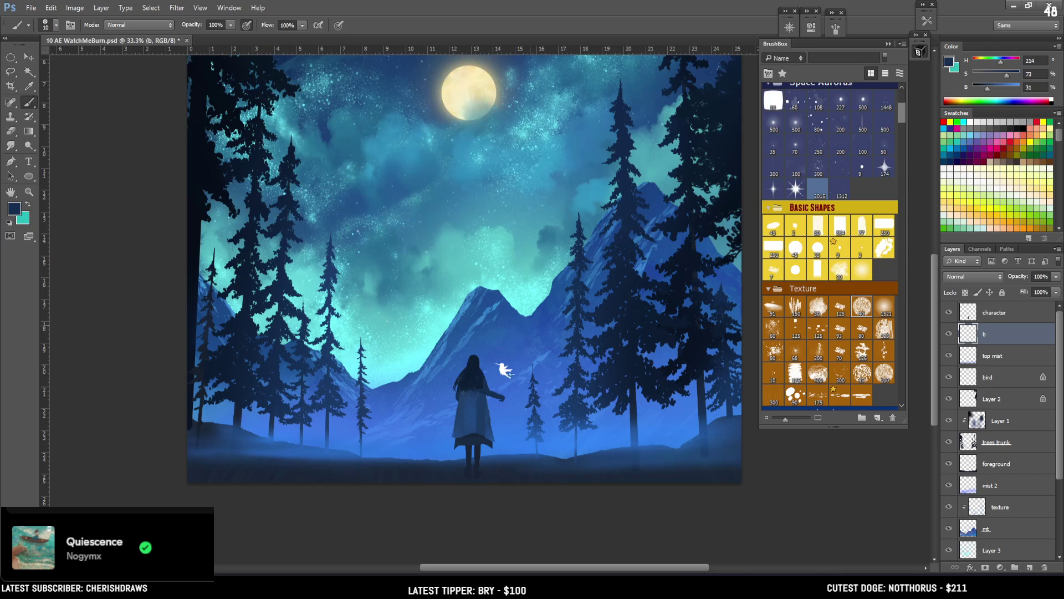
{"action": "key", "text": "l"}
{"action": "mouse_move", "coordinate": [480, 381]}
{"action": "left_mouse_down"}
{"action": "mouse_move", "coordinate": [507, 405]}
{"action": "mouse_move", "coordinate": [481, 391]}
{"action": "left_mouse_up"}
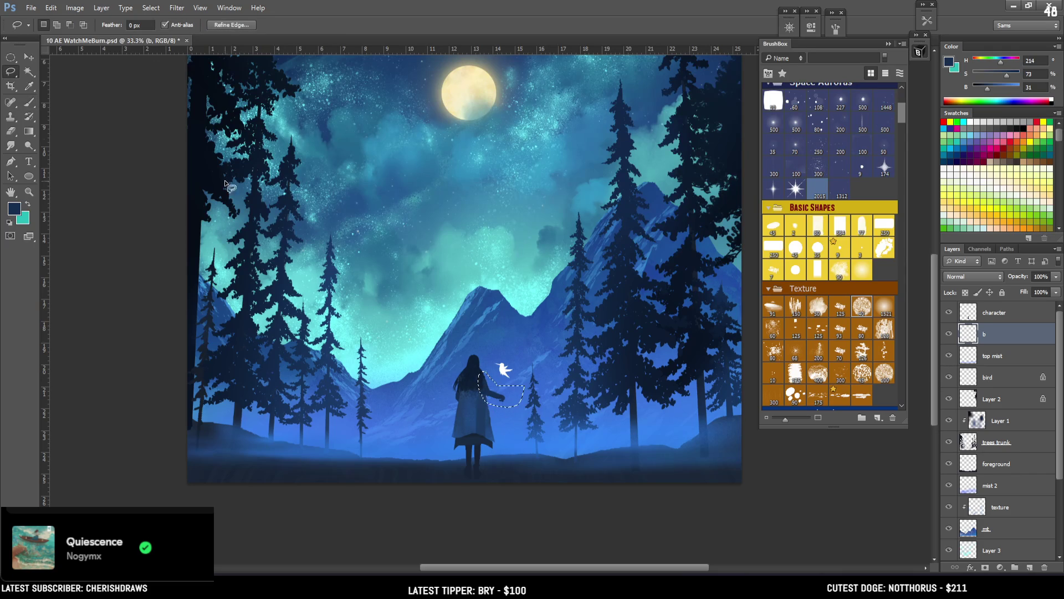
{"action": "key", "text": "v"}
{"action": "key", "text": "ctrl+t"}
{"action": "left_click_drag", "start_coordinate": [574, 338], "coordinate": [580, 310]}
{"action": "mouse_move", "coordinate": [501, 410]}
{"action": "left_mouse_down"}
{"action": "mouse_move", "coordinate": [518, 360]}
{"action": "mouse_move", "coordinate": [515, 386]}
{"action": "left_mouse_up"}
{"action": "key", "text": "Return"}
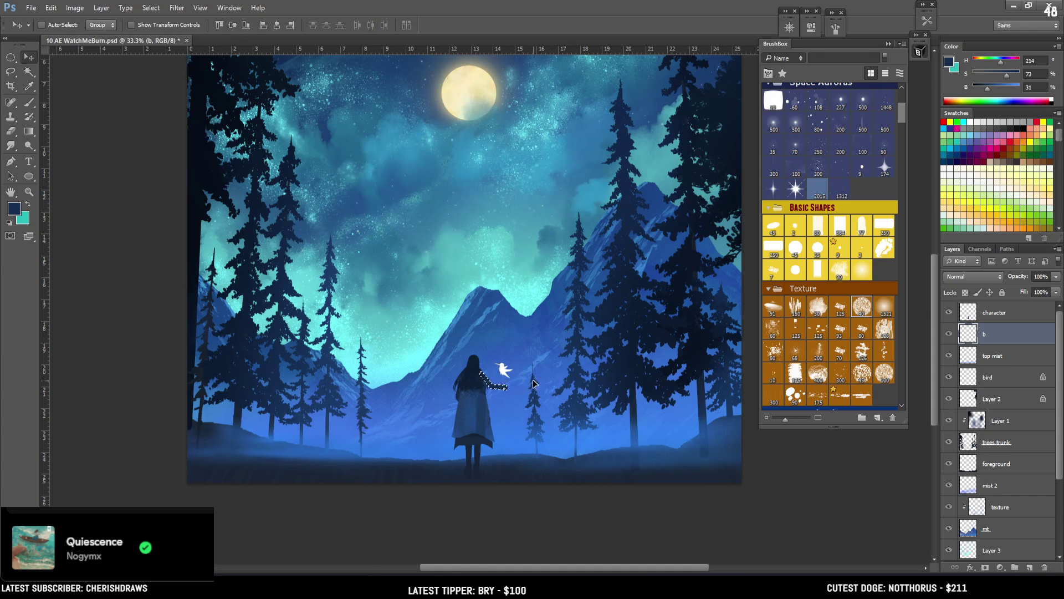
{"action": "key", "text": "e"}
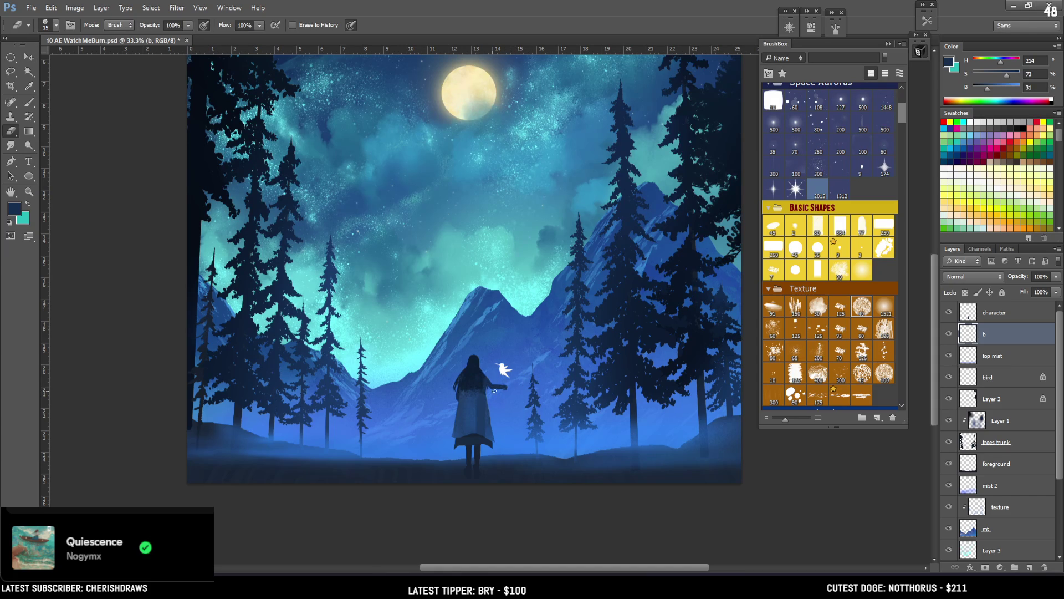
{"action": "key", "text": "b"}
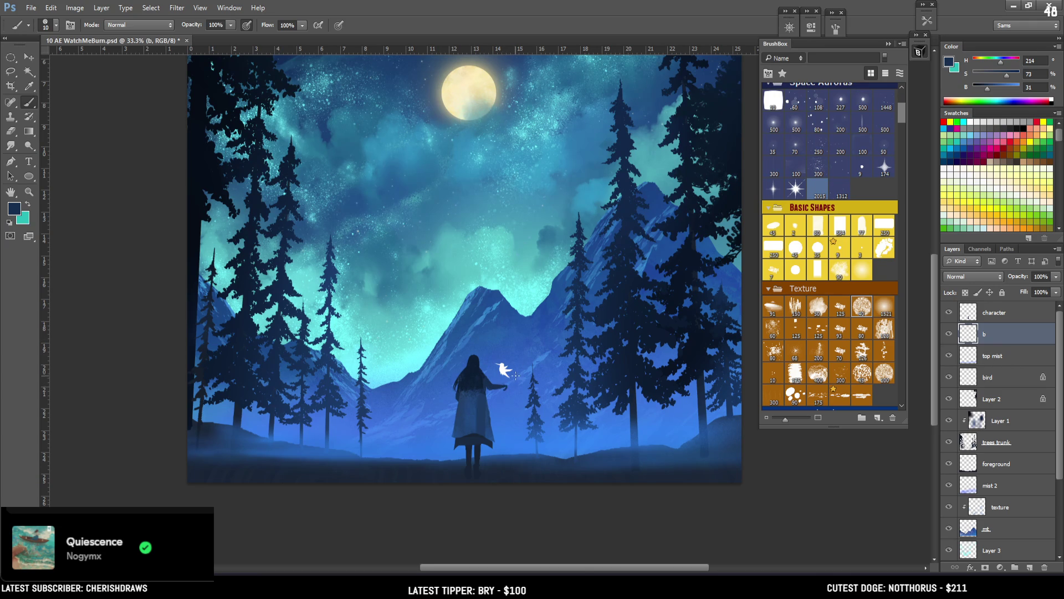
{"action": "key", "text": "l"}
{"action": "left_click_drag", "start_coordinate": [500, 385], "coordinate": [502, 392]}
{"action": "key", "text": "b"}
{"action": "key", "text": "bracketright"}
{"action": "key", "text": "e"}
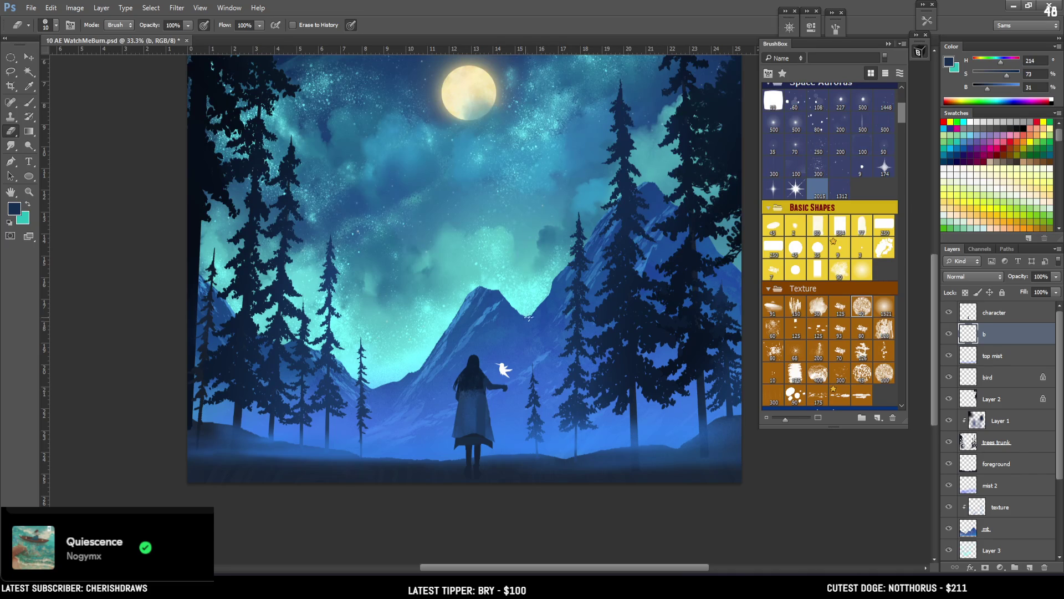
{"action": "key", "text": "bracketright"}
{"action": "key", "text": "b"}
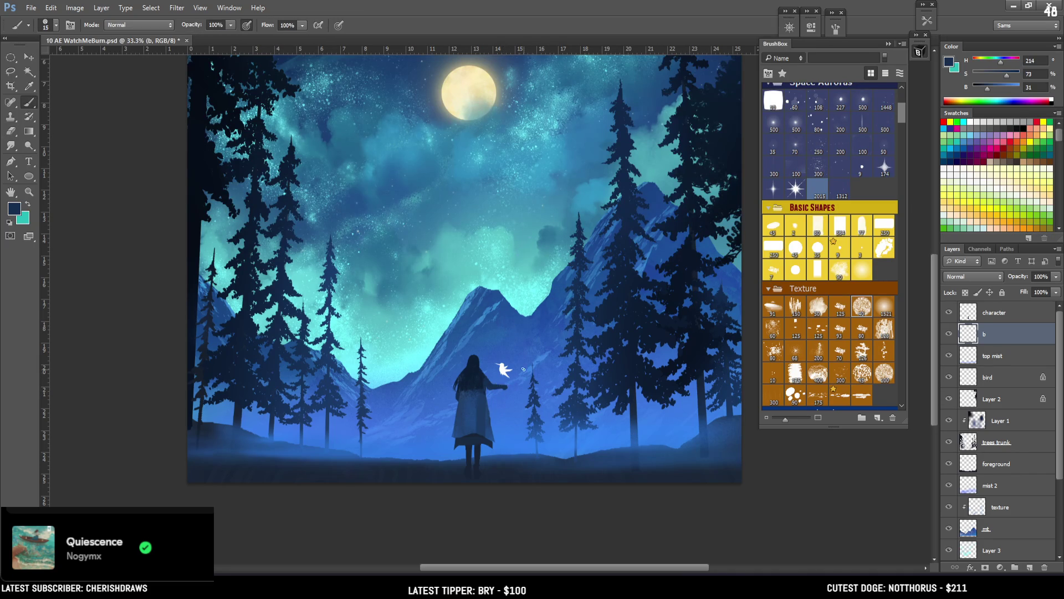
{"action": "key", "text": "e"}
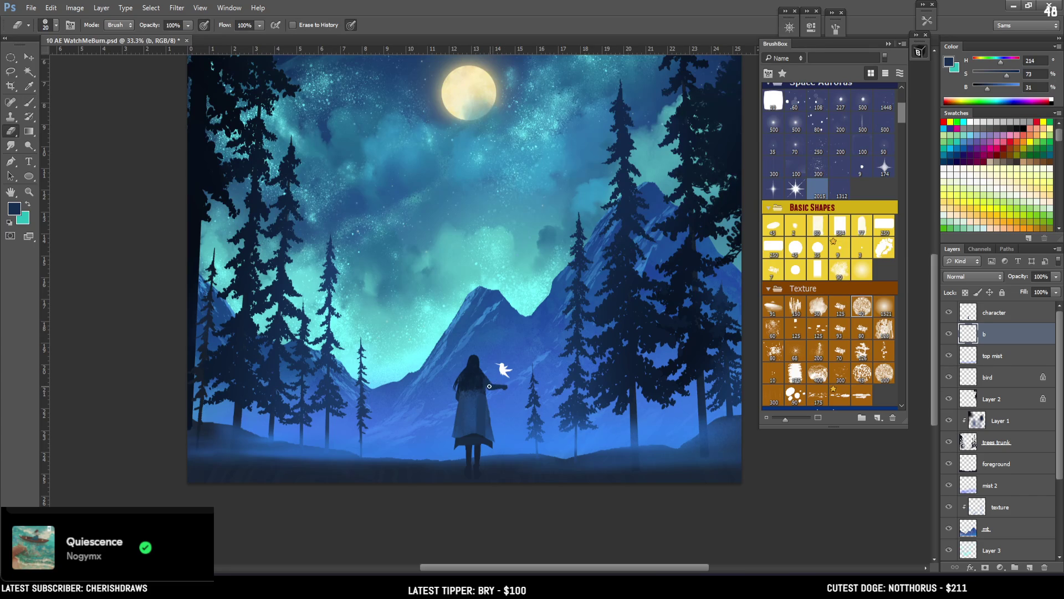
{"action": "key", "text": "b"}
{"action": "key", "text": "bracketright"}
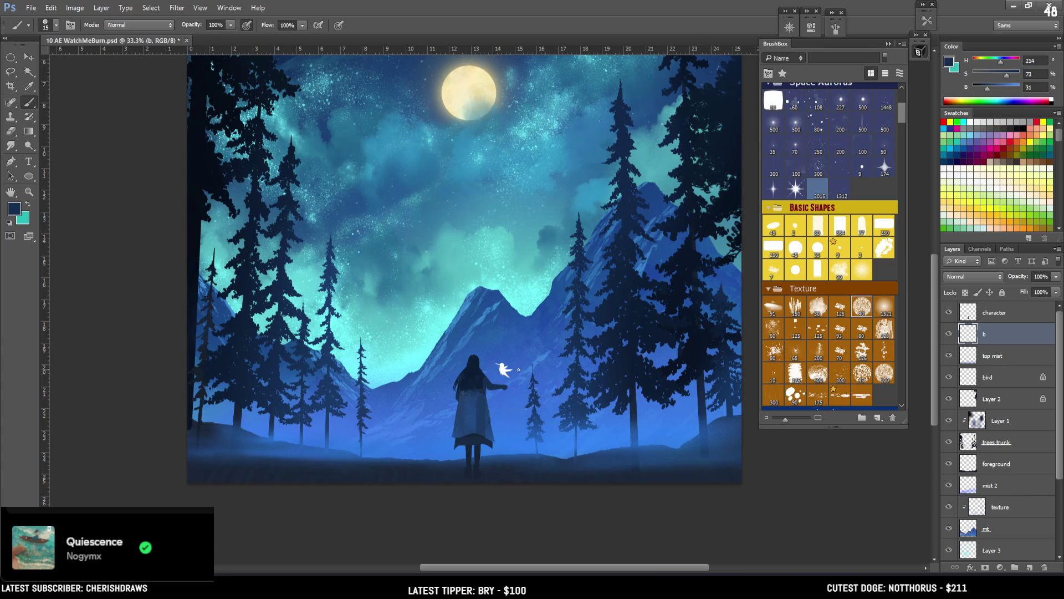
{"action": "key", "text": "e"}
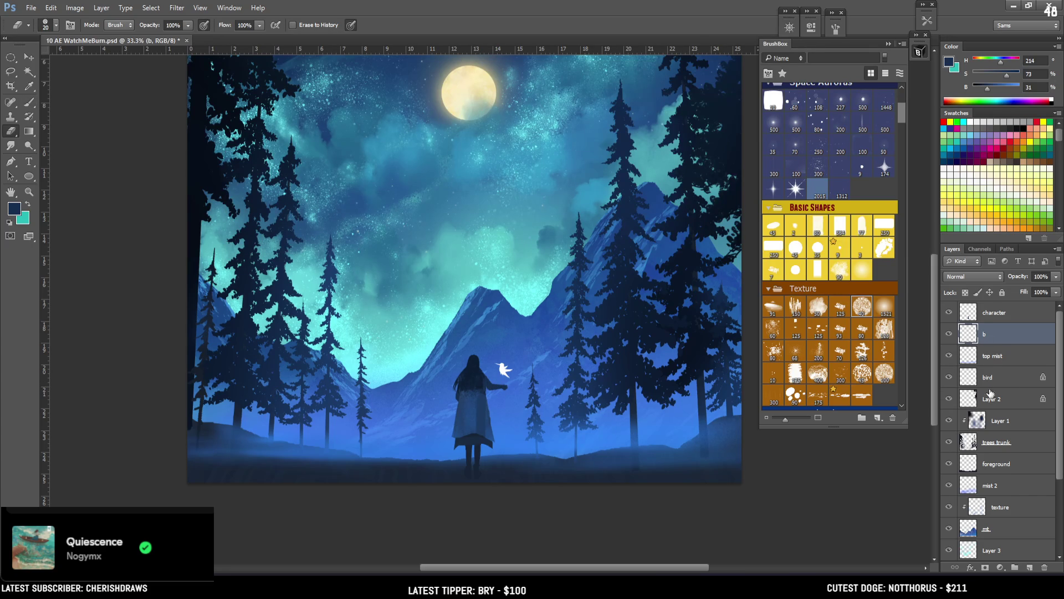
{"action": "left_click", "coordinate": [995, 356]}
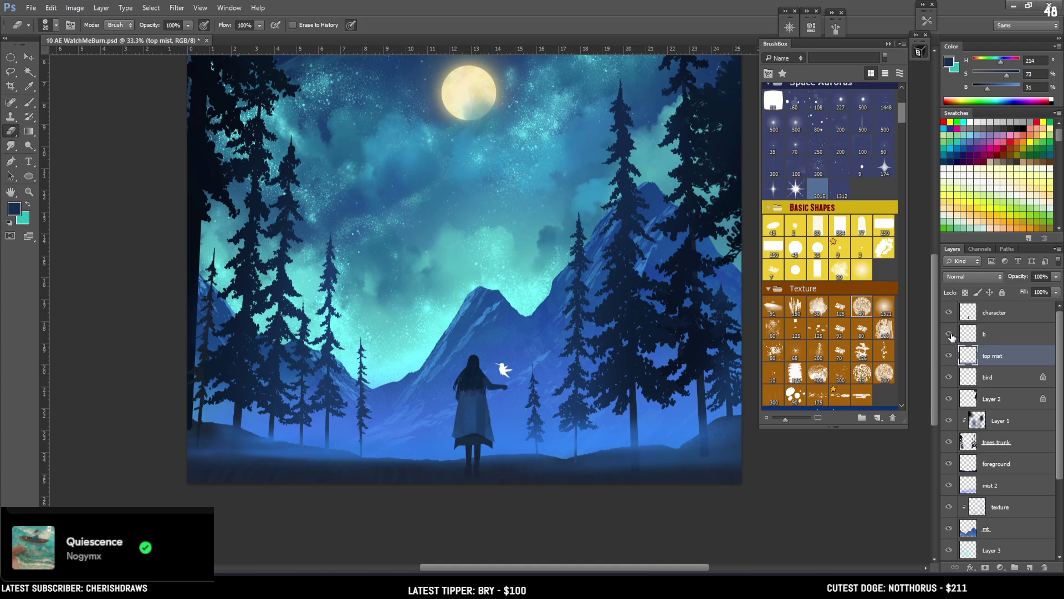
On layer b, lasso the legs, scale them to about 86% height, and nudge them down
{"action": "left_click", "coordinate": [970, 340]}
{"action": "key", "text": "l"}
{"action": "mouse_move", "coordinate": [490, 419]}
{"action": "left_mouse_down"}
{"action": "mouse_move", "coordinate": [444, 467]}
{"action": "mouse_move", "coordinate": [499, 423]}
{"action": "left_mouse_up"}
{"action": "key", "text": "ctrl+t"}
{"action": "left_click_drag", "start_coordinate": [483, 483], "coordinate": [483, 471]}
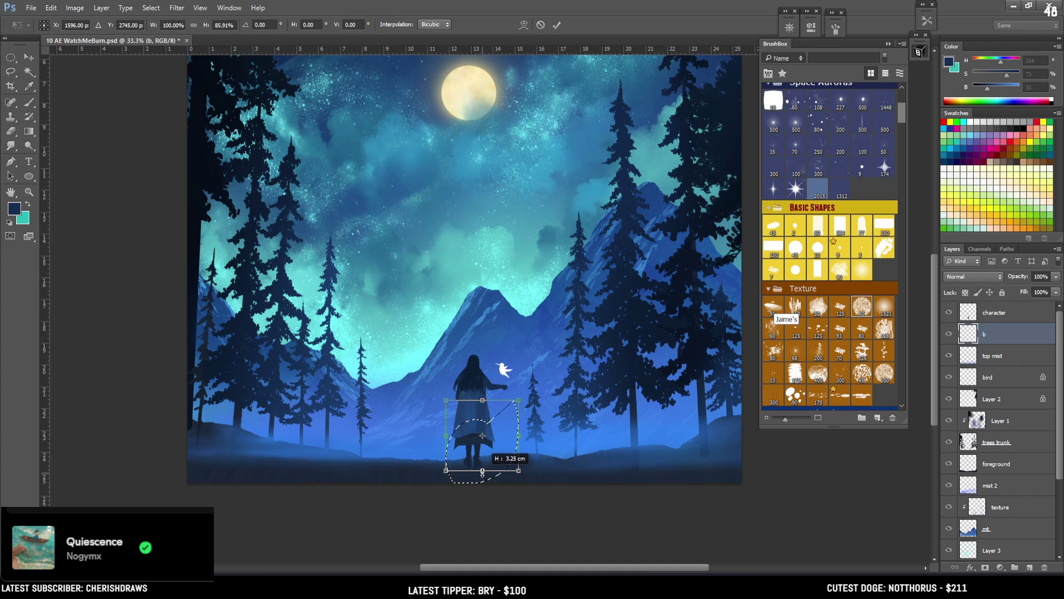
{"action": "left_click_drag", "start_coordinate": [497, 435], "coordinate": [498, 437]}
{"action": "key", "text": "Return"}
{"action": "key", "text": "ctrl+d"}
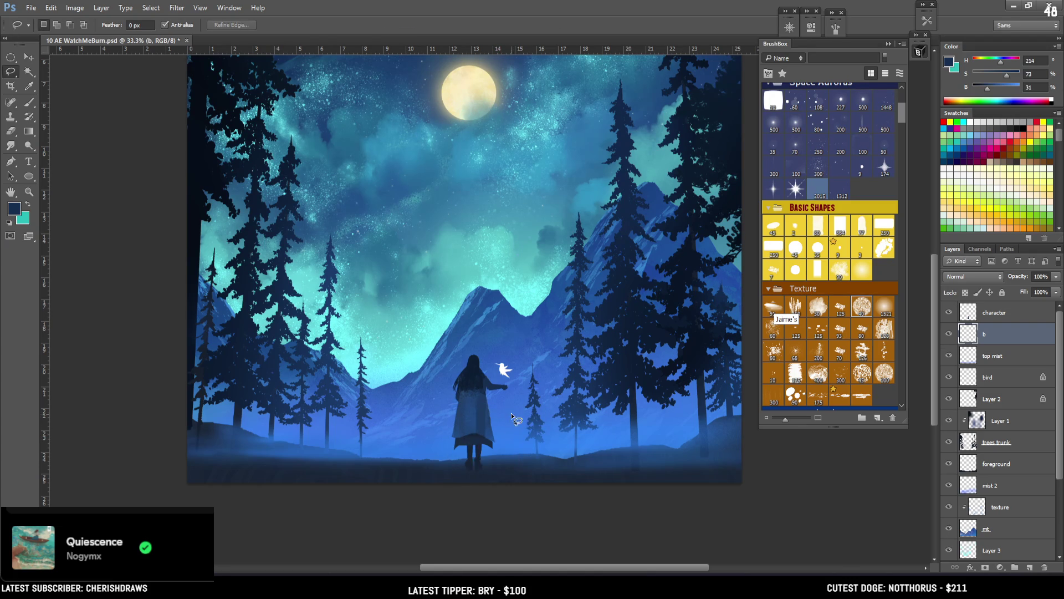
{"action": "key", "text": "e"}
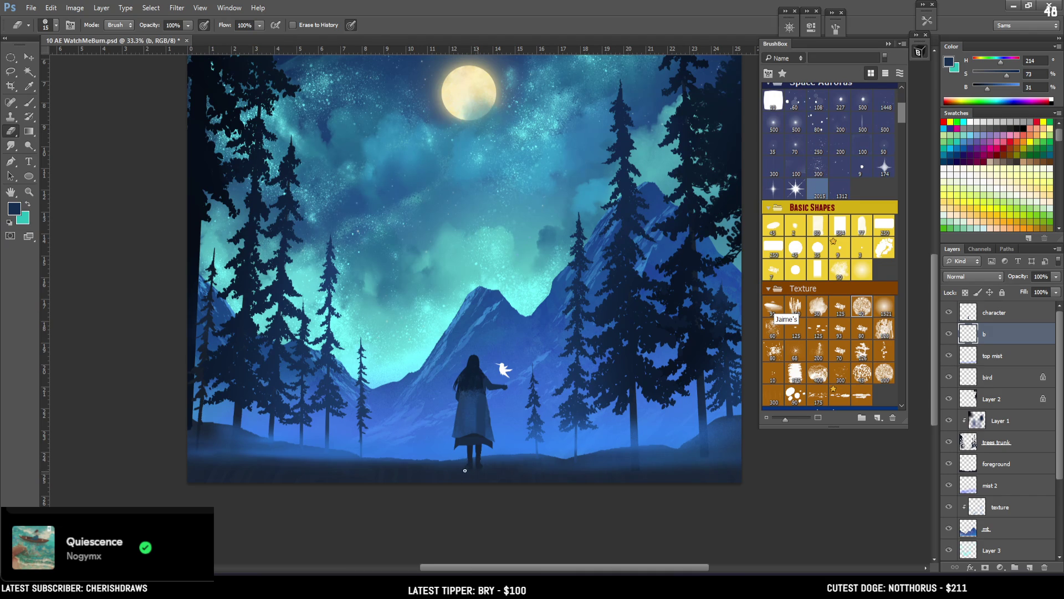
Touch up the feet with a size-15 brush in the figure's sampled dark blue and the Eraser
{"action": "key", "text": "b"}
{"action": "left_click", "coordinate": [481, 446], "text": "alt"}
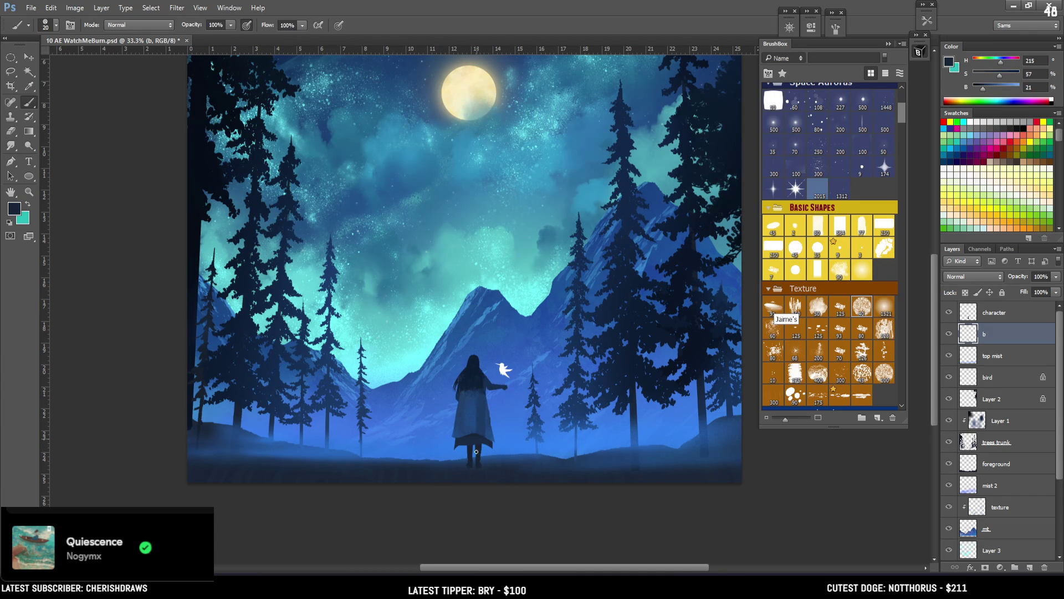
{"action": "key", "text": "bracketleft"}
{"action": "key", "text": "e"}
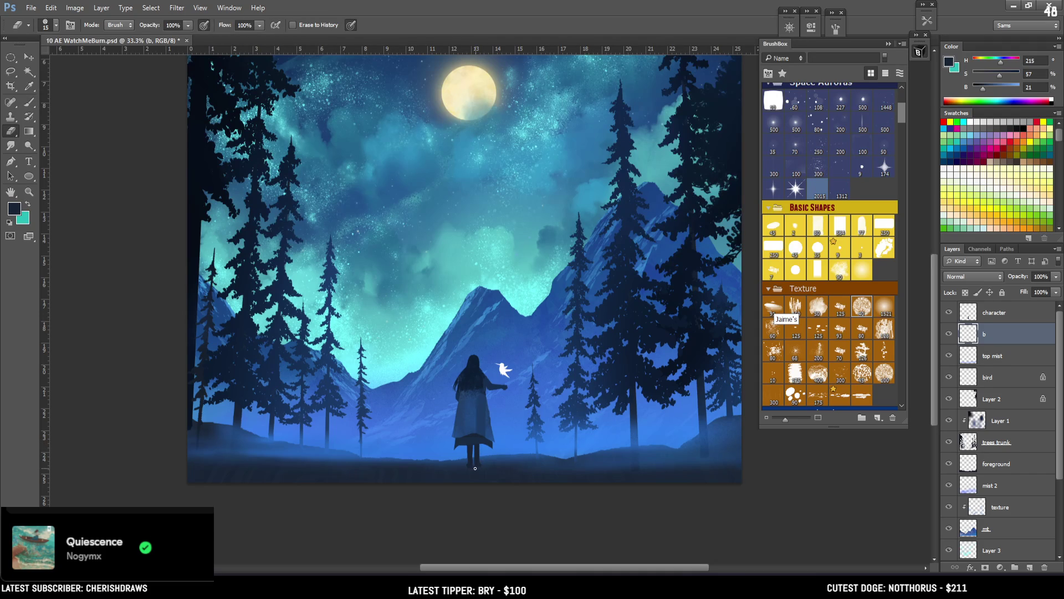
{"action": "key", "text": "b"}
{"action": "key", "text": "e"}
{"action": "key", "text": "b"}
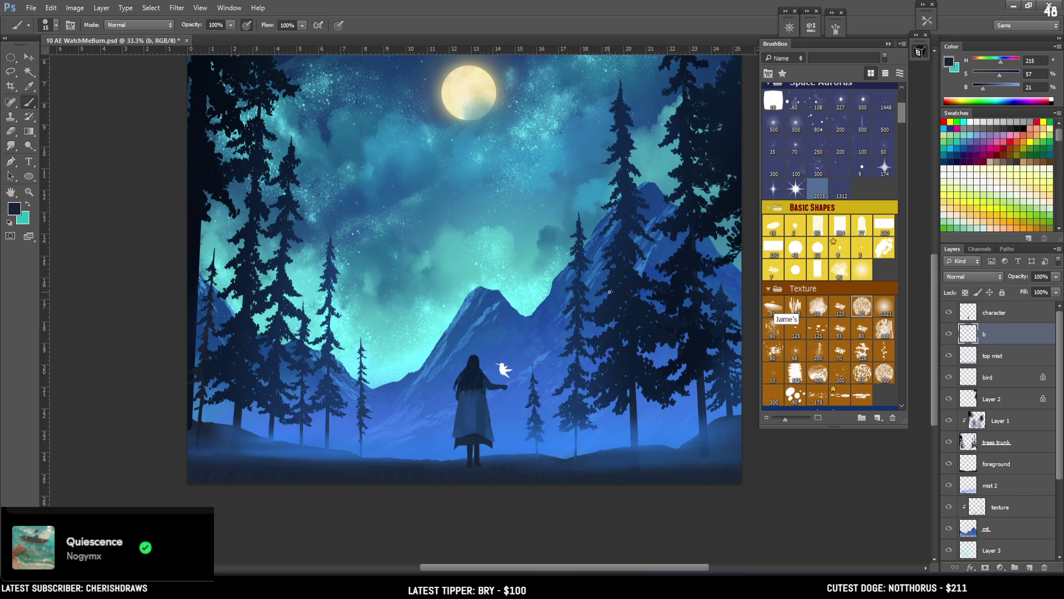
Toggle layer b's visibility to compare, then make the character layer active
{"action": "left_click", "coordinate": [949, 334]}
{"action": "left_click", "coordinate": [949, 334]}
{"action": "key", "text": "bracketleft"}
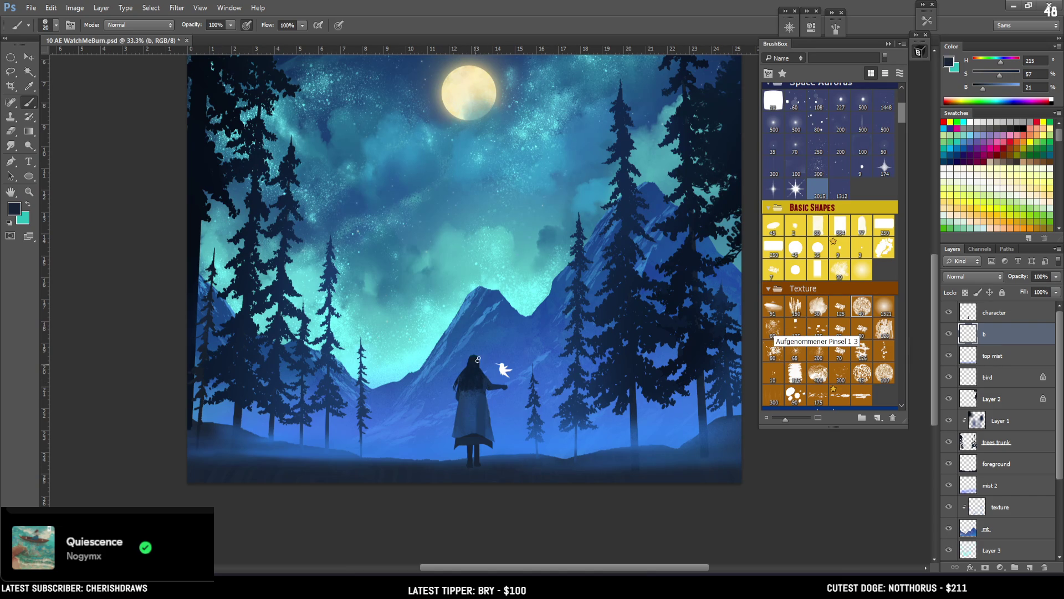
{"action": "left_click", "coordinate": [981, 319]}
{"action": "key", "text": "ctrl+plus"}
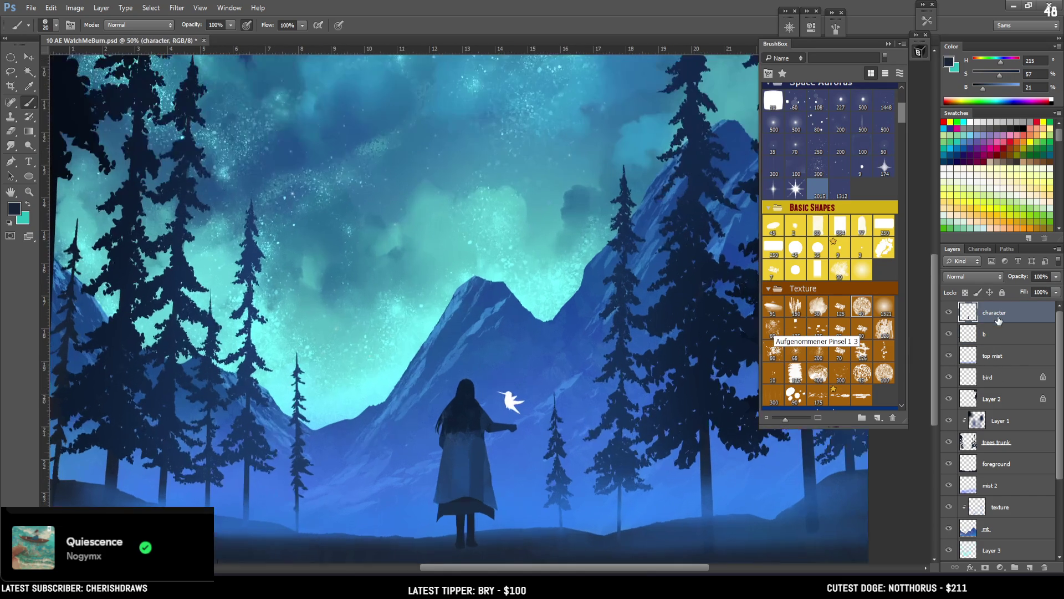
Lasso the woman's hair on the character layer and repaint it in the head's dark blue
{"action": "left_click", "coordinate": [472, 393], "text": "alt"}
{"action": "key", "text": "bracketleft"}
{"action": "key", "text": "bracketleft"}
{"action": "key", "text": "bracketright"}
{"action": "left_click", "coordinate": [950, 314]}
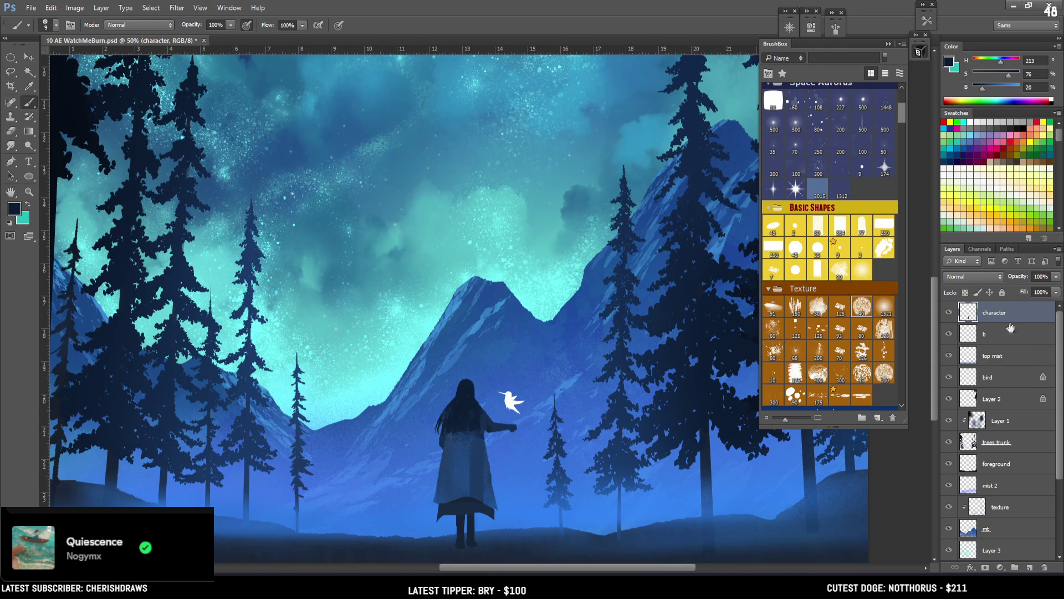
{"action": "left_click", "coordinate": [949, 313]}
{"action": "key", "text": "l"}
{"action": "mouse_move", "coordinate": [462, 384]}
{"action": "left_mouse_down"}
{"action": "mouse_move", "coordinate": [448, 428]}
{"action": "mouse_move", "coordinate": [465, 434]}
{"action": "mouse_move", "coordinate": [477, 403]}
{"action": "mouse_move", "coordinate": [464, 381]}
{"action": "left_mouse_up"}
{"action": "key", "text": "b"}
{"action": "left_click", "coordinate": [464, 390], "text": "alt"}
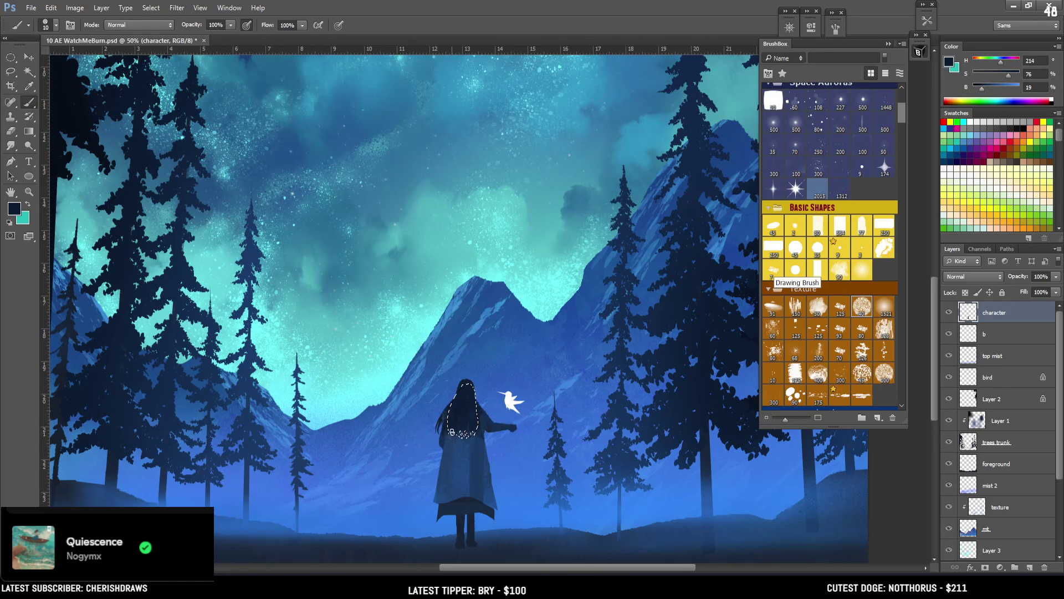
{"action": "key", "text": "ctrl+d"}
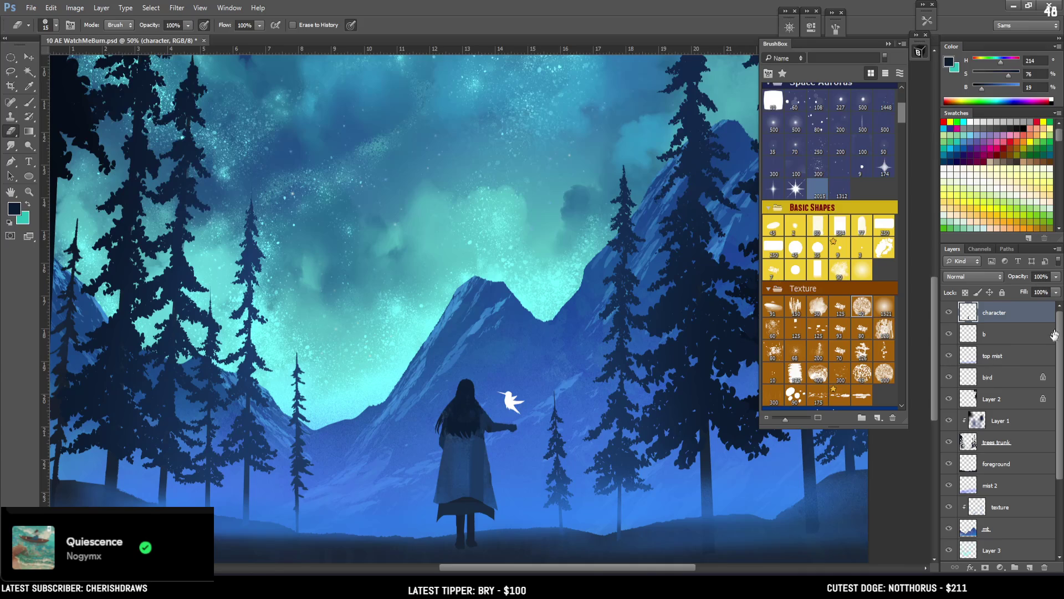
Lock transparent pixels on layer b, enlarge the brush to 45, and lighten the paint colour
{"action": "left_click", "coordinate": [488, 421], "text": "alt"}
{"action": "key", "text": "bracketleft"}
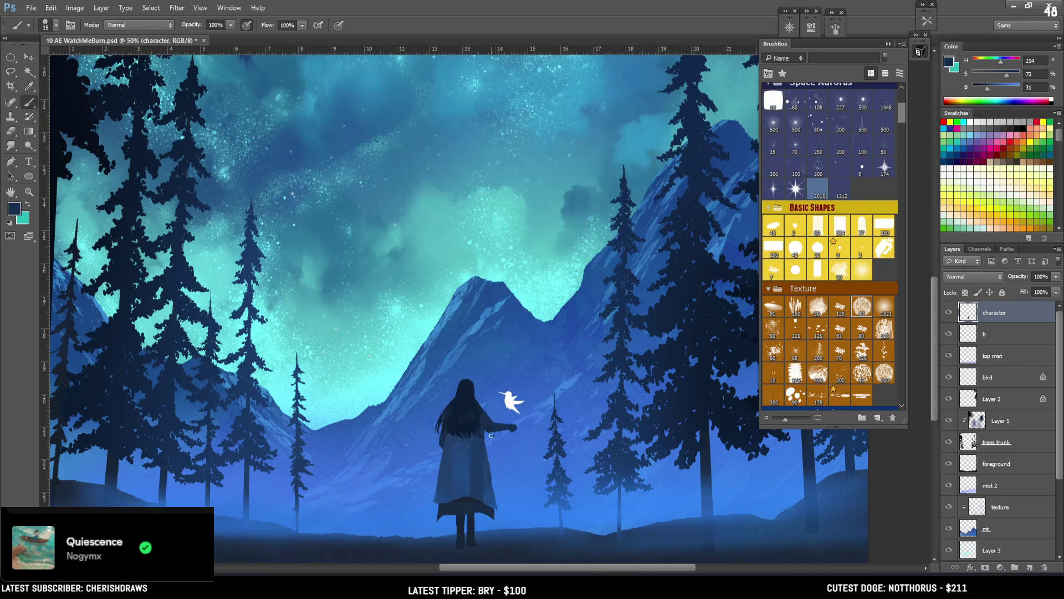
{"action": "key", "text": "bracketright"}
{"action": "left_click", "coordinate": [984, 334]}
{"action": "left_click", "coordinate": [966, 293]}
{"action": "key", "text": "bracketright"}
{"action": "key", "text": "bracketright"}
{"action": "key", "text": "bracketright"}
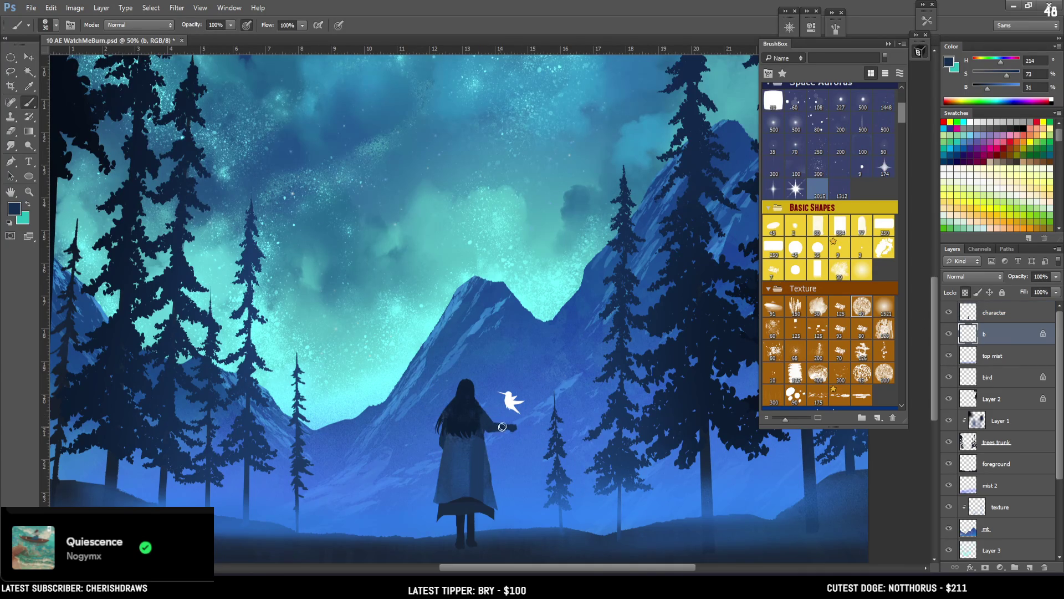
{"action": "left_click", "coordinate": [1000, 88]}
{"action": "key", "text": "bracketright"}
{"action": "key", "text": "bracketright"}
{"action": "left_click", "coordinate": [949, 62]}
Mix a dark brown and dab it at the woman's outstretched hand, then shrink the brush to 10
{"action": "left_click", "coordinate": [818, 337]}
{"action": "left_click_drag", "start_coordinate": [746, 316], "coordinate": [688, 292]}
{"action": "left_click", "coordinate": [920, 199]}
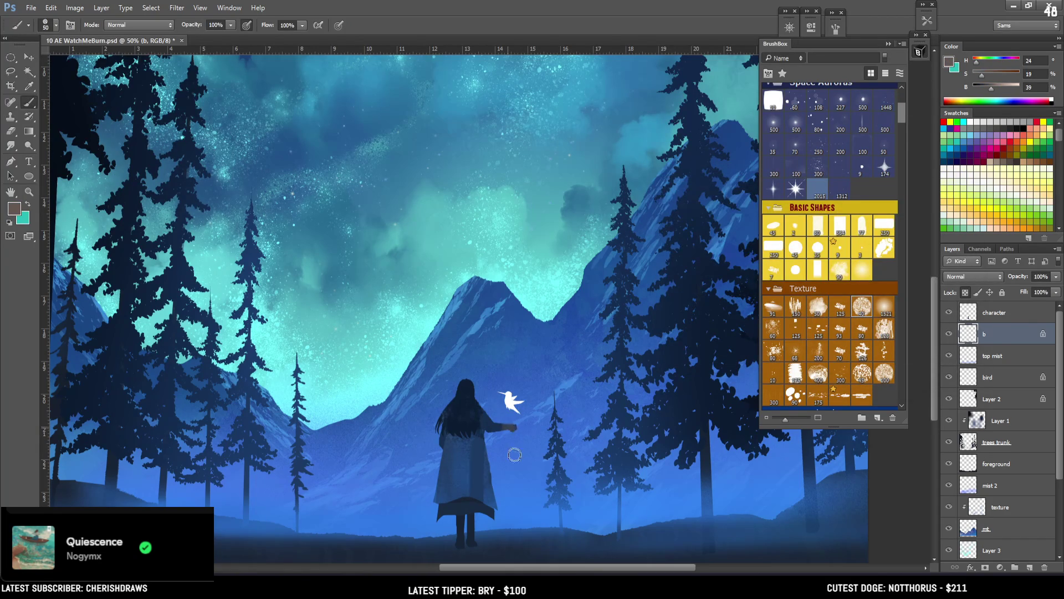
{"action": "left_click", "coordinate": [514, 430]}
{"action": "left_click_drag", "start_coordinate": [514, 429], "coordinate": [511, 424]}
{"action": "left_click_drag", "start_coordinate": [992, 87], "coordinate": [996, 74]}
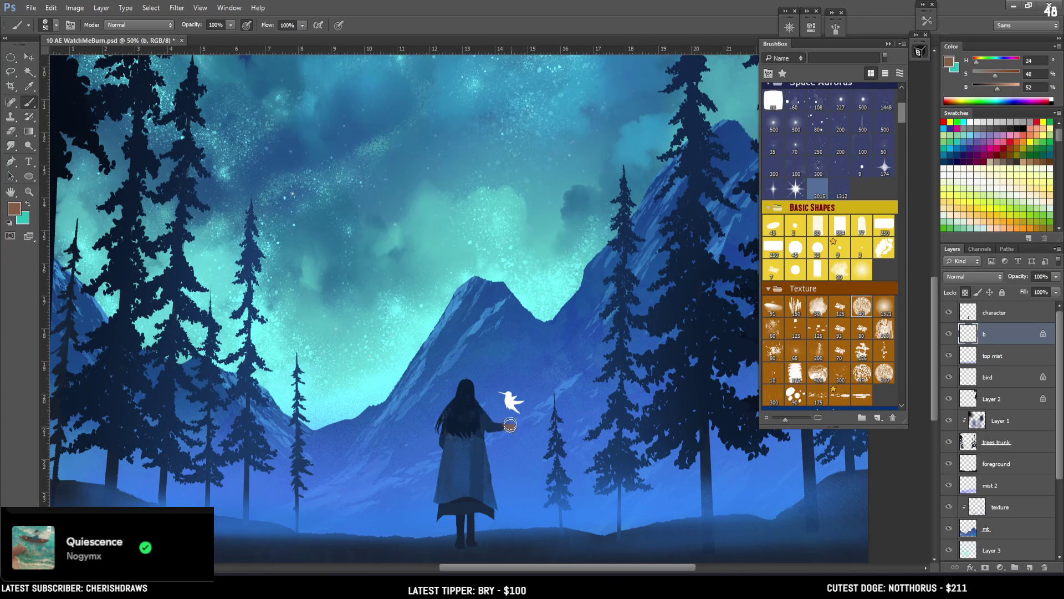
{"action": "left_click_drag", "start_coordinate": [998, 88], "coordinate": [990, 88]}
{"action": "key", "text": "bracketleft"}
{"action": "key", "text": "bracketleft"}
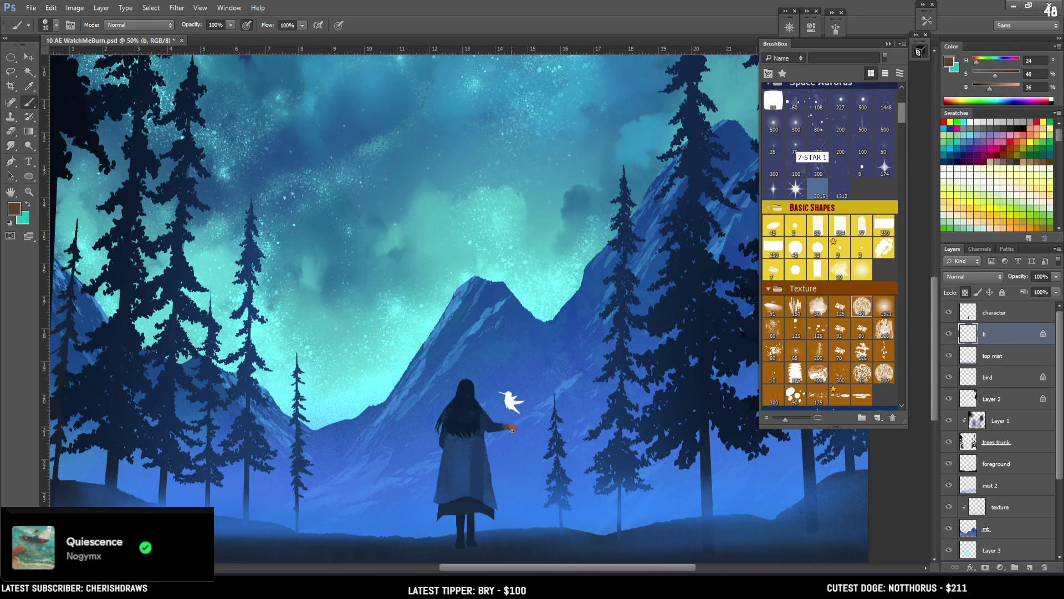
Resample the sleeve's dark blue, darken it, and sample the coat's lighter blue with a 25 brush
{"action": "left_click", "coordinate": [507, 424], "text": "alt"}
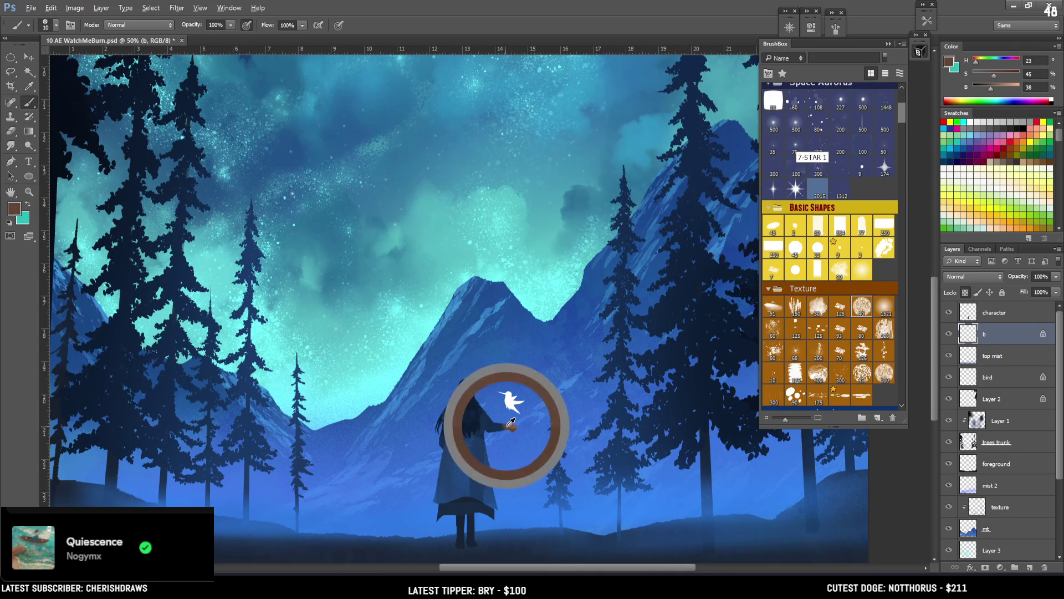
{"action": "left_click", "coordinate": [502, 425], "text": "alt"}
{"action": "left_click", "coordinate": [982, 85]}
{"action": "key", "text": "bracketright"}
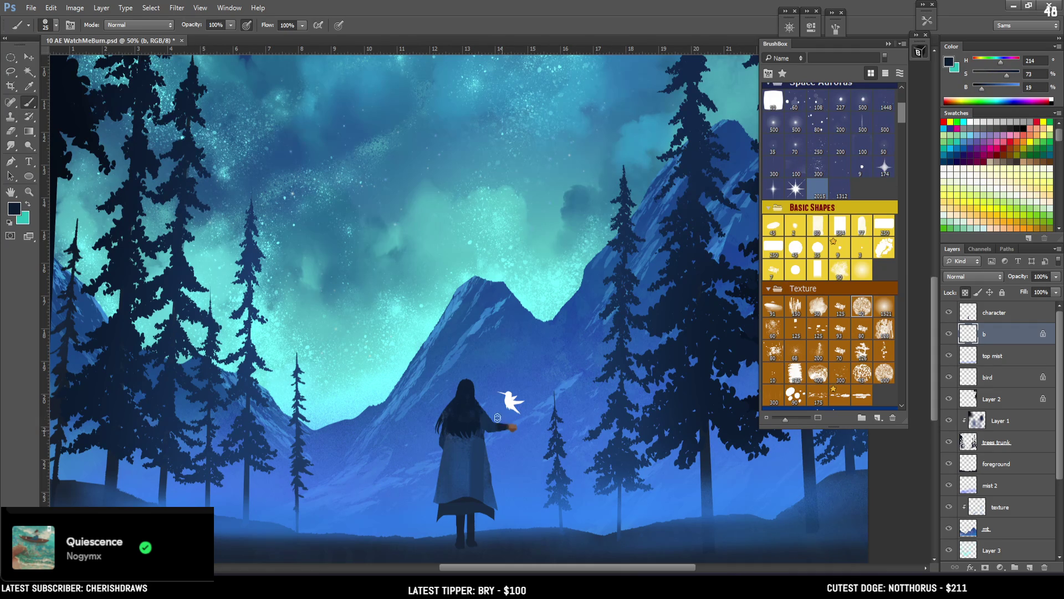
{"action": "left_click", "coordinate": [468, 460], "text": "alt"}
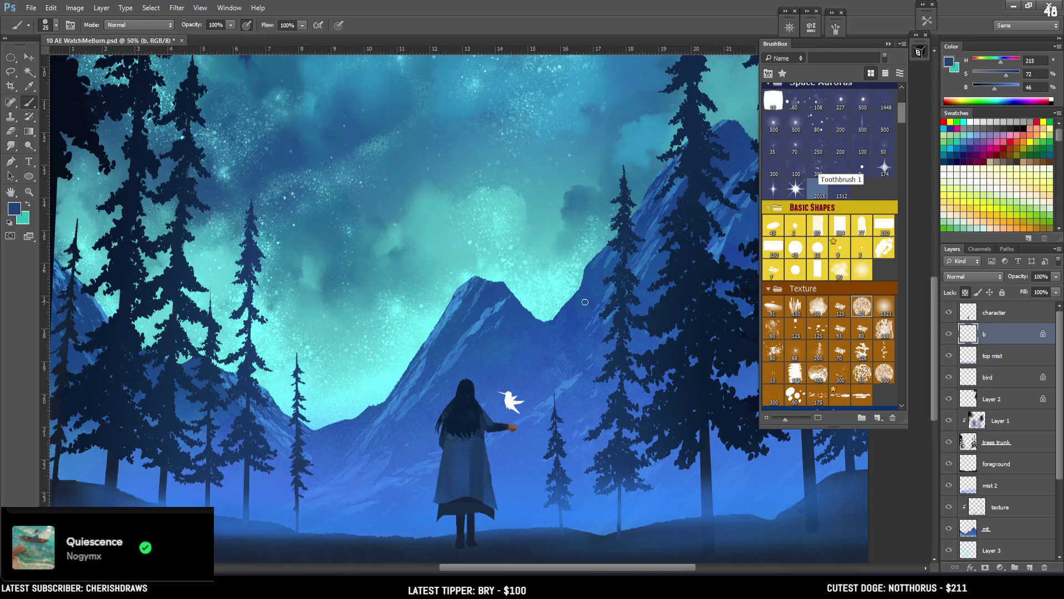
Lock transparency on the character layer and sample the hair's dark blue with a 25 brush
{"action": "left_click", "coordinate": [978, 314]}
{"action": "left_click", "coordinate": [484, 409], "text": "alt"}
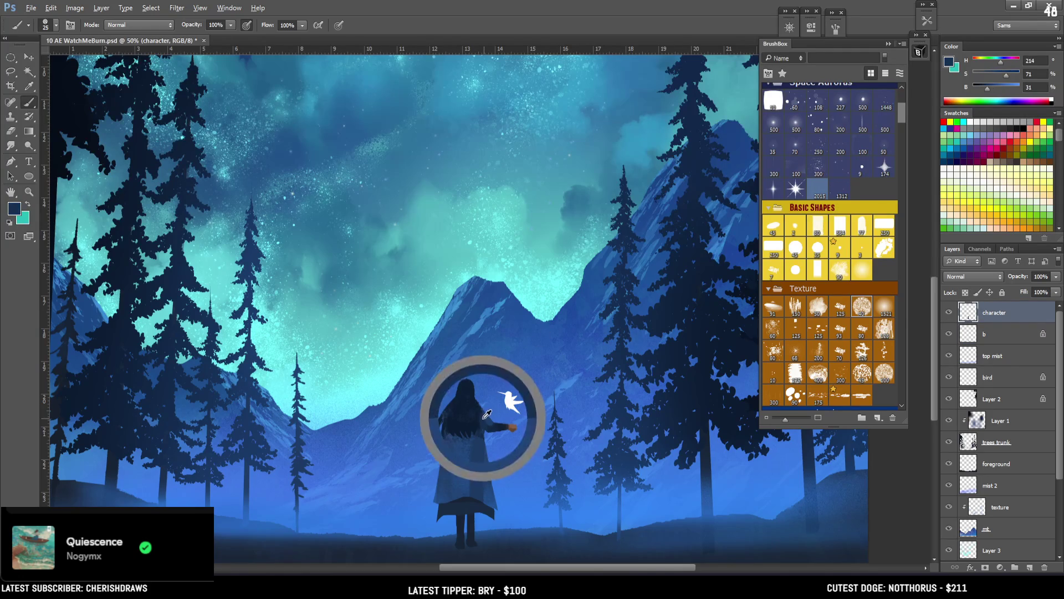
{"action": "key", "text": "bracketleft"}
{"action": "key", "text": "slash"}
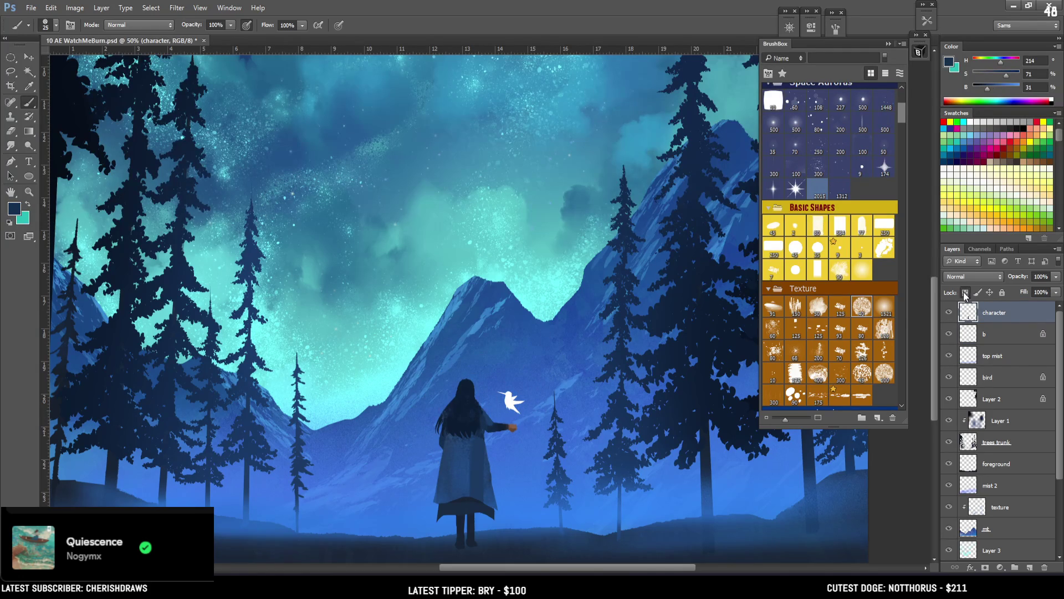
{"action": "key", "text": "bracketright"}
{"action": "key", "text": "bracketright"}
{"action": "key", "text": "bracketleft"}
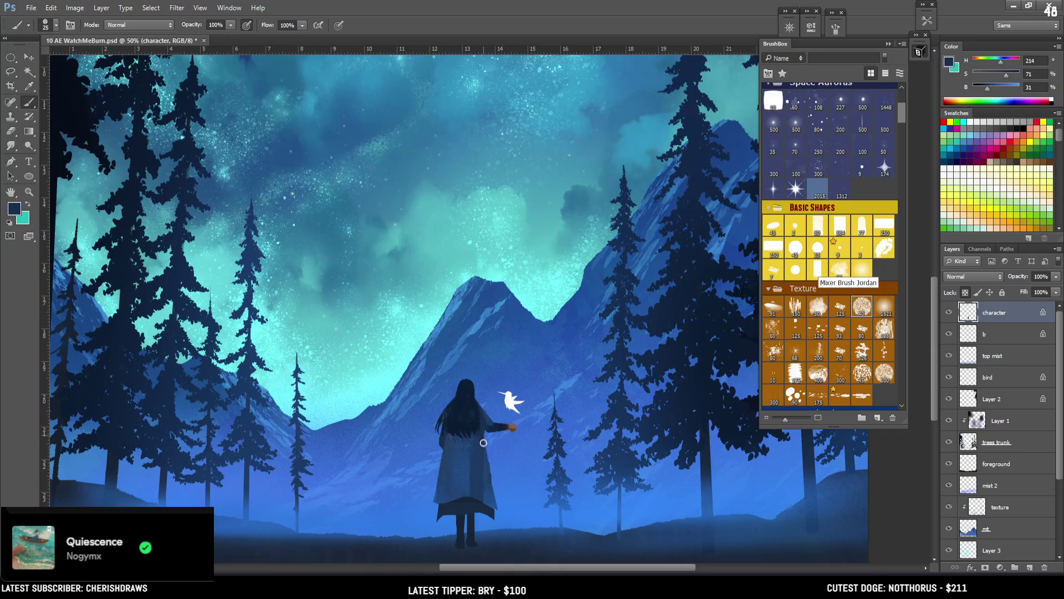
{"action": "key", "text": "ctrl+minus"}
{"action": "key", "text": "ctrl+minus"}
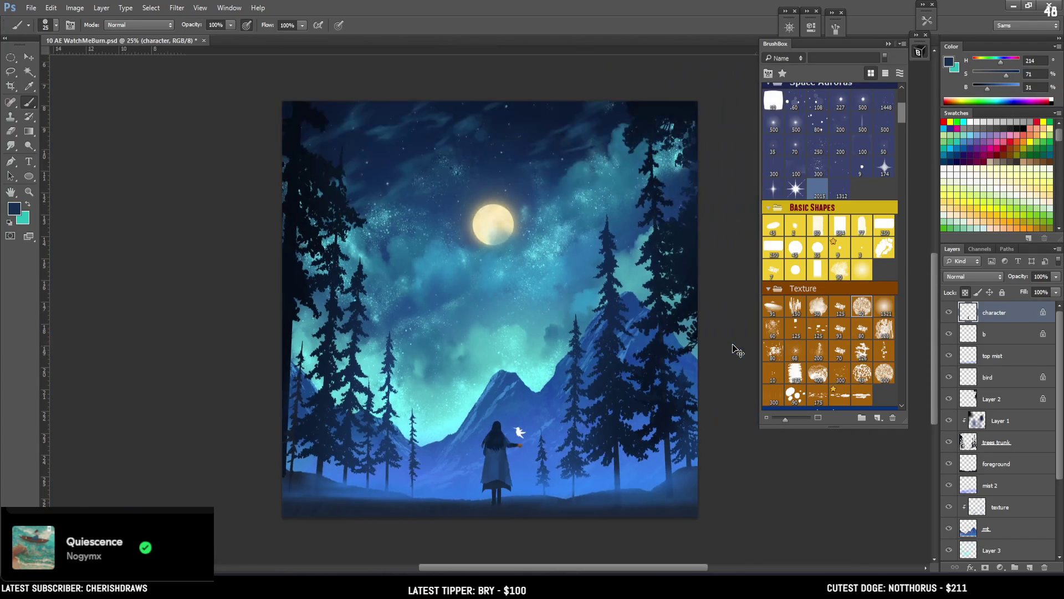
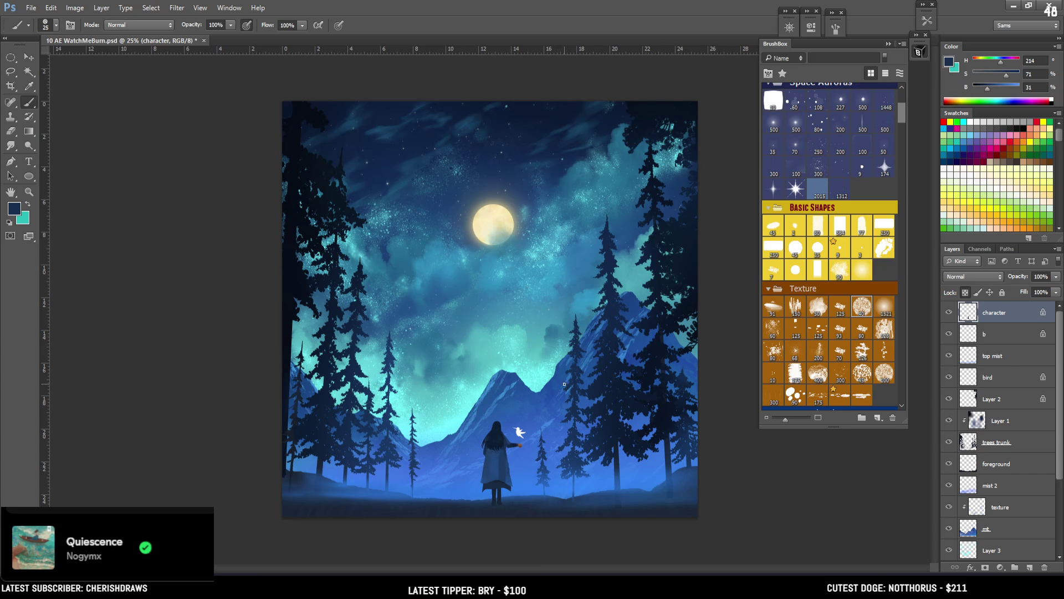
Unlock the character layer and erase a thin strip along the coat's right edge
{"action": "key", "text": "ctrl+plus"}
{"action": "scroll", "coordinate": [501, 442], "scroll_direction": "down", "scroll_amount": 2}
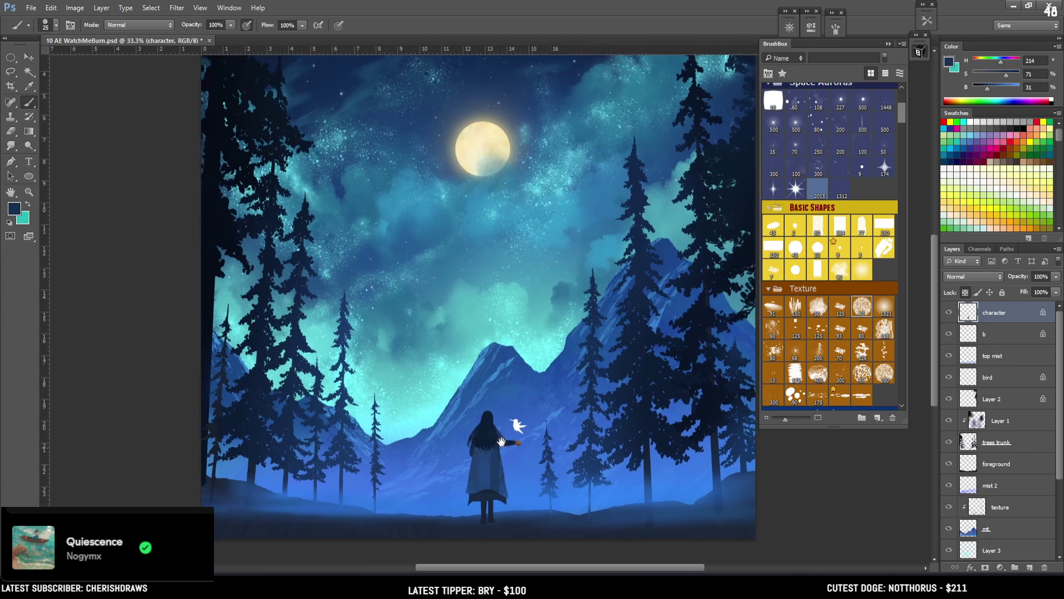
{"action": "left_click", "coordinate": [949, 312]}
{"action": "left_click", "coordinate": [949, 312]}
{"action": "key", "text": "e"}
{"action": "key", "text": "bracketright"}
{"action": "key", "text": "slash"}
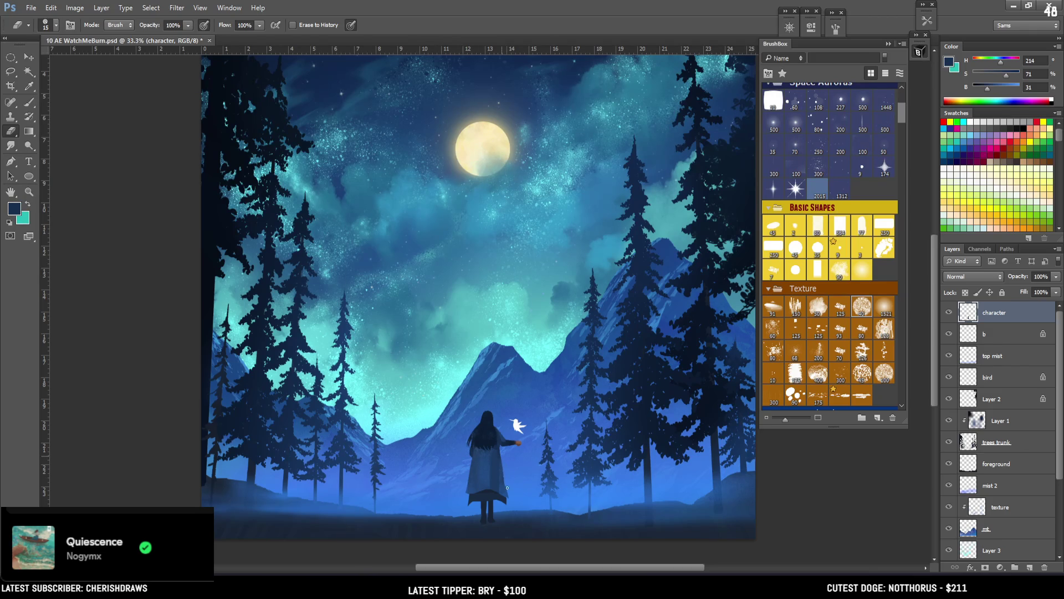
{"action": "left_click_drag", "start_coordinate": [505, 488], "coordinate": [505, 461]}
Make layer b active with the brush and sample the dark ground colour near the feet
{"action": "left_click", "coordinate": [984, 335]}
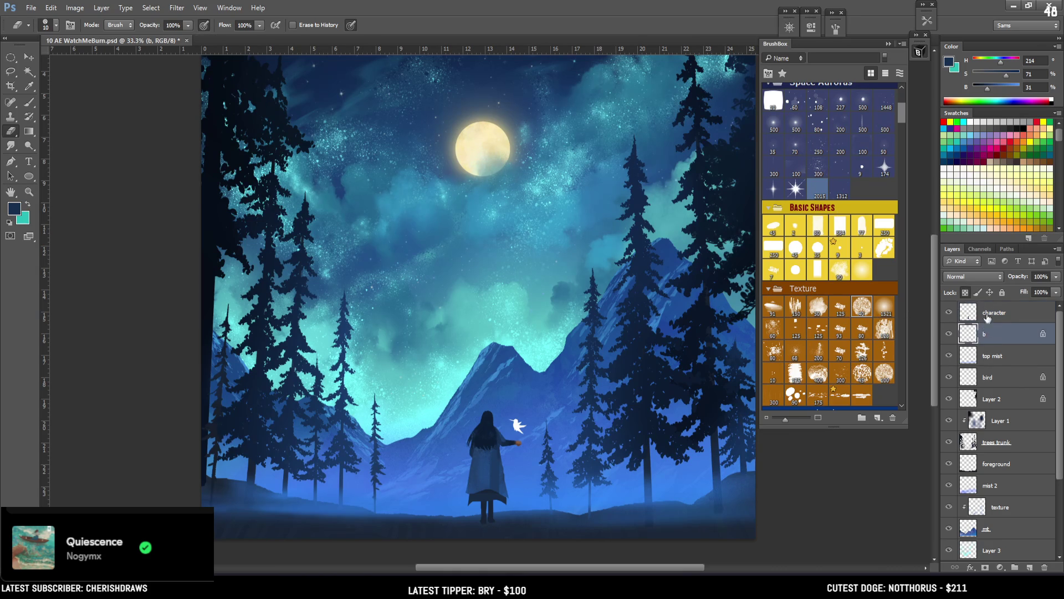
{"action": "key", "text": "b"}
{"action": "left_click", "coordinate": [487, 511], "text": "alt"}
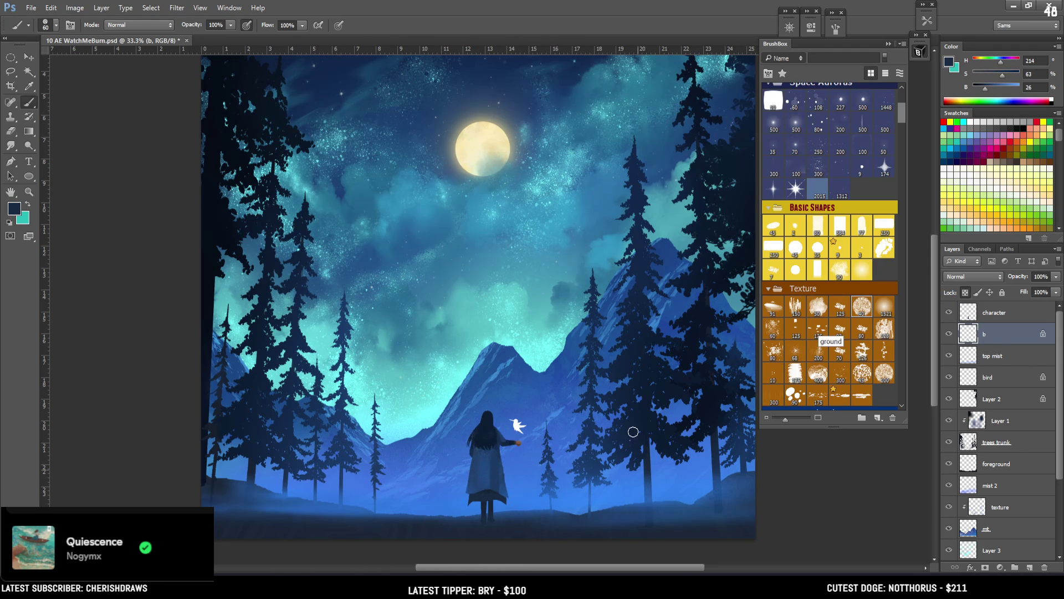
{"action": "key", "text": "ctrl+minus"}
{"action": "key", "text": "ctrl+minus"}
{"action": "key", "text": "ctrl+plus"}
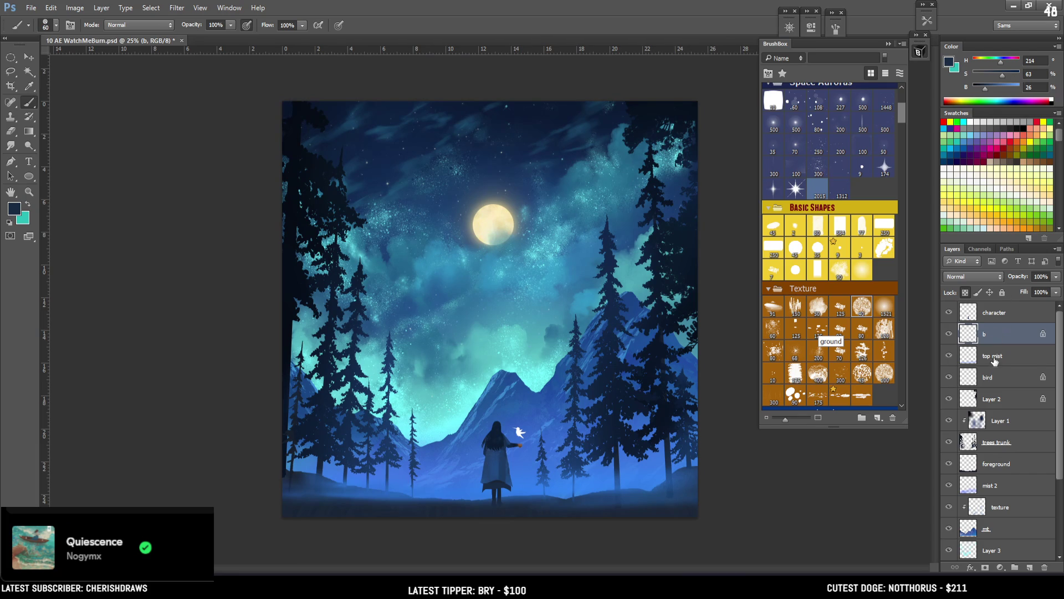
Scale the bird layer down to about 87% with Free Transform
{"action": "left_click", "coordinate": [996, 358]}
{"action": "left_click", "coordinate": [1047, 387]}
{"action": "key", "text": "ctrl+t"}
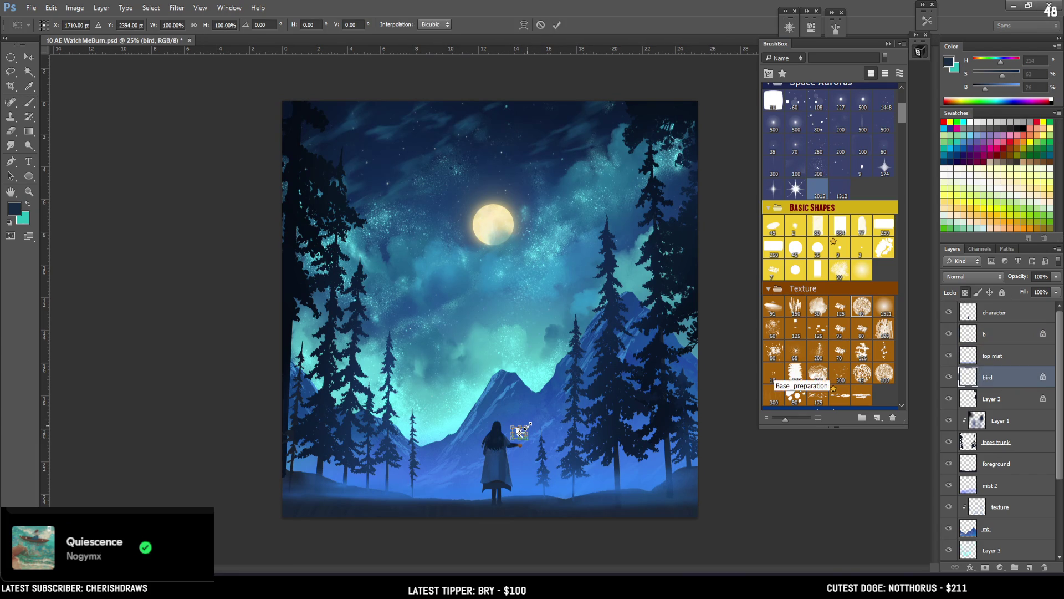
{"action": "left_click_drag", "start_coordinate": [529, 424], "coordinate": [542, 408]}
{"action": "key", "text": "Return"}
Duplicate the bird beneath itself and Gaussian Blur the copy at radius 12.7
{"action": "left_click_drag", "start_coordinate": [988, 378], "coordinate": [988, 389]}
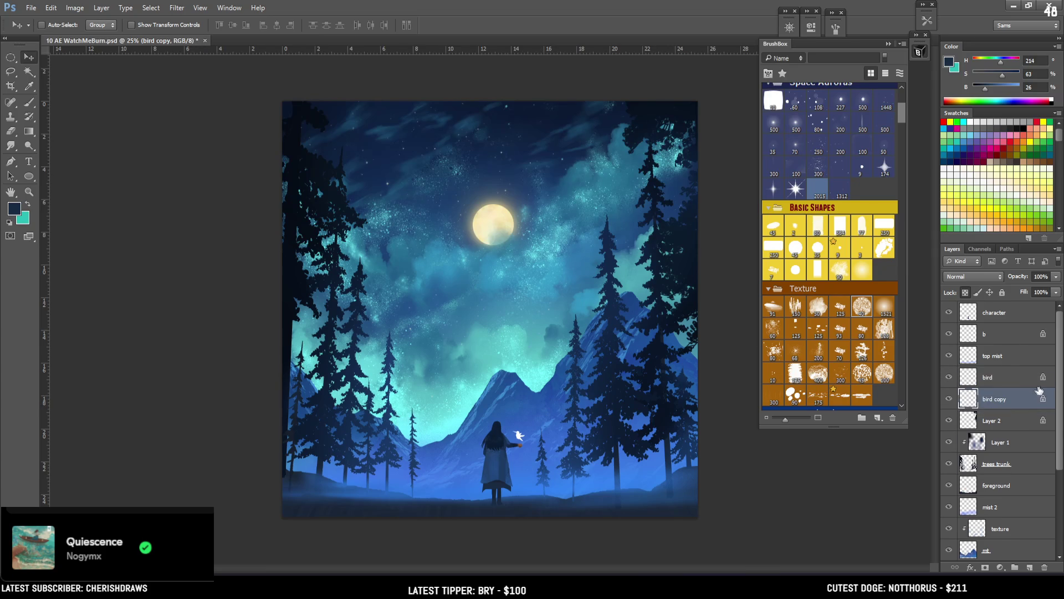
{"action": "left_click", "coordinate": [965, 292]}
{"action": "left_click", "coordinate": [173, 11]}
{"action": "mouse_move", "coordinate": [199, 121]}
{"action": "left_click", "coordinate": [353, 199]}
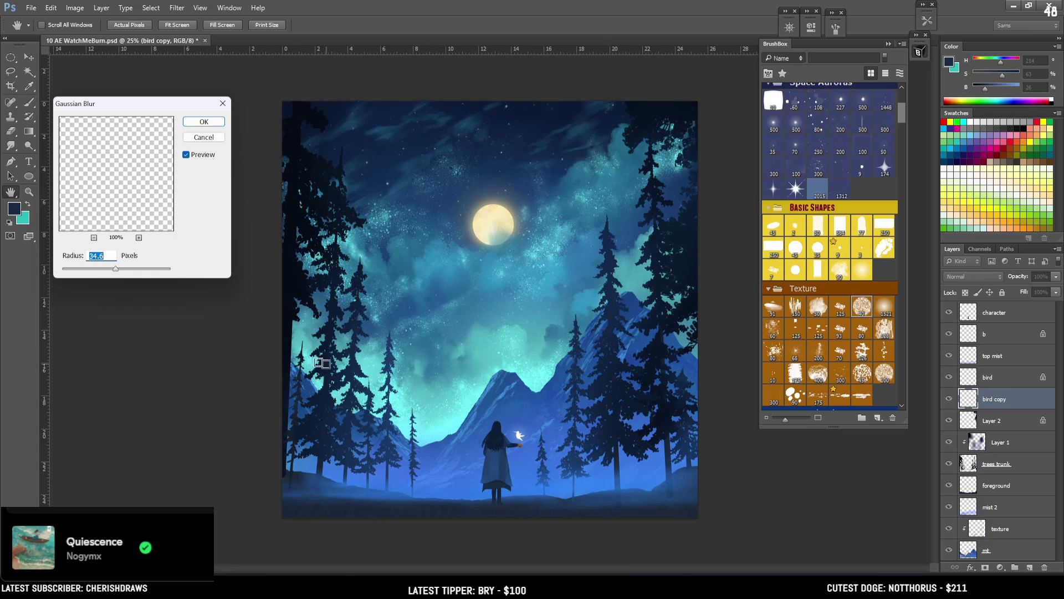
{"action": "mouse_move", "coordinate": [105, 269]}
{"action": "left_mouse_down"}
{"action": "mouse_move", "coordinate": [124, 269]}
{"action": "mouse_move", "coordinate": [90, 271]}
{"action": "mouse_move", "coordinate": [109, 271]}
{"action": "left_mouse_up"}
{"action": "left_click", "coordinate": [204, 122]}
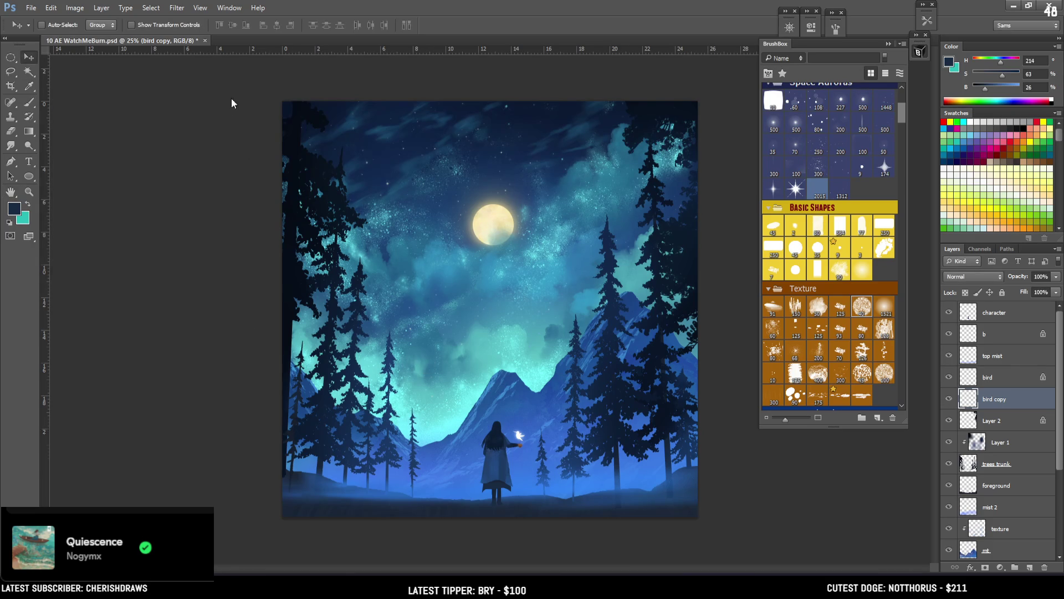
Choose the soft brush at size 150 with a light cyan paint colour
{"action": "left_click_drag", "start_coordinate": [901, 115], "coordinate": [902, 122]}
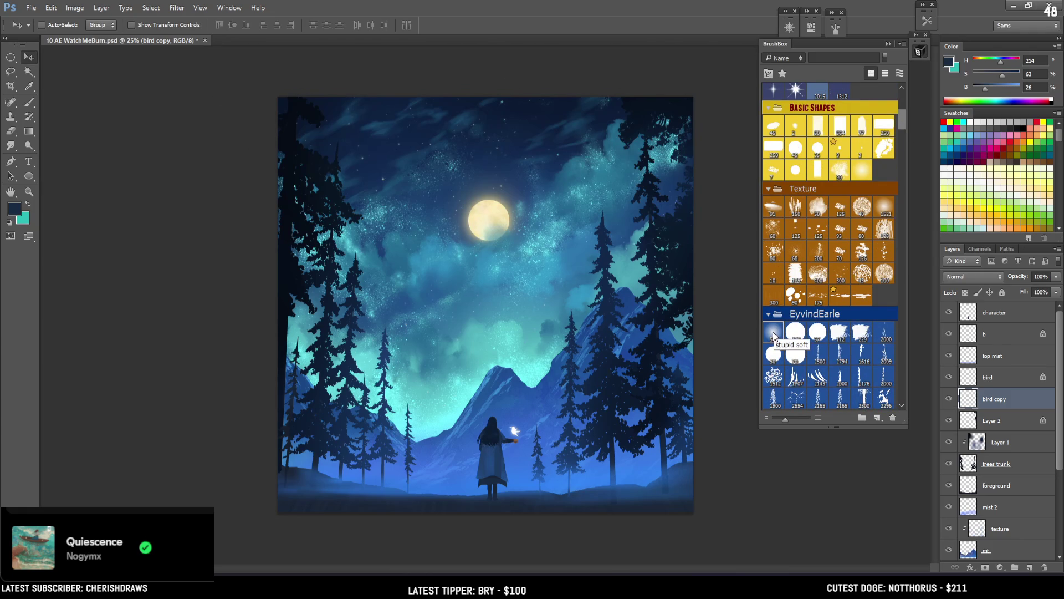
{"action": "left_click", "coordinate": [773, 334]}
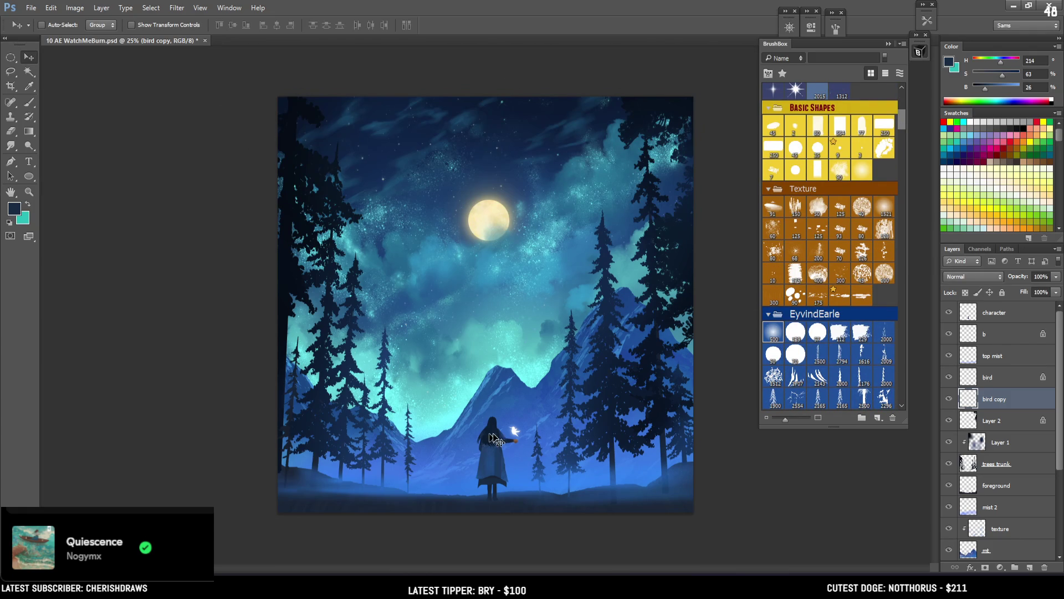
{"action": "left_click", "coordinate": [771, 333]}
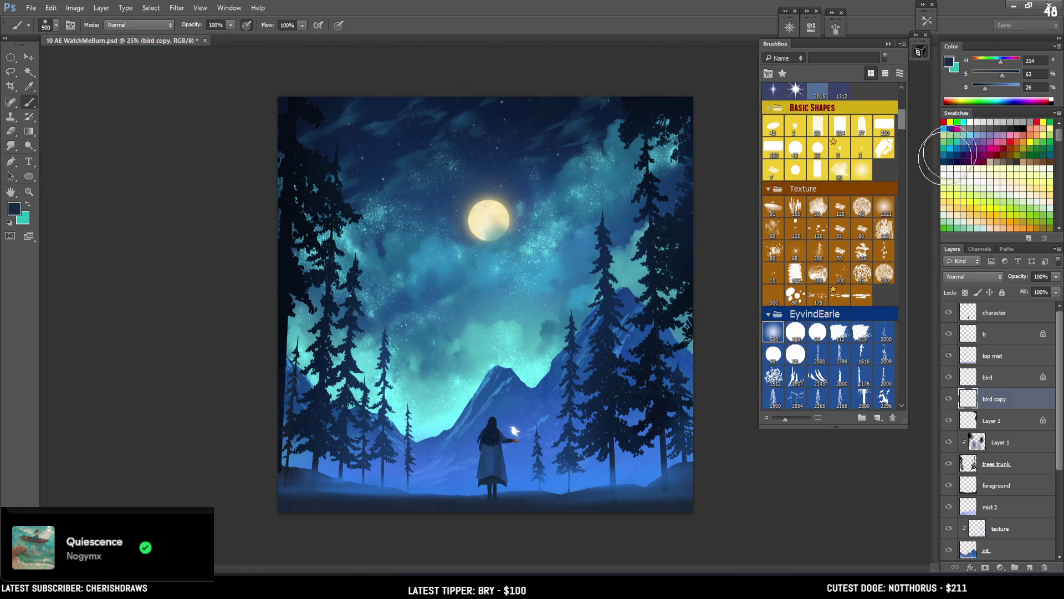
{"action": "left_click", "coordinate": [973, 121]}
{"action": "key", "text": "bracketright"}
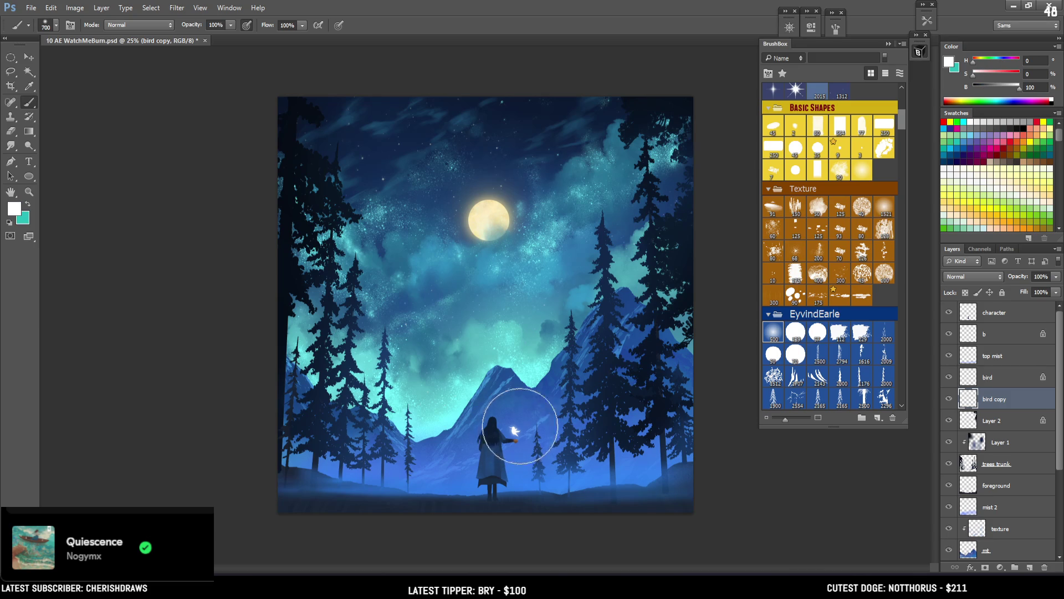
{"action": "key", "text": "bracketleft"}
{"action": "key", "text": "bracketleft"}
{"action": "key", "text": "bracketleft"}
{"action": "left_click", "coordinate": [997, 61]}
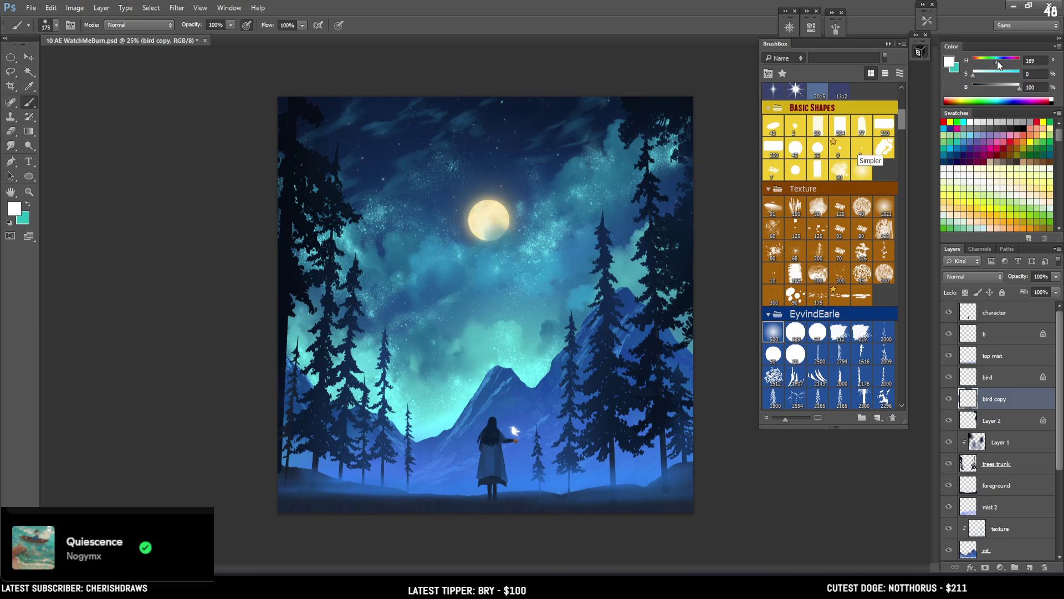
{"action": "left_click", "coordinate": [998, 75]}
{"action": "key", "text": "bracketleft"}
{"action": "key", "text": "bracketright"}
{"action": "key", "text": "bracketright"}
{"action": "key", "text": "bracketleft"}
{"action": "key", "text": "bracketleft"}
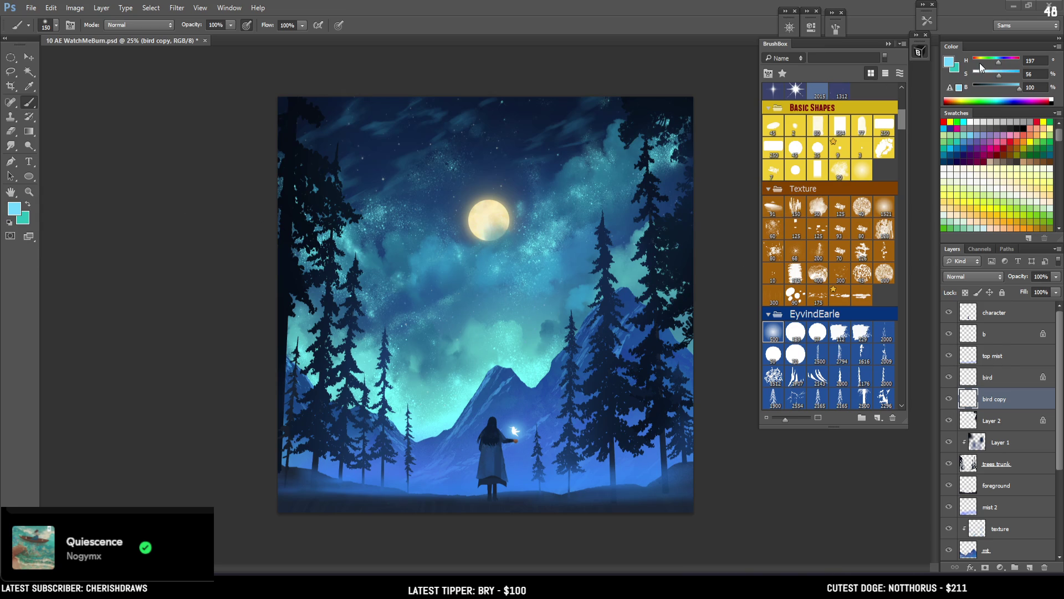
Shift the colour greener, use a Space Auroras brush at 200, then sample the bird's white
{"action": "left_click", "coordinate": [995, 60]}
{"action": "left_click", "coordinate": [816, 251]}
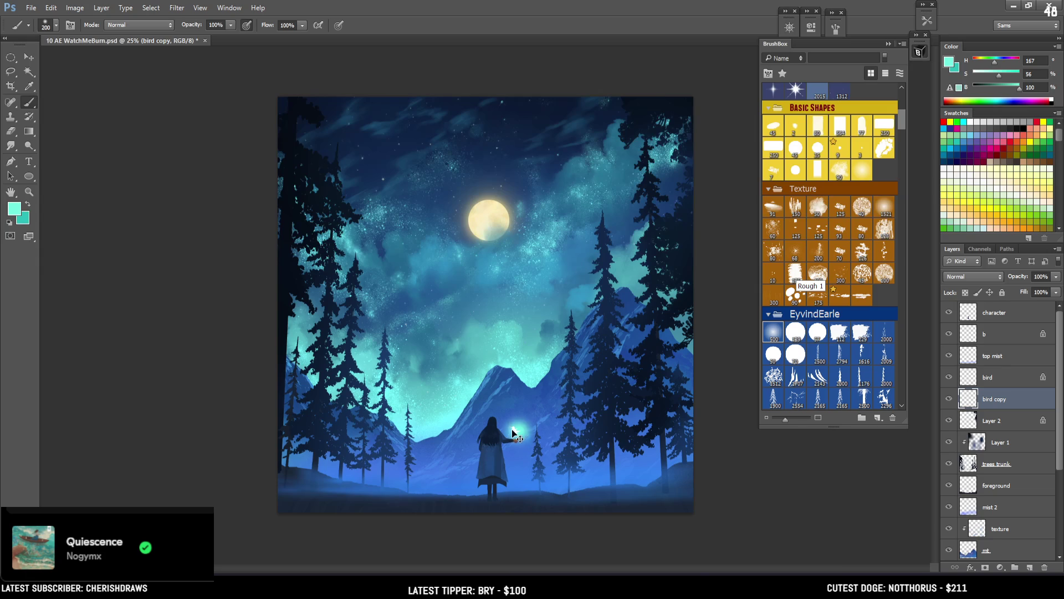
{"action": "key", "text": "bracketright"}
{"action": "scroll", "coordinate": [832, 233], "scroll_direction": "up", "scroll_amount": 5}
{"action": "left_click", "coordinate": [842, 246]}
{"action": "key", "text": "bracketleft"}
{"action": "left_click", "coordinate": [514, 430], "text": "alt"}
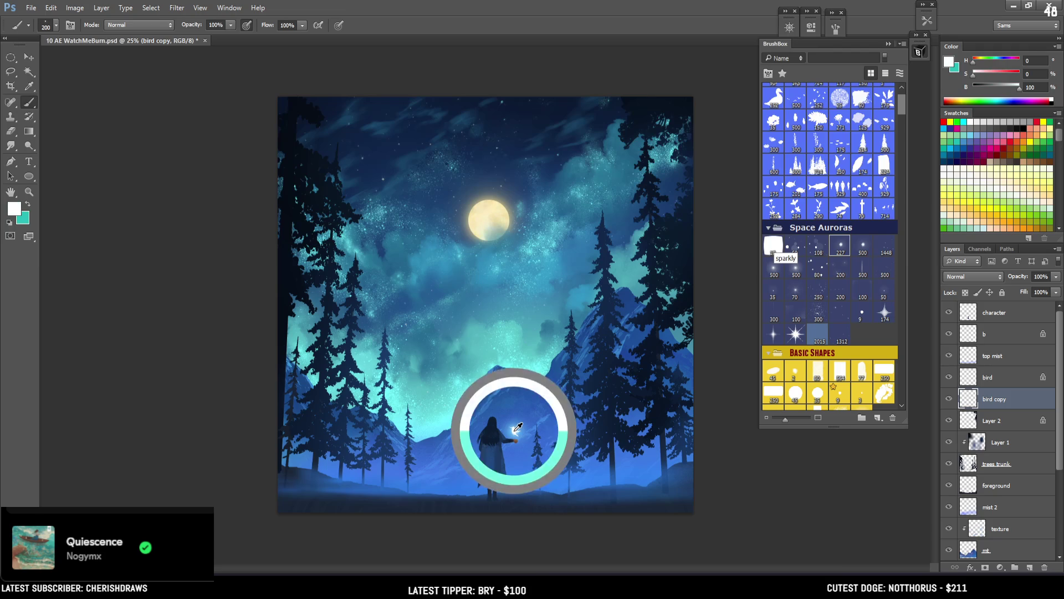
Dab white highlights with the smol stars brush on the unlocked bird and bird copy layers
{"action": "left_click", "coordinate": [1009, 378]}
{"action": "left_click", "coordinate": [864, 248]}
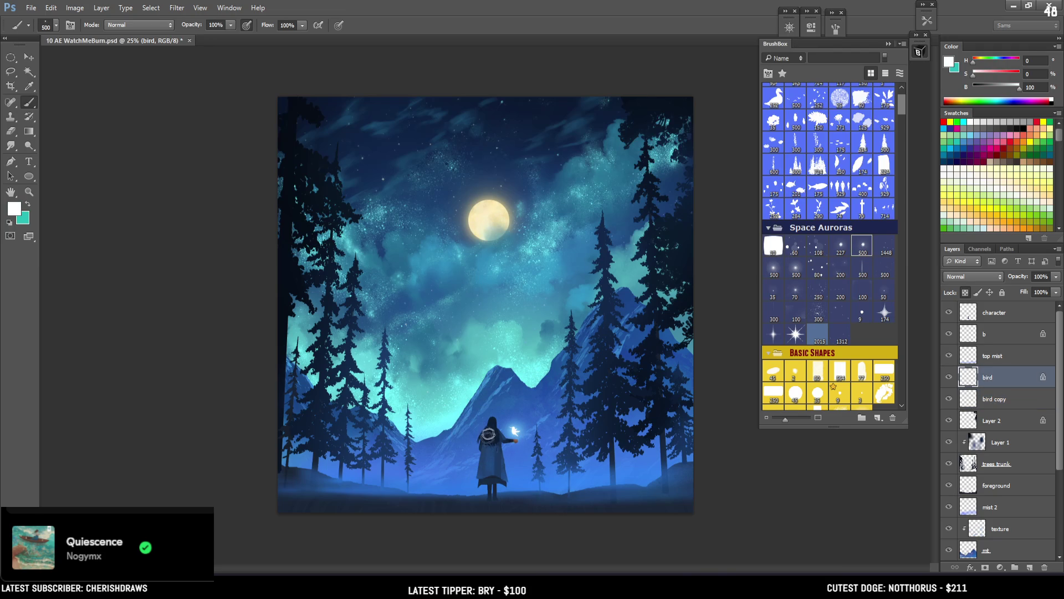
{"action": "key", "text": "bracketleft"}
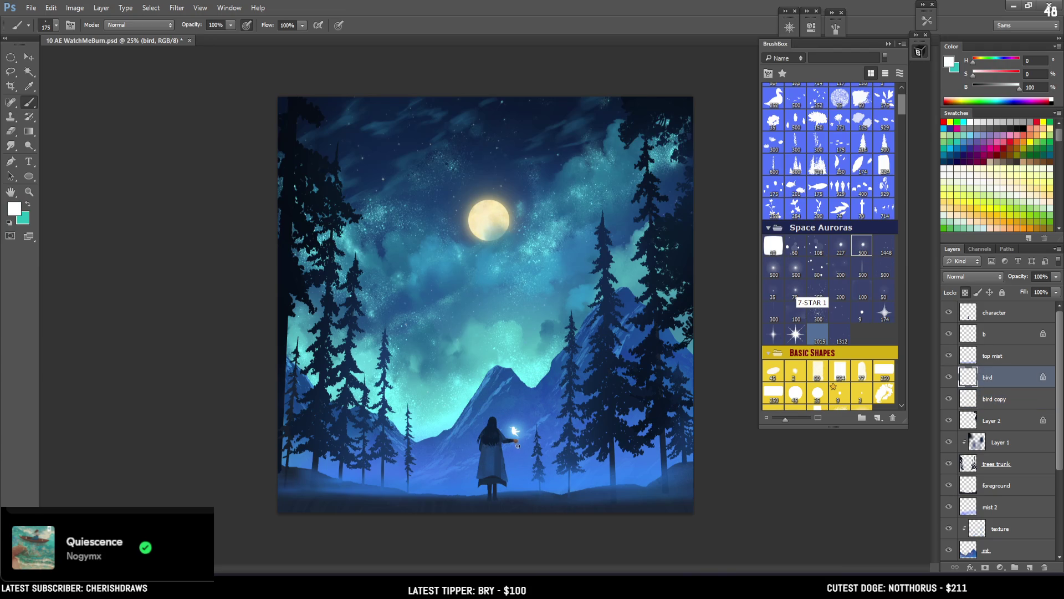
{"action": "left_click", "coordinate": [989, 293]}
{"action": "key", "text": "bracketright"}
{"action": "left_click", "coordinate": [860, 314]}
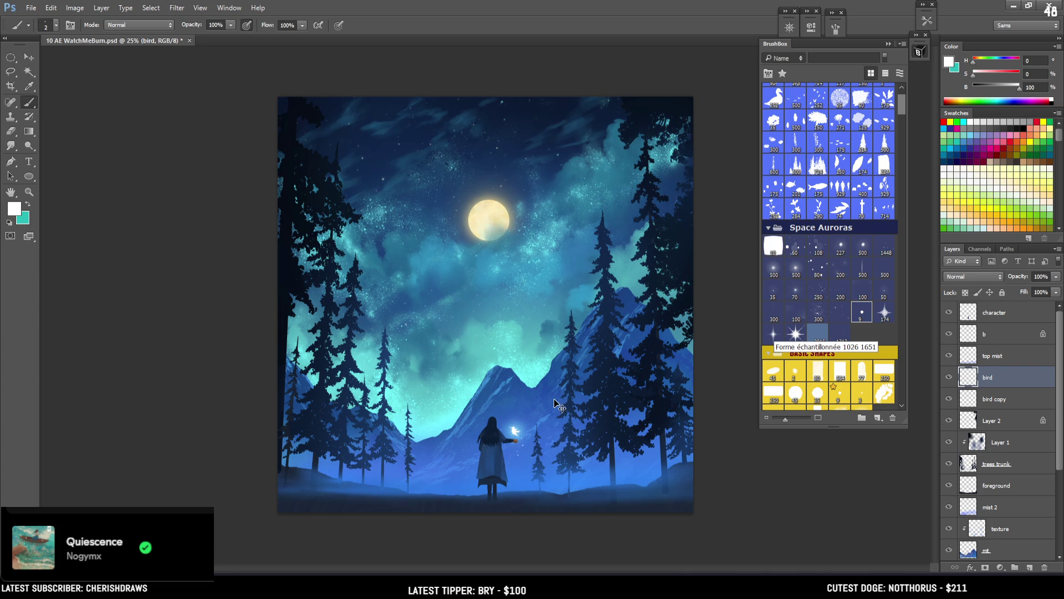
{"action": "left_click", "coordinate": [993, 401]}
{"action": "key", "text": "bracketright"}
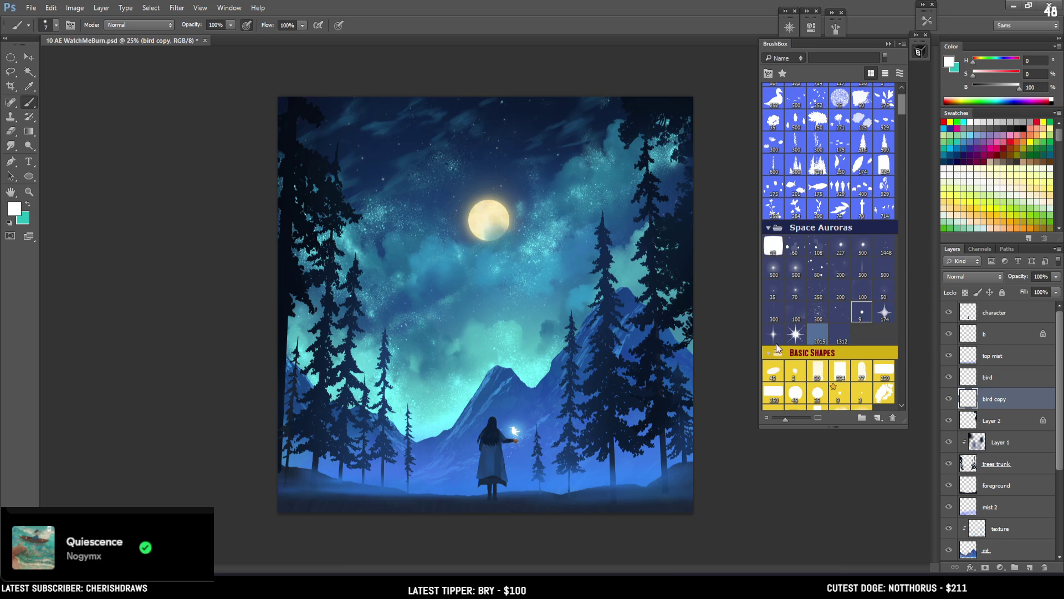
{"action": "left_click", "coordinate": [862, 246]}
{"action": "left_click", "coordinate": [1018, 315]}
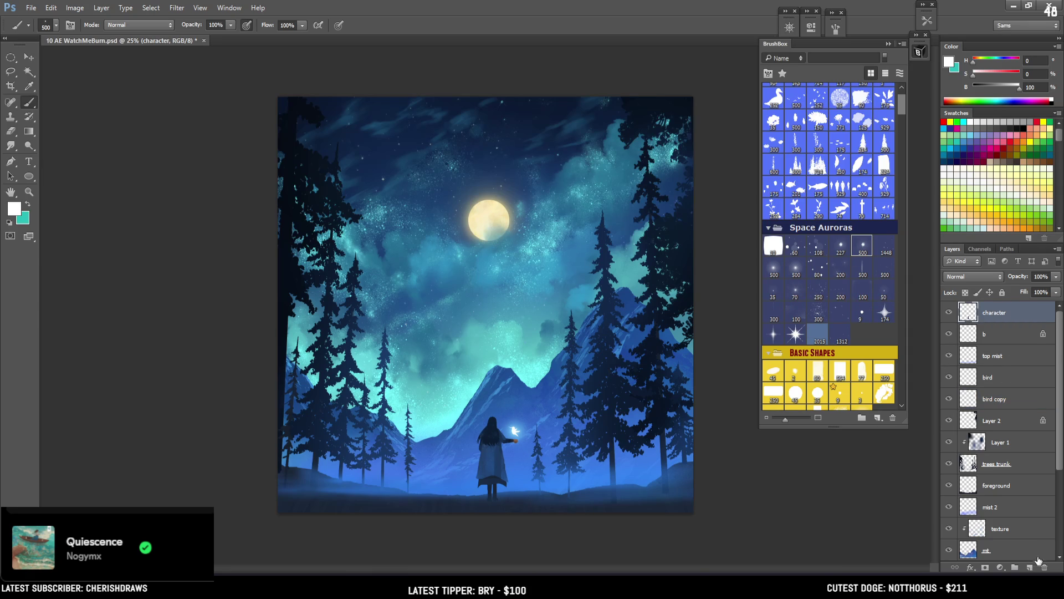
Add a new layer above the character named 'magic'
{"action": "left_click", "coordinate": [1029, 565]}
{"action": "double_click", "coordinate": [989, 314]}
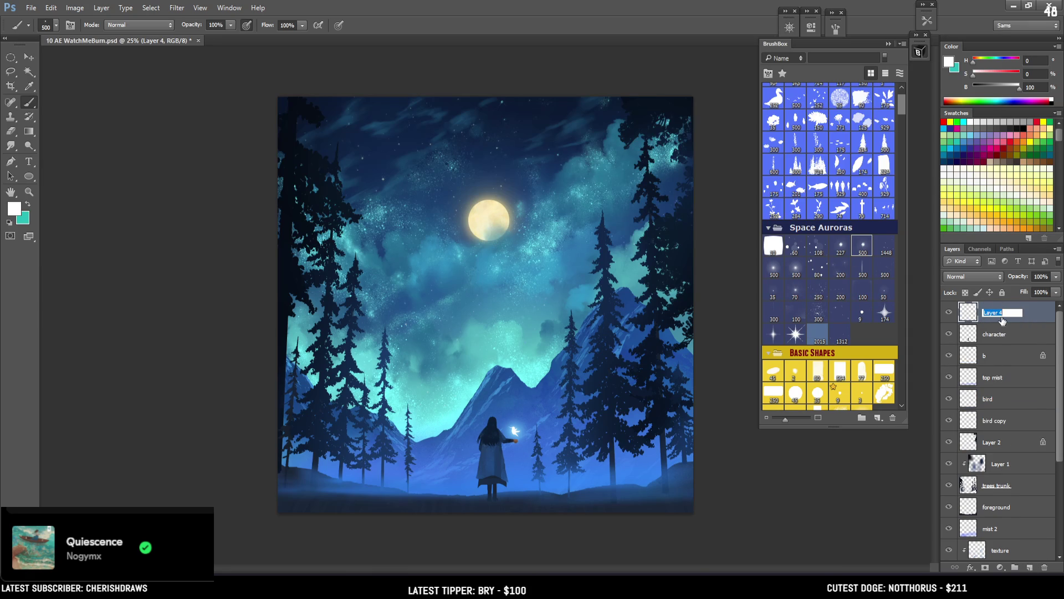
{"action": "type", "text": "magic"}
{"action": "key", "text": "Return"}
Dab light teal glow near the girl's hand and cloak, then save the painting
{"action": "key", "text": "bracketleft"}
{"action": "key", "text": "ctrl+z"}
{"action": "key", "text": "ctrl+z"}
{"action": "left_click", "coordinate": [836, 28]}
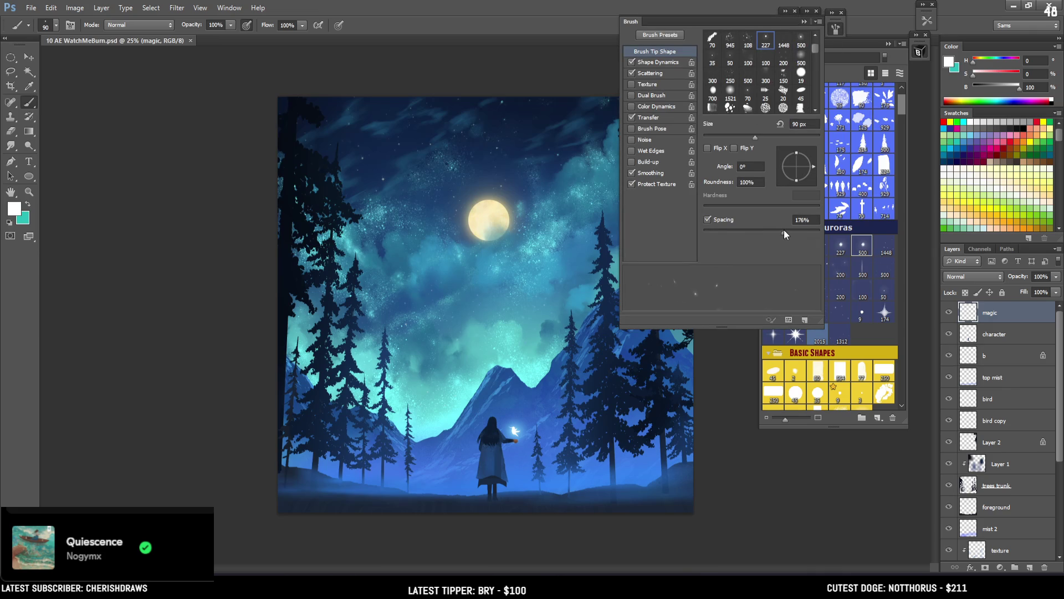
{"action": "left_click", "coordinate": [829, 30]}
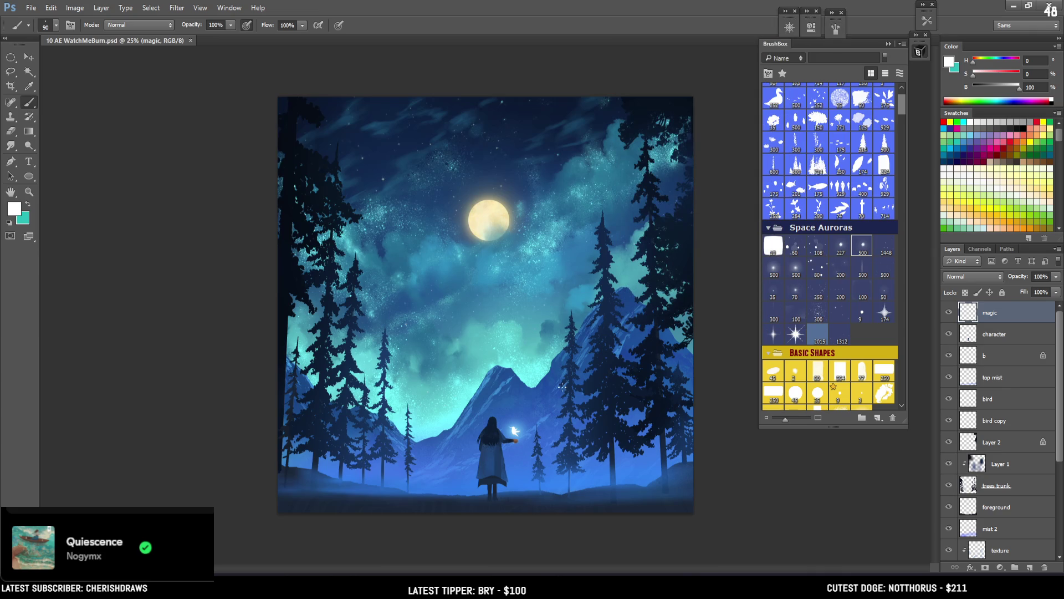
{"action": "left_click", "coordinate": [522, 419]}
{"action": "key", "text": "bracketright"}
{"action": "key", "text": "x"}
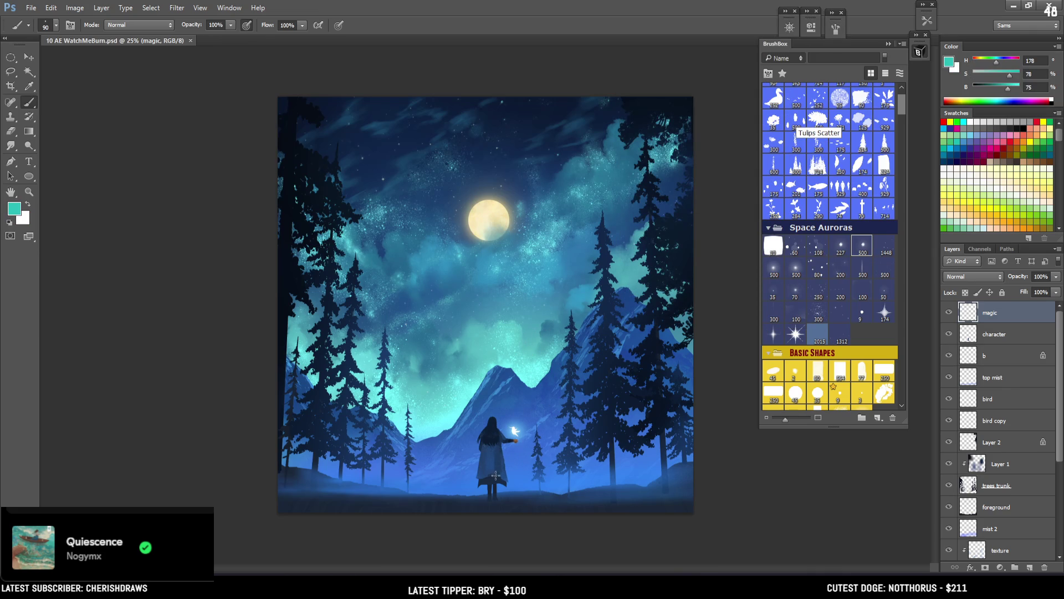
{"action": "key", "text": "ctrl+s"}
{"action": "mouse_move", "coordinate": [1007, 88]}
{"action": "left_mouse_down"}
{"action": "mouse_move", "coordinate": [1021, 88]}
{"action": "mouse_move", "coordinate": [996, 74]}
{"action": "left_mouse_up"}
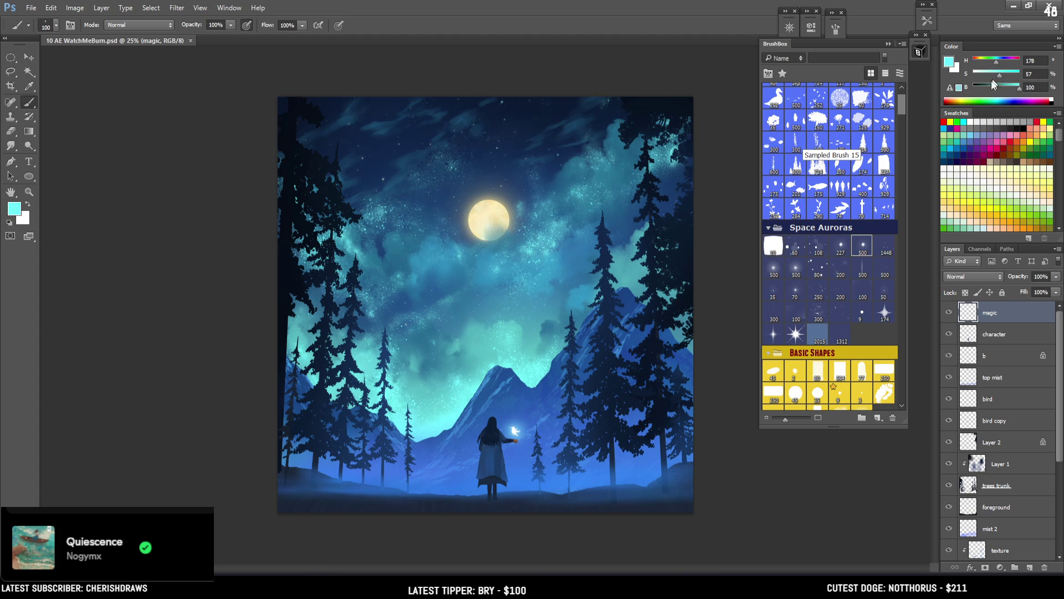
{"action": "key", "text": "bracketright"}
{"action": "left_click", "coordinate": [512, 445]}
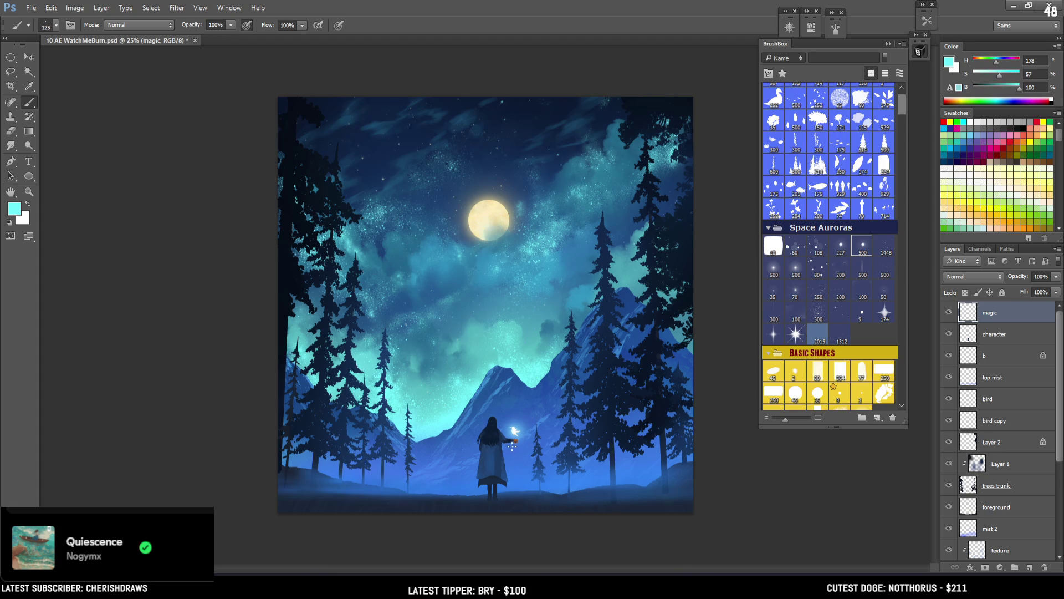
{"action": "left_click", "coordinate": [502, 460]}
{"action": "key", "text": "ctrl+s"}
Clean up the glow around the girl's feet using a lasso selection and the eraser
{"action": "left_click", "coordinate": [515, 429], "text": "alt"}
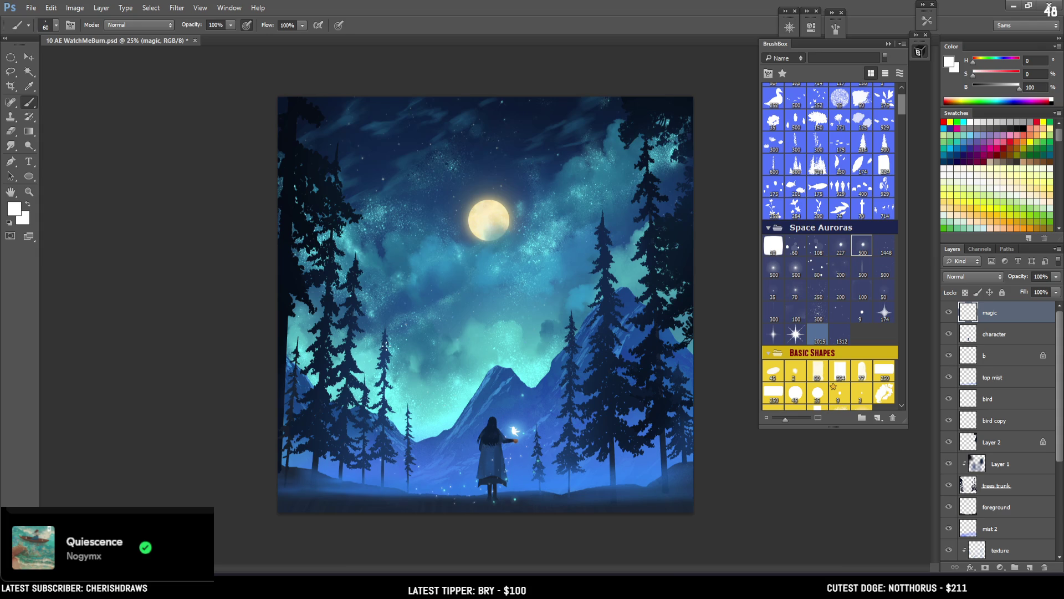
{"action": "key", "text": "bracketright"}
{"action": "key", "text": "e"}
{"action": "key", "text": "bracketright"}
{"action": "key", "text": "bracketright"}
{"action": "key", "text": "bracketright"}
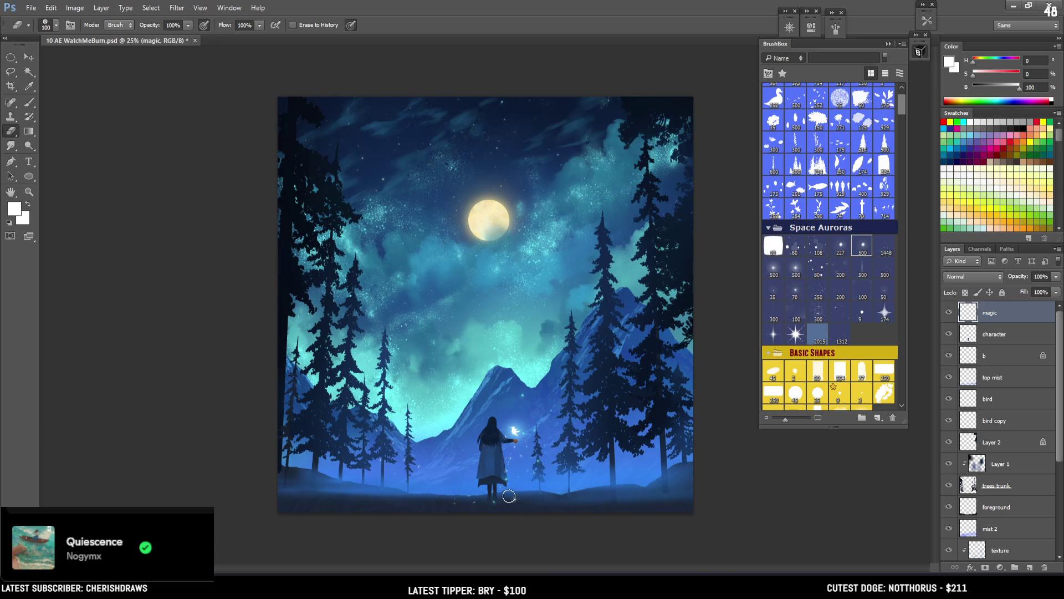
{"action": "key", "text": "l"}
{"action": "mouse_move", "coordinate": [504, 495]}
{"action": "left_mouse_down"}
{"action": "mouse_move", "coordinate": [545, 454]}
{"action": "mouse_move", "coordinate": [543, 405]}
{"action": "left_mouse_up"}
{"action": "key", "text": "v"}
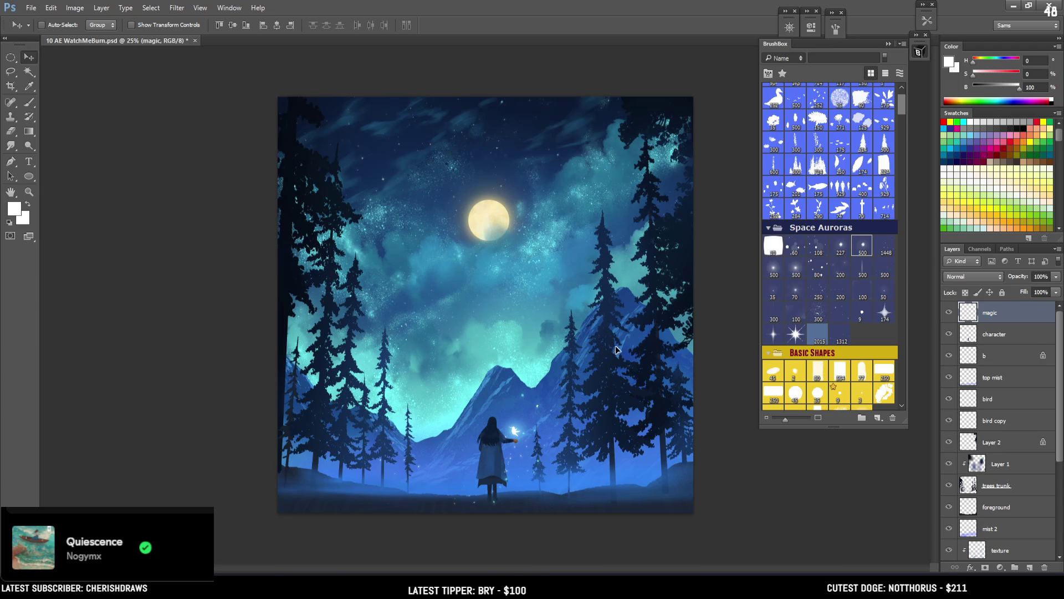
{"action": "key", "text": "e"}
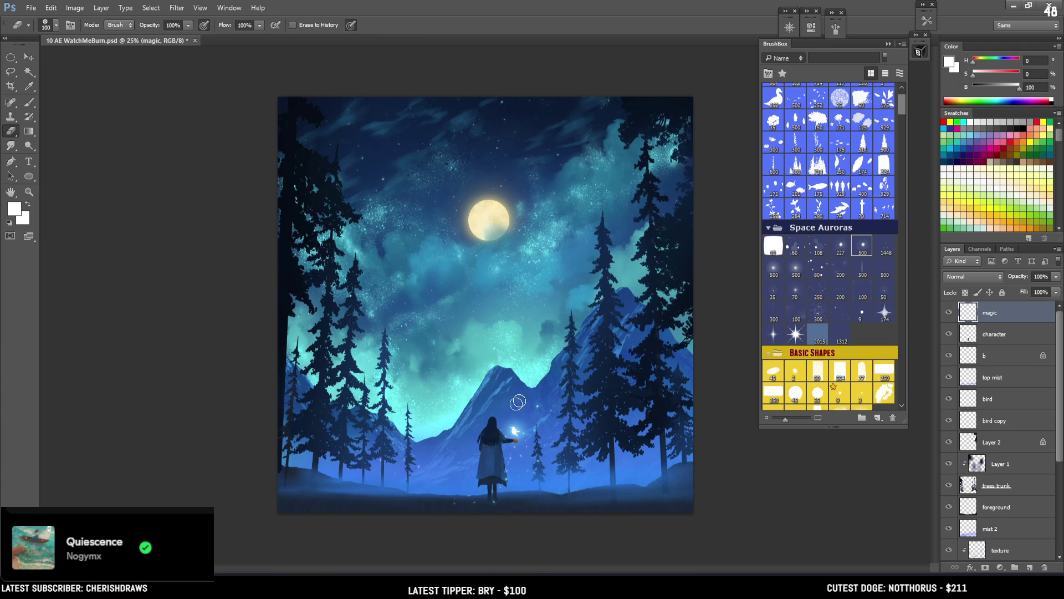
{"action": "key", "text": "b"}
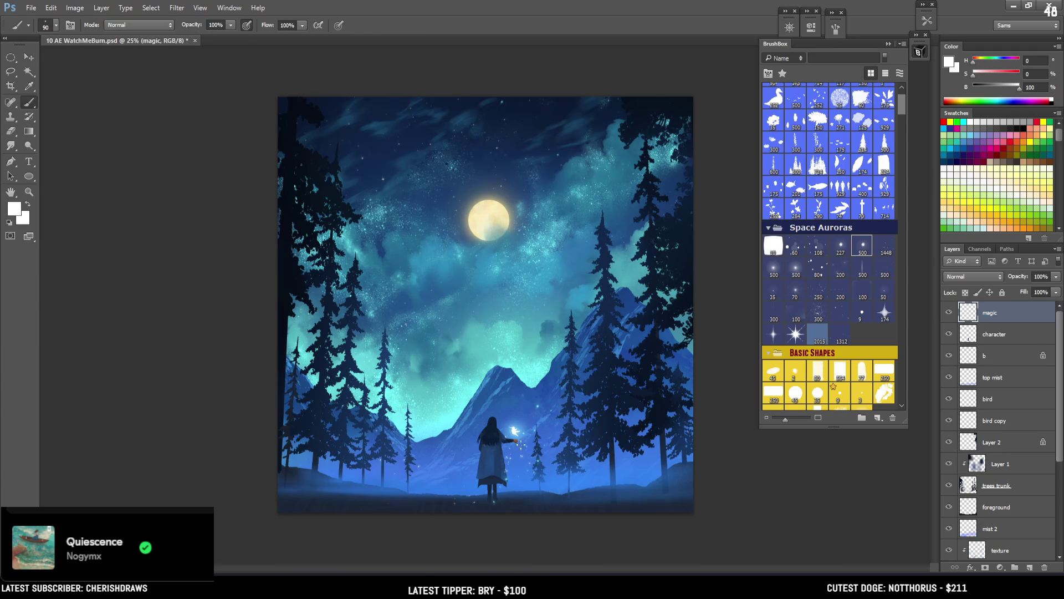
{"action": "key", "text": "e"}
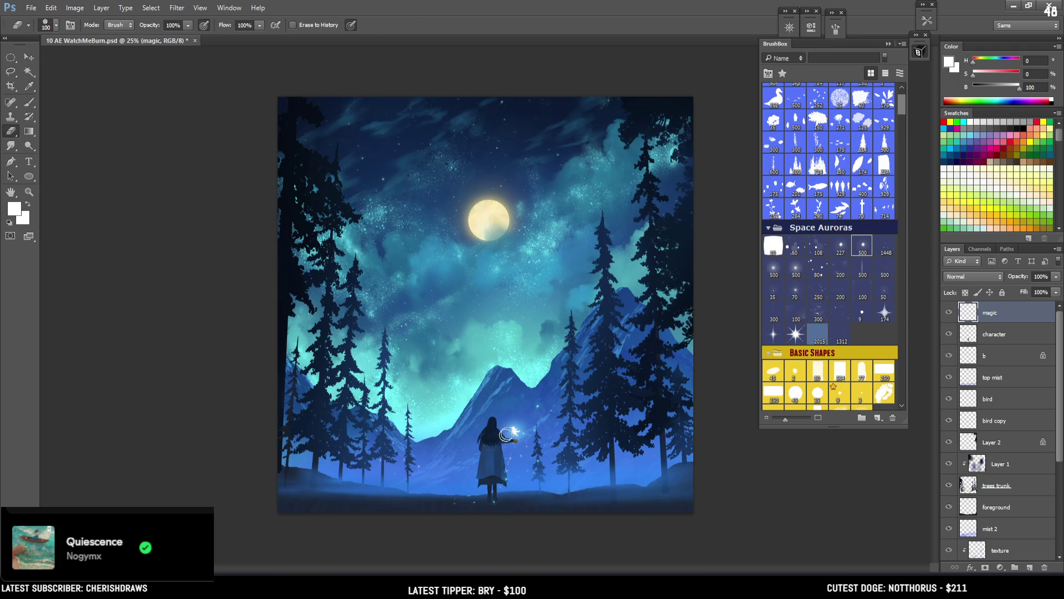
{"action": "key", "text": "b"}
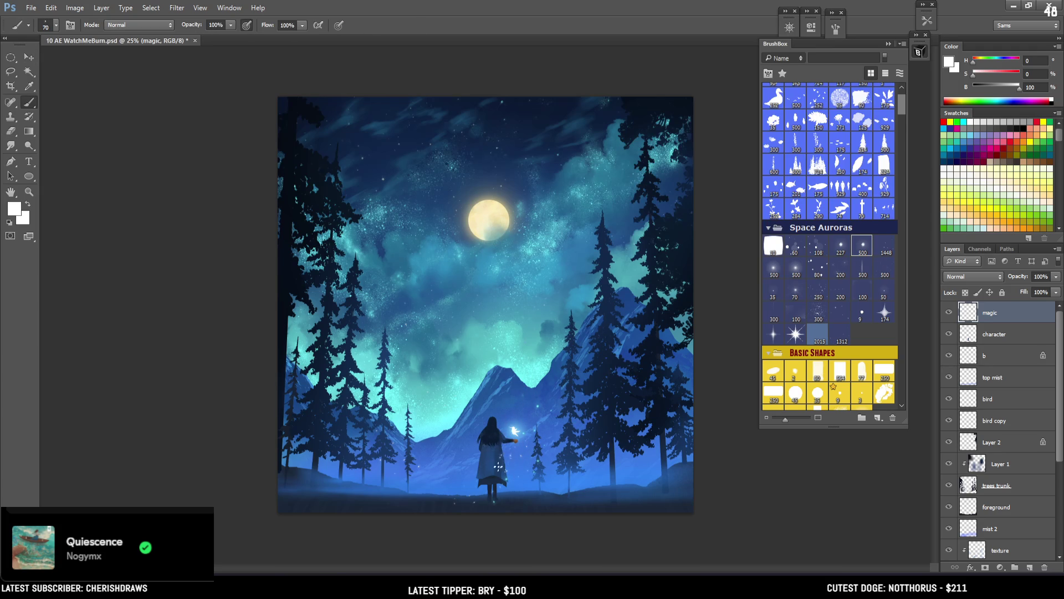
{"action": "key", "text": "bracketleft"}
{"action": "key", "text": "bracketleft"}
Sample the cyan glow and choose a more saturated cyan in the Color Picker
{"action": "left_click", "coordinate": [460, 409], "text": "alt"}
{"action": "left_click_drag", "start_coordinate": [460, 409], "coordinate": [458, 411]}
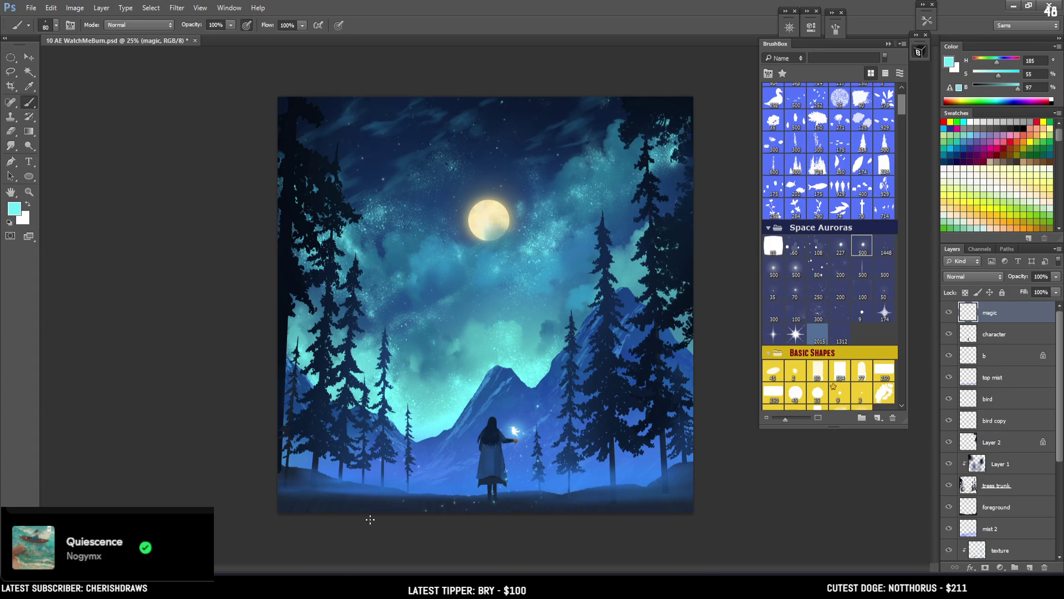
{"action": "left_click", "coordinate": [949, 62]}
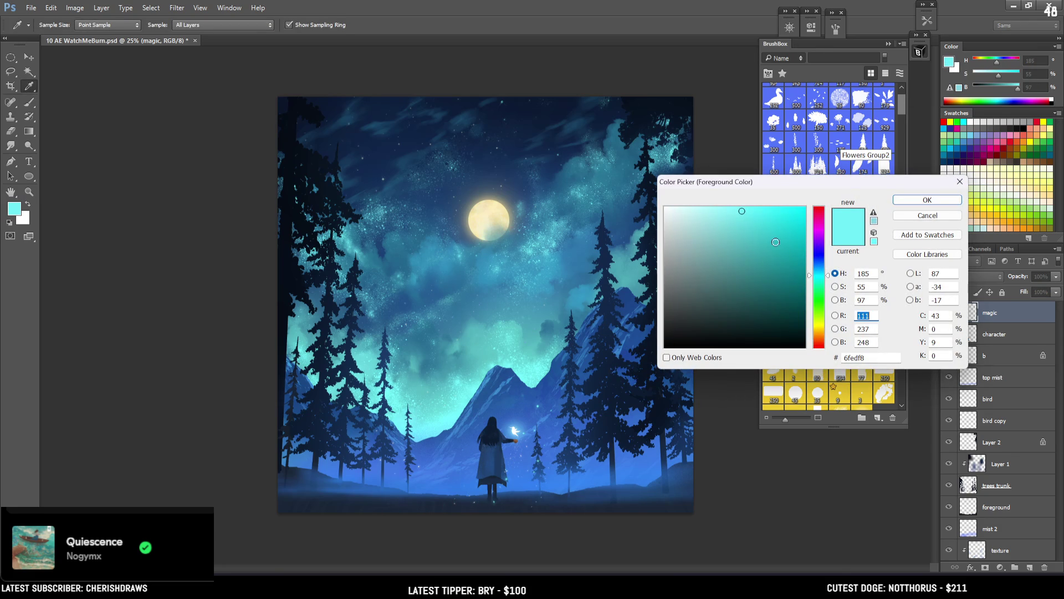
{"action": "mouse_move", "coordinate": [759, 258]}
{"action": "left_mouse_down"}
{"action": "mouse_move", "coordinate": [782, 251]}
{"action": "mouse_move", "coordinate": [786, 224]}
{"action": "left_mouse_up"}
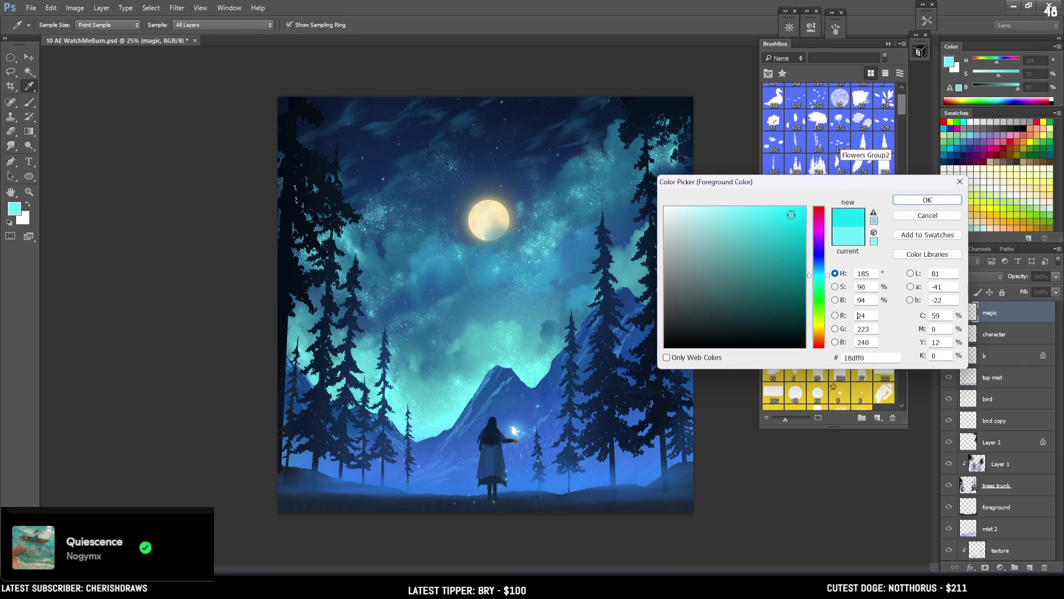
{"action": "left_click", "coordinate": [927, 200]}
{"action": "key", "text": "bracketright"}
{"action": "key", "text": "bracketright"}
{"action": "key", "text": "bracketright"}
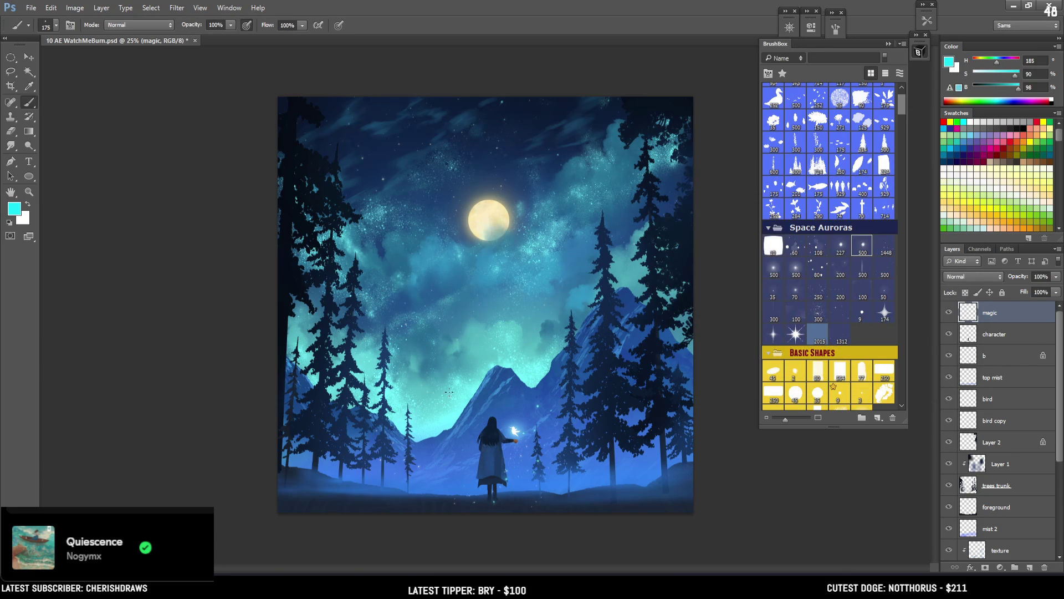
{"action": "key", "text": "bracketright"}
Paint cyan sparkles over the right trees and mountain, the left trees and left edge
{"action": "key", "text": "bracketright"}
{"action": "key", "text": "bracketleft"}
{"action": "mouse_move", "coordinate": [565, 320]}
{"action": "left_mouse_down"}
{"action": "mouse_move", "coordinate": [626, 383]}
{"action": "mouse_move", "coordinate": [594, 388]}
{"action": "mouse_move", "coordinate": [632, 329]}
{"action": "left_mouse_up"}
{"action": "key", "text": "bracketleft"}
{"action": "left_click", "coordinate": [1000, 78]}
{"action": "left_click_drag", "start_coordinate": [632, 340], "coordinate": [614, 398]}
{"action": "key", "text": "bracketright"}
{"action": "left_click_drag", "start_coordinate": [328, 442], "coordinate": [304, 385]}
{"action": "mouse_move", "coordinate": [468, 437]}
{"action": "left_mouse_down"}
{"action": "mouse_move", "coordinate": [332, 166]}
{"action": "mouse_move", "coordinate": [300, 288]}
{"action": "mouse_move", "coordinate": [356, 463]}
{"action": "left_mouse_up"}
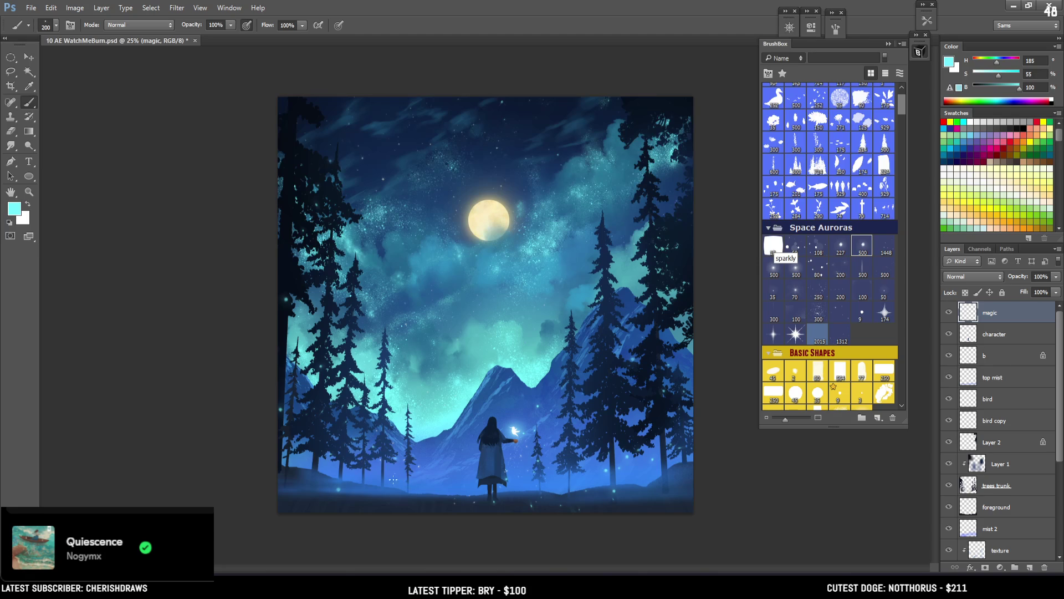
{"action": "left_click_drag", "start_coordinate": [285, 368], "coordinate": [285, 239]}
Add sparkle dots near the bottom of the ground, erasing stray ones
{"action": "key", "text": "e"}
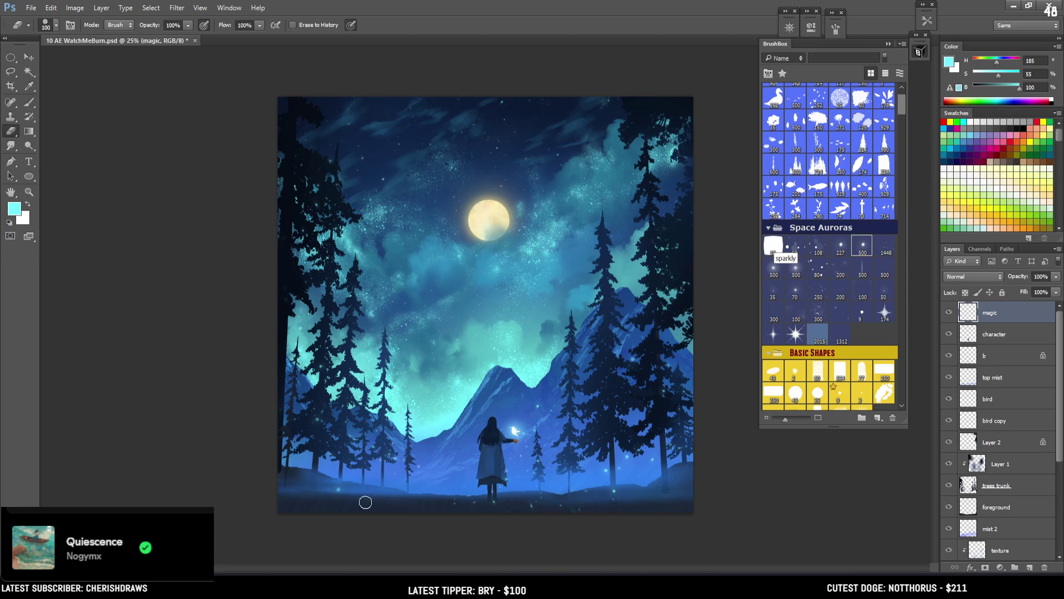
{"action": "key", "text": "b"}
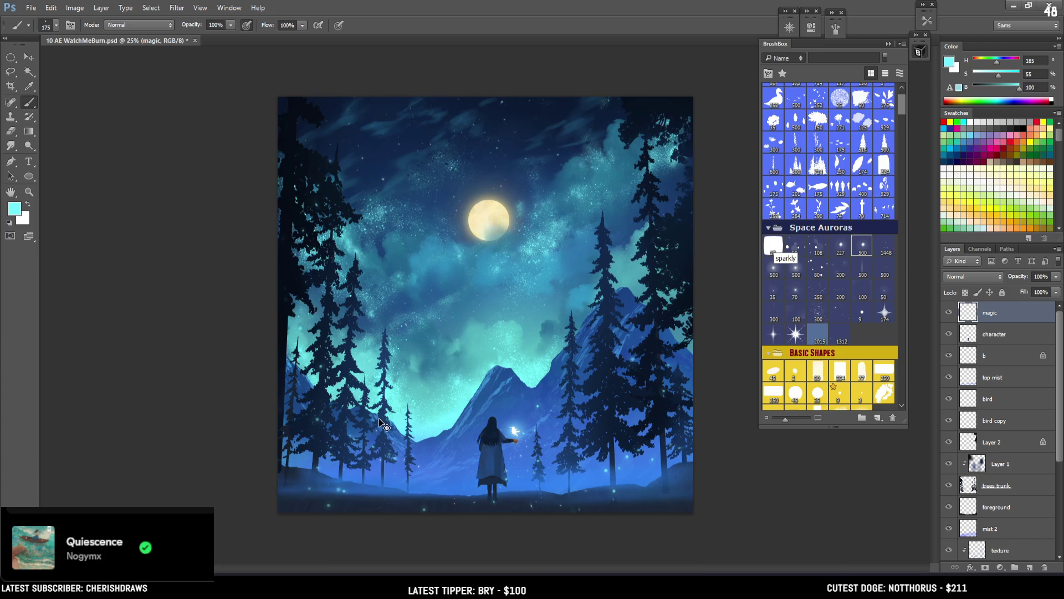
{"action": "left_click_drag", "start_coordinate": [330, 439], "coordinate": [454, 387]}
{"action": "key", "text": "e"}
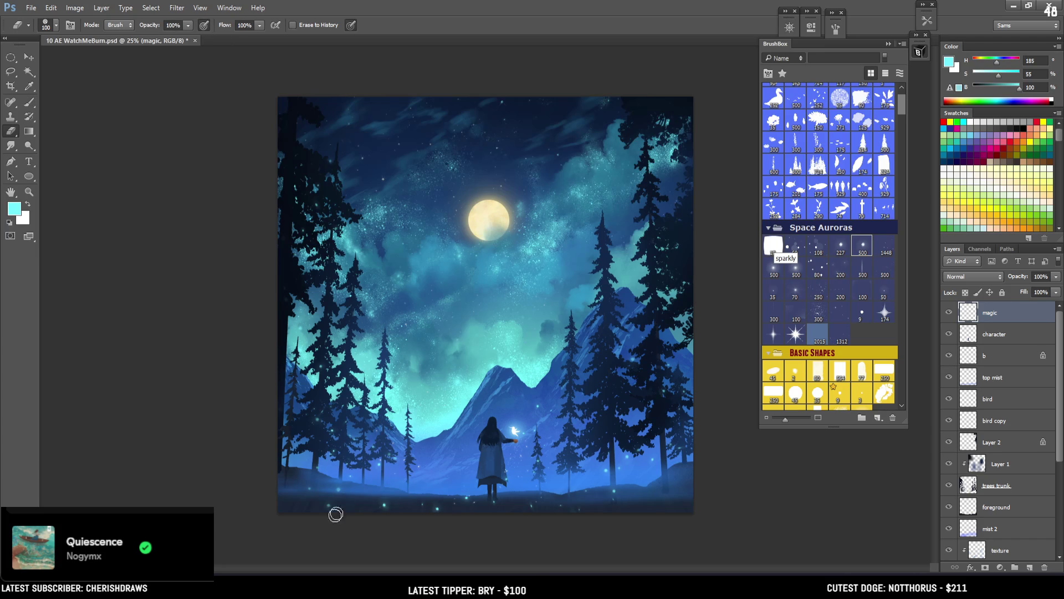
{"action": "key", "text": "b"}
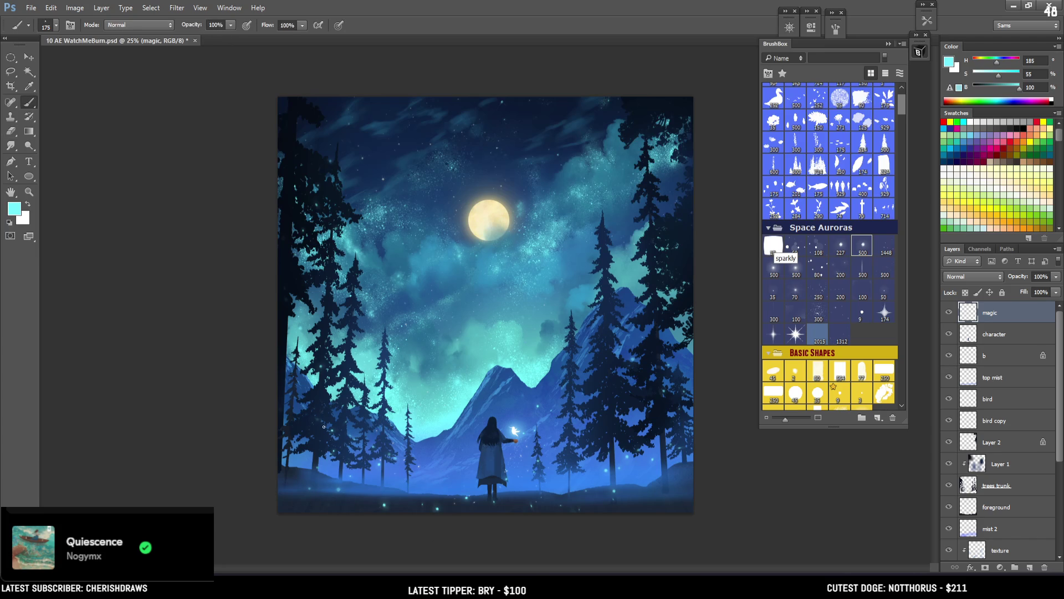
{"action": "key", "text": "bracketright"}
{"action": "key", "text": "e"}
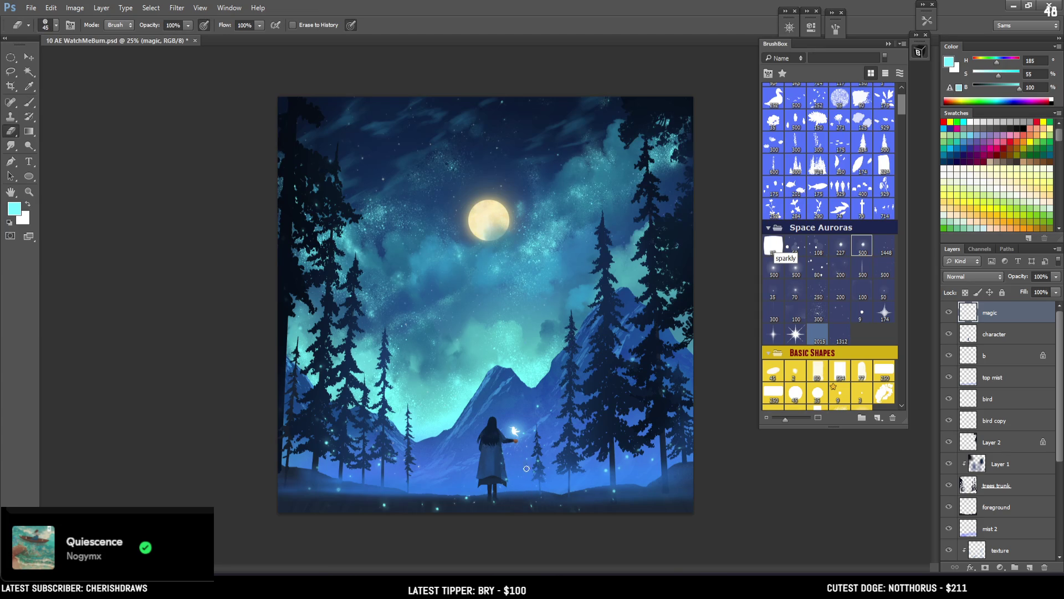
{"action": "key", "text": "b"}
{"action": "key", "text": "e"}
{"action": "key", "text": "b"}
{"action": "key", "text": "e"}
{"action": "key", "text": "b"}
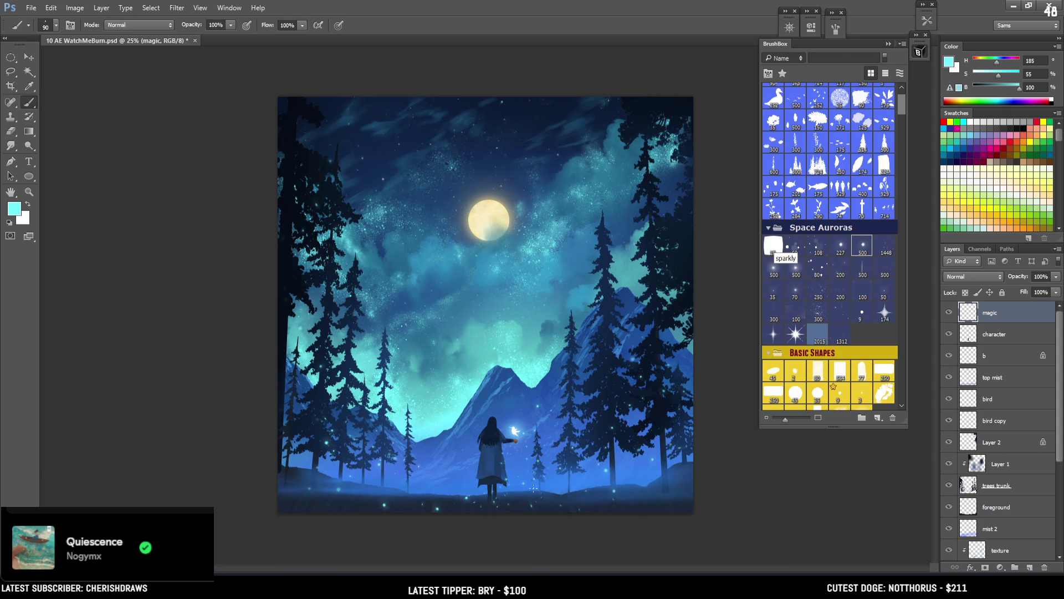
{"action": "key", "text": "bracketright"}
{"action": "key", "text": "bracketright"}
Dab a trail of sparkle dots from the lower right up toward the moon
{"action": "left_click", "coordinate": [560, 466]}
{"action": "left_click", "coordinate": [574, 414]}
{"action": "left_click", "coordinate": [642, 390]}
{"action": "left_click", "coordinate": [552, 280]}
{"action": "left_click", "coordinate": [537, 220]}
Sample the moon's pale yellow and paint pale sparkles among the right-side trees
{"action": "left_click", "coordinate": [481, 218], "text": "alt"}
{"action": "key", "text": "bracketleft"}
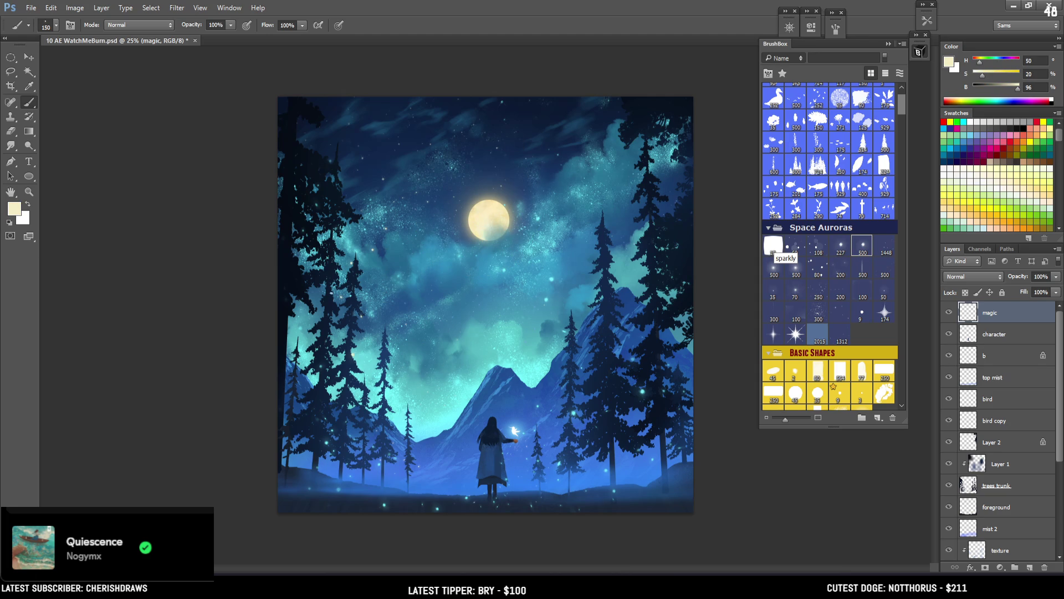
{"action": "key", "text": "bracketleft"}
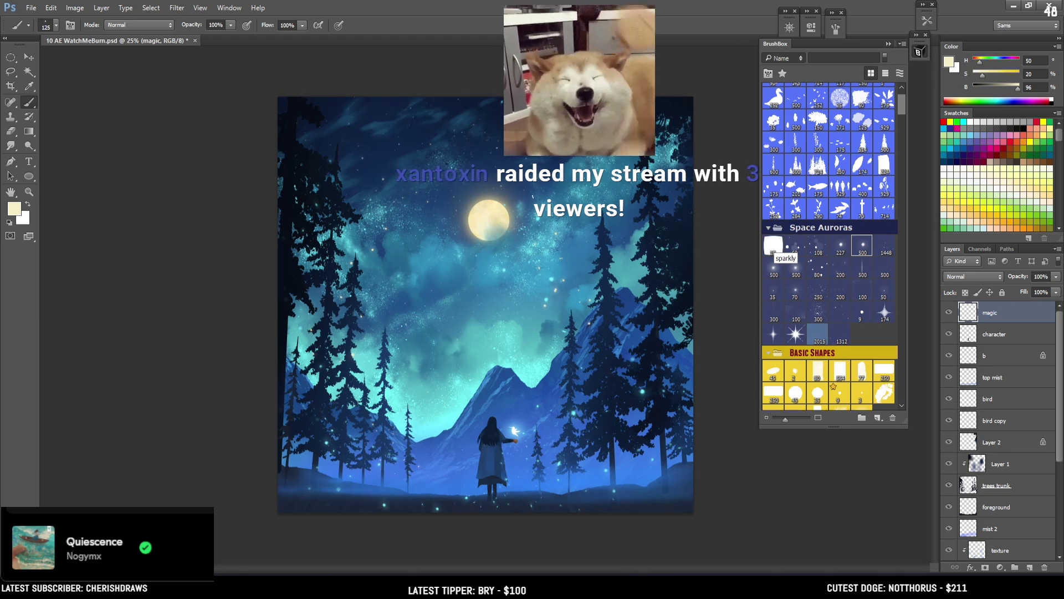
{"action": "key", "text": "bracketleft"}
{"action": "key", "text": "e"}
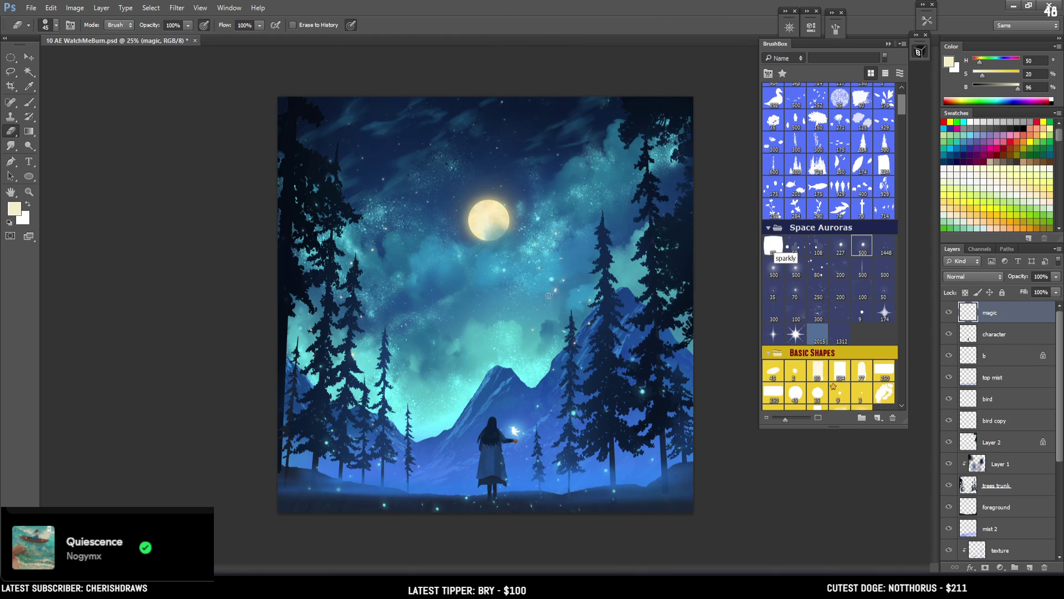
{"action": "key", "text": "b"}
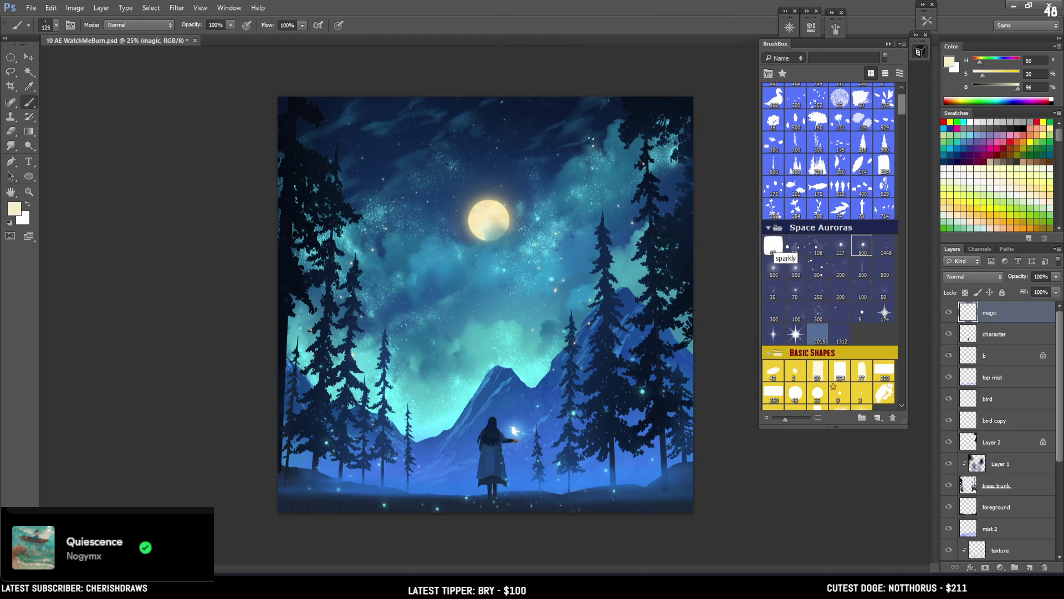
{"action": "left_click_drag", "start_coordinate": [635, 316], "coordinate": [686, 229]}
{"action": "key", "text": "e"}
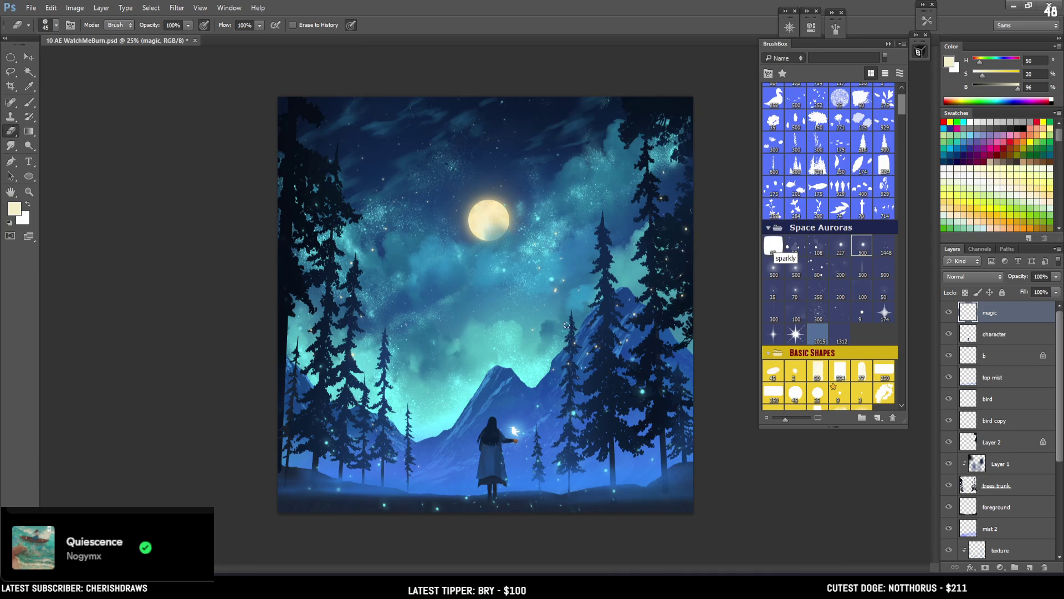
{"action": "key", "text": "ctrl+t"}
Warp the magic layer, pulling the top corners and right edge inward and bowing the bottom outward
{"action": "right_click", "coordinate": [561, 340]}
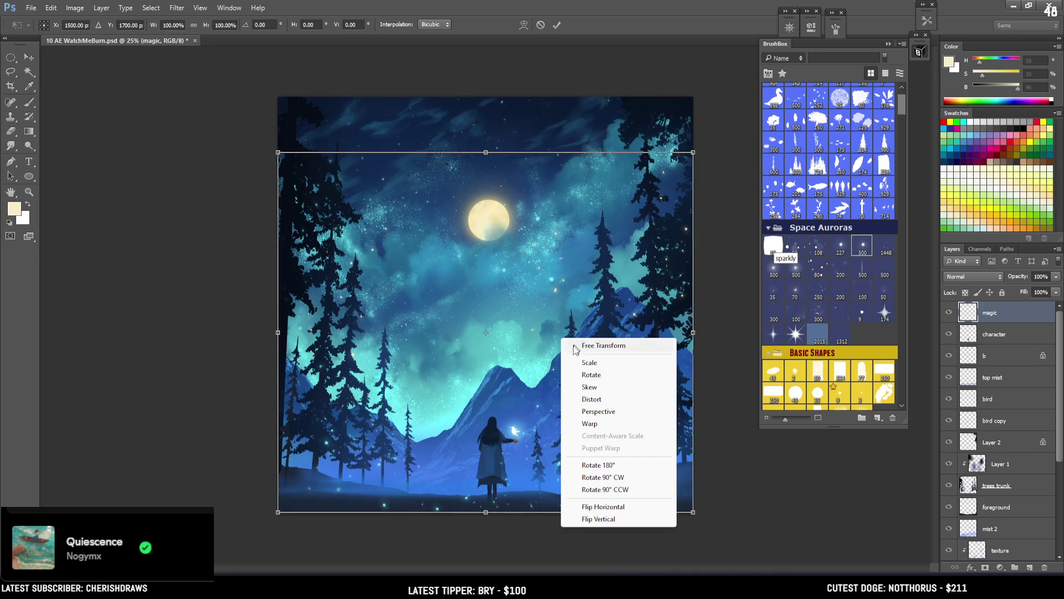
{"action": "left_click", "coordinate": [590, 424]}
{"action": "left_click_drag", "start_coordinate": [693, 152], "coordinate": [680, 166]}
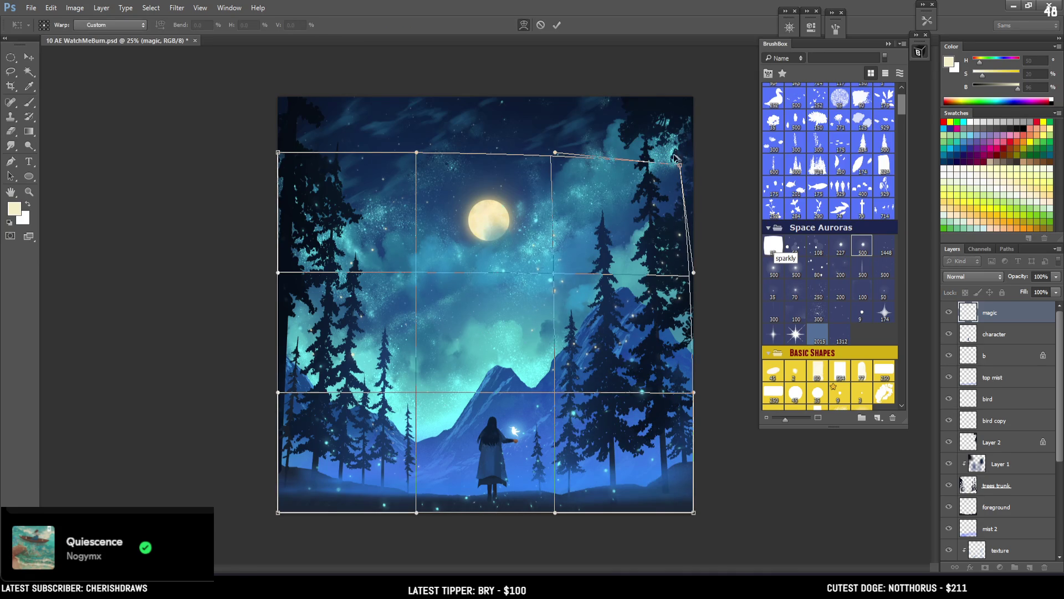
{"action": "left_click_drag", "start_coordinate": [278, 153], "coordinate": [323, 165]}
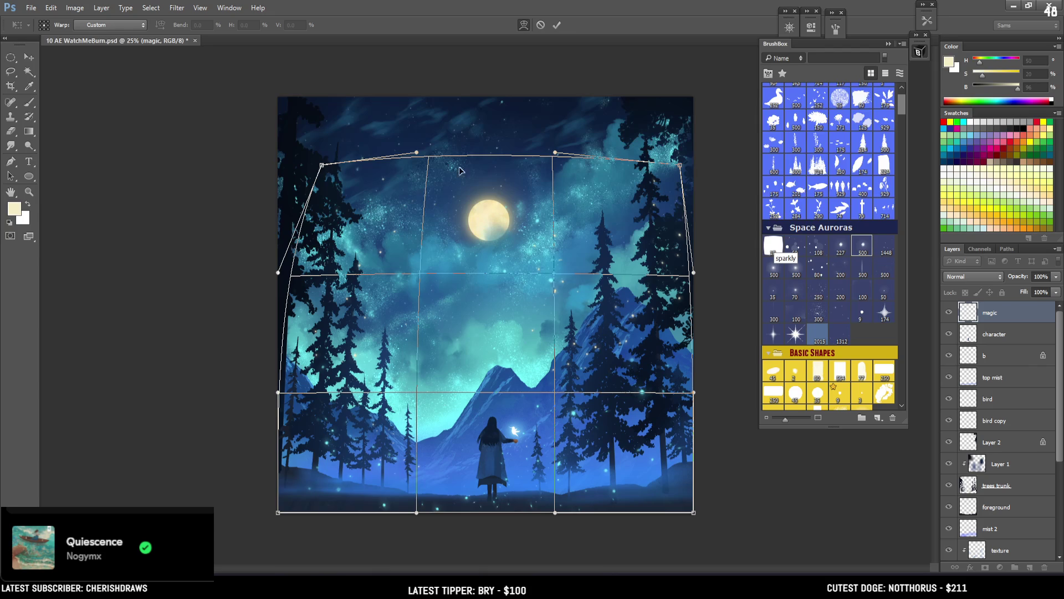
{"action": "left_click_drag", "start_coordinate": [424, 275], "coordinate": [427, 276]}
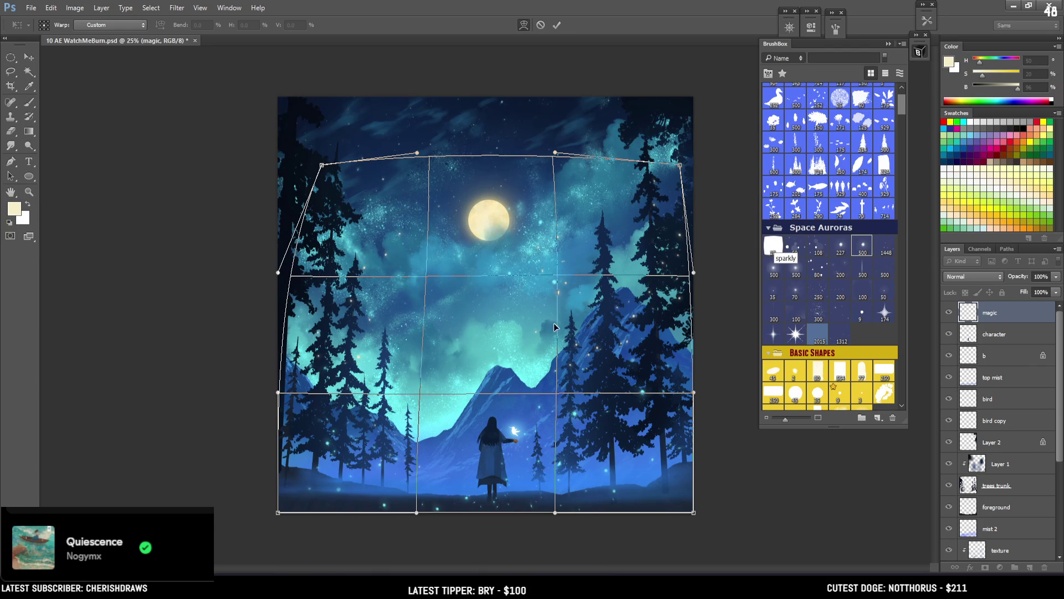
{"action": "left_click_drag", "start_coordinate": [277, 513], "coordinate": [267, 510]}
{"action": "mouse_move", "coordinate": [311, 400]}
{"action": "left_mouse_down"}
{"action": "mouse_move", "coordinate": [332, 405]}
{"action": "mouse_move", "coordinate": [380, 377]}
{"action": "left_mouse_up"}
{"action": "left_click_drag", "start_coordinate": [417, 512], "coordinate": [411, 515]}
{"action": "left_click_drag", "start_coordinate": [558, 428], "coordinate": [553, 428]}
{"action": "left_click_drag", "start_coordinate": [694, 273], "coordinate": [684, 265]}
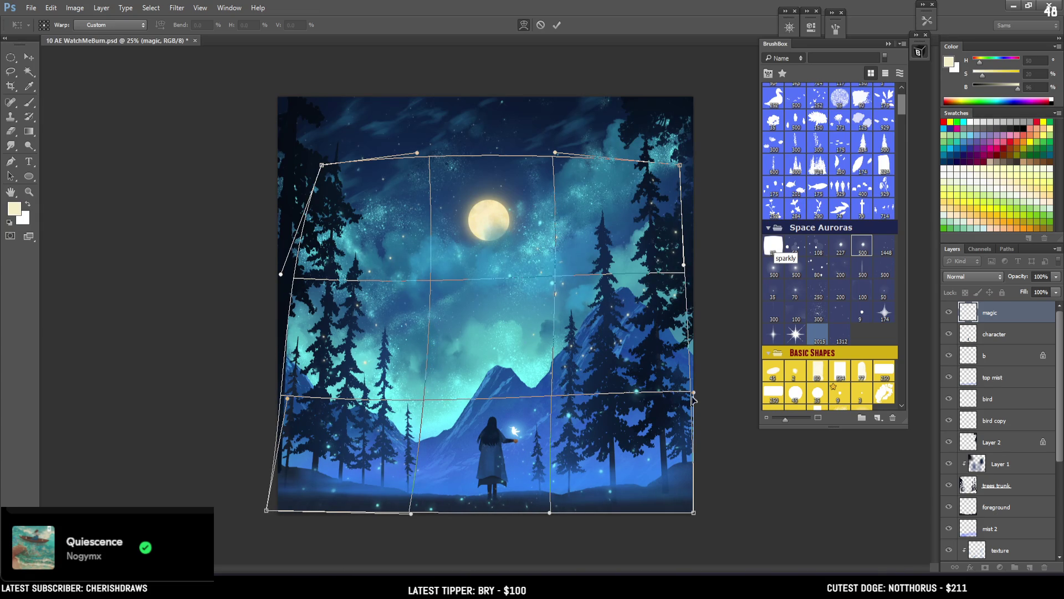
{"action": "key", "text": "Return"}
{"action": "key", "text": "e"}
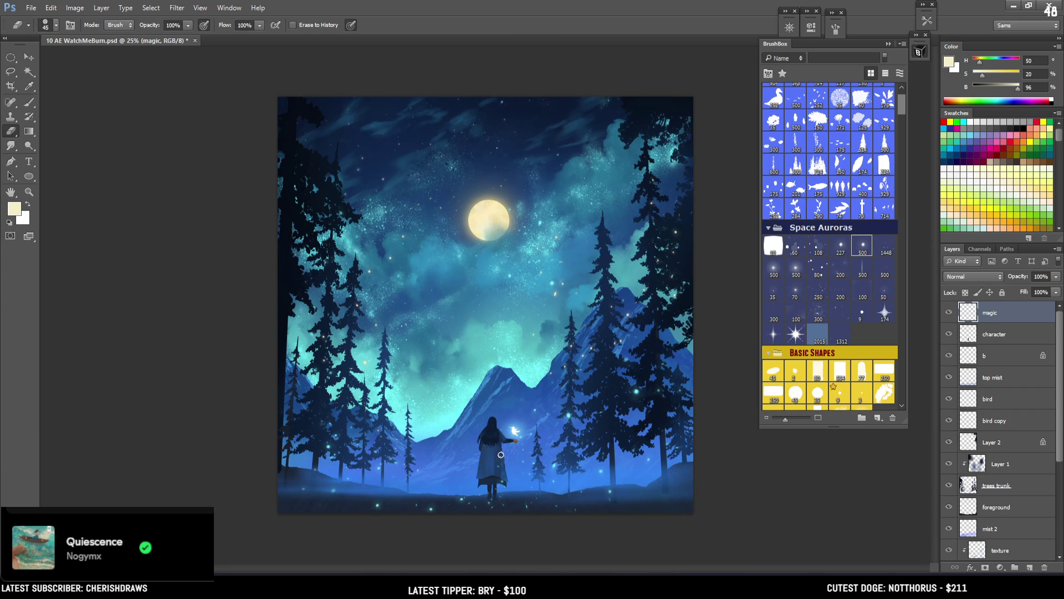
Sample moon yellow, cyan and sky blue, and touch up the magic layer with a smaller brush
{"action": "key", "text": "b"}
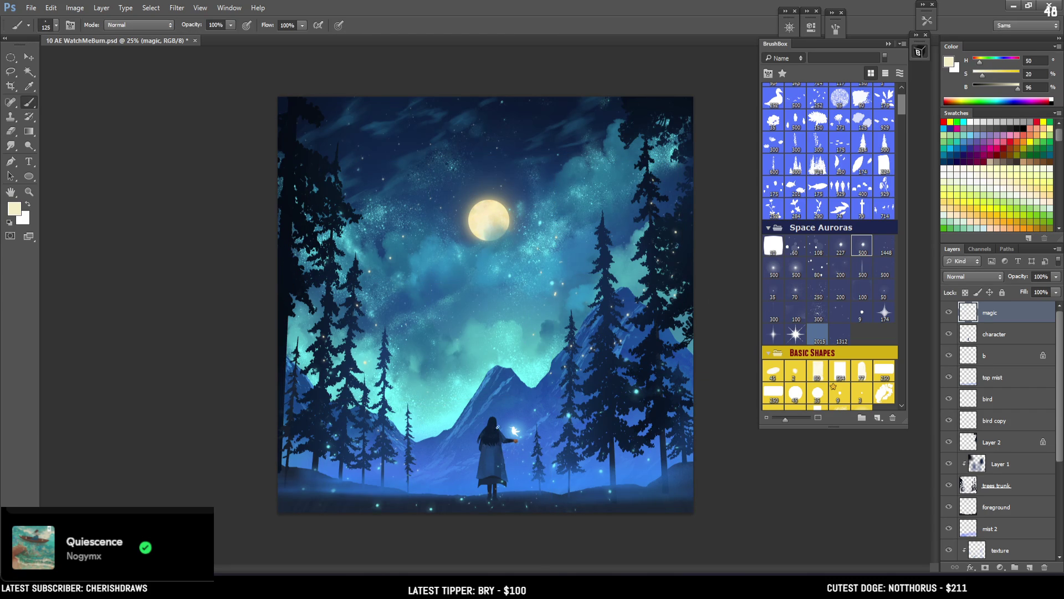
{"action": "left_click", "coordinate": [486, 217], "text": "alt"}
{"action": "key", "text": "bracketleft"}
{"action": "left_click_drag", "start_coordinate": [464, 496], "coordinate": [471, 490]}
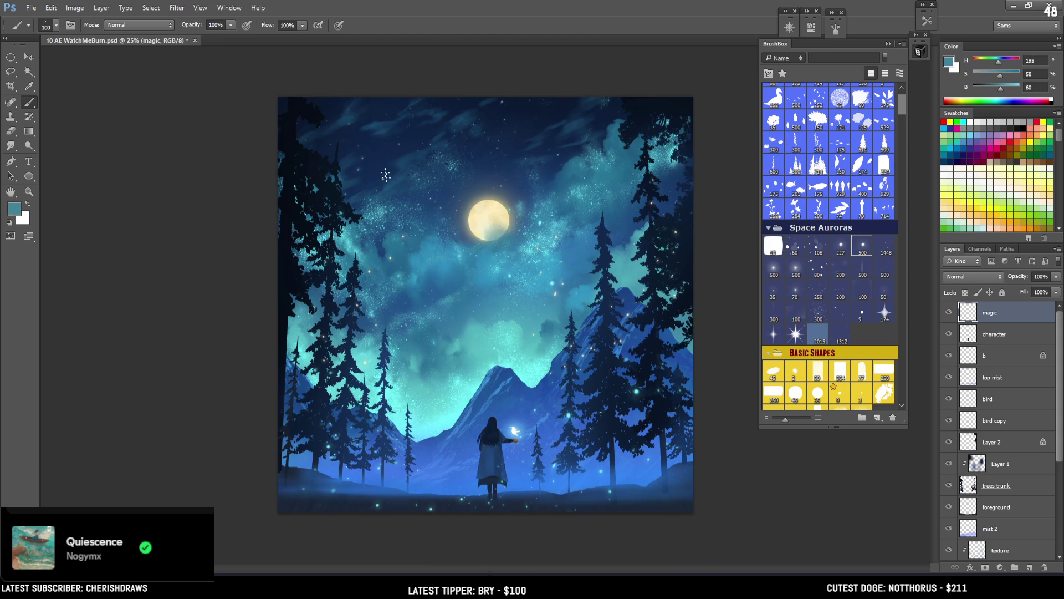
{"action": "left_click", "coordinate": [350, 244], "text": "alt"}
{"action": "mouse_move", "coordinate": [496, 209]}
{"action": "left_mouse_down"}
{"action": "mouse_move", "coordinate": [525, 204]}
{"action": "mouse_move", "coordinate": [537, 228]}
{"action": "left_mouse_up"}
{"action": "key", "text": "bracketleft"}
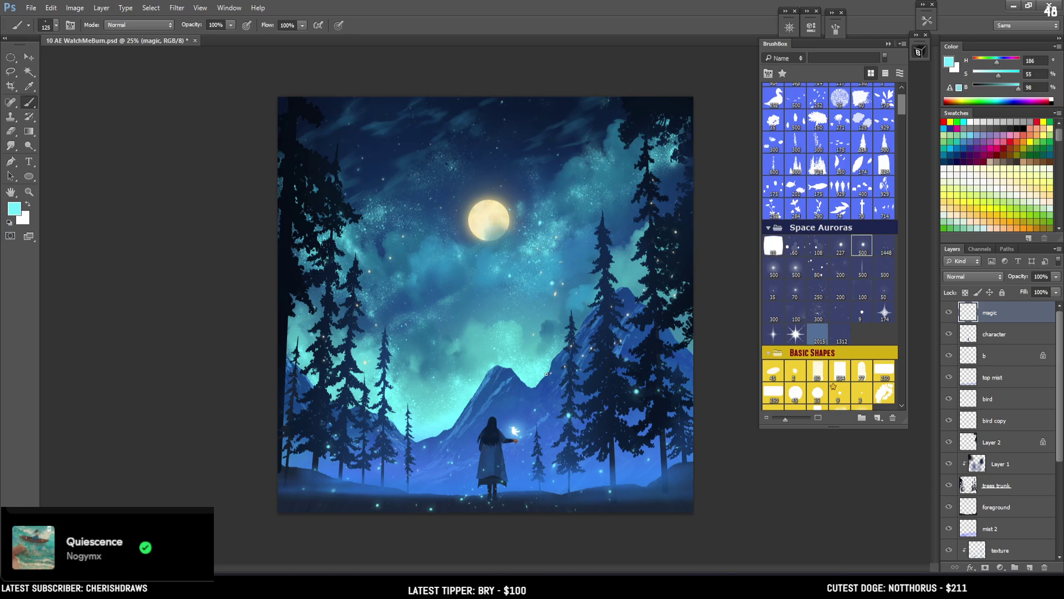
{"action": "key", "text": "e"}
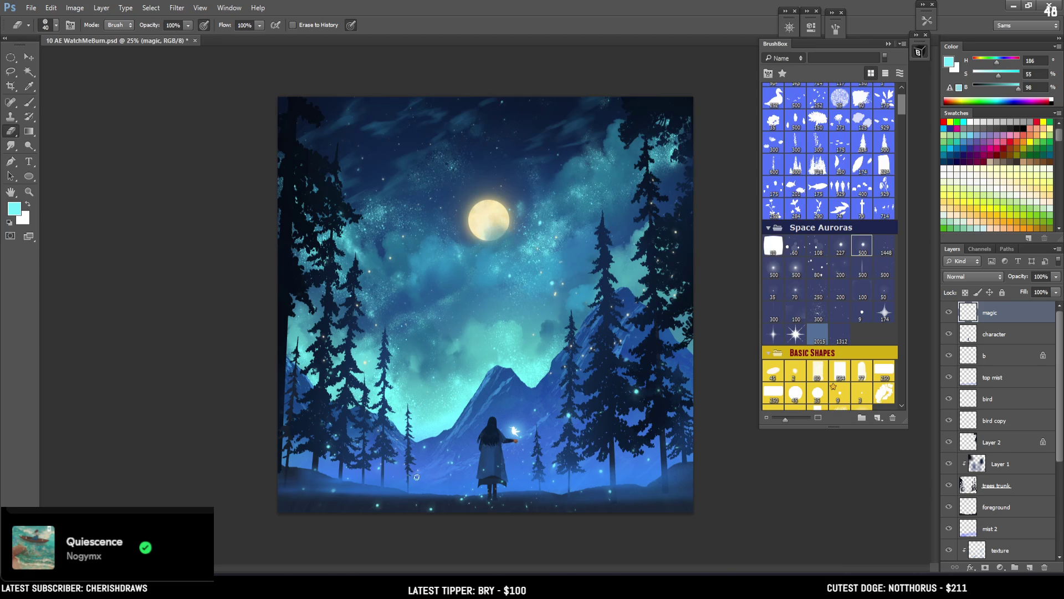
{"action": "key", "text": "b"}
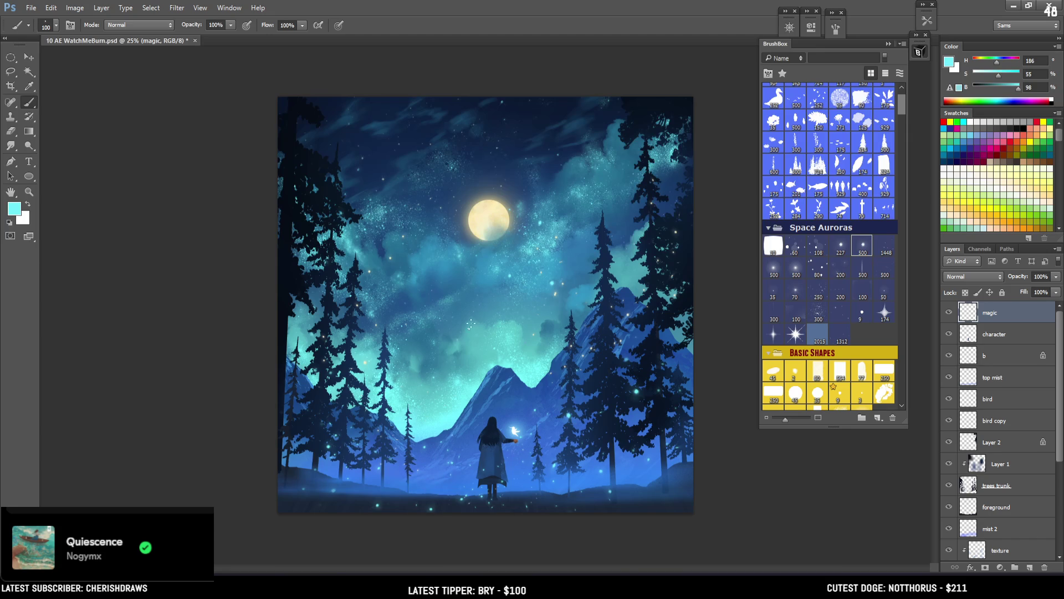
{"action": "key", "text": "e"}
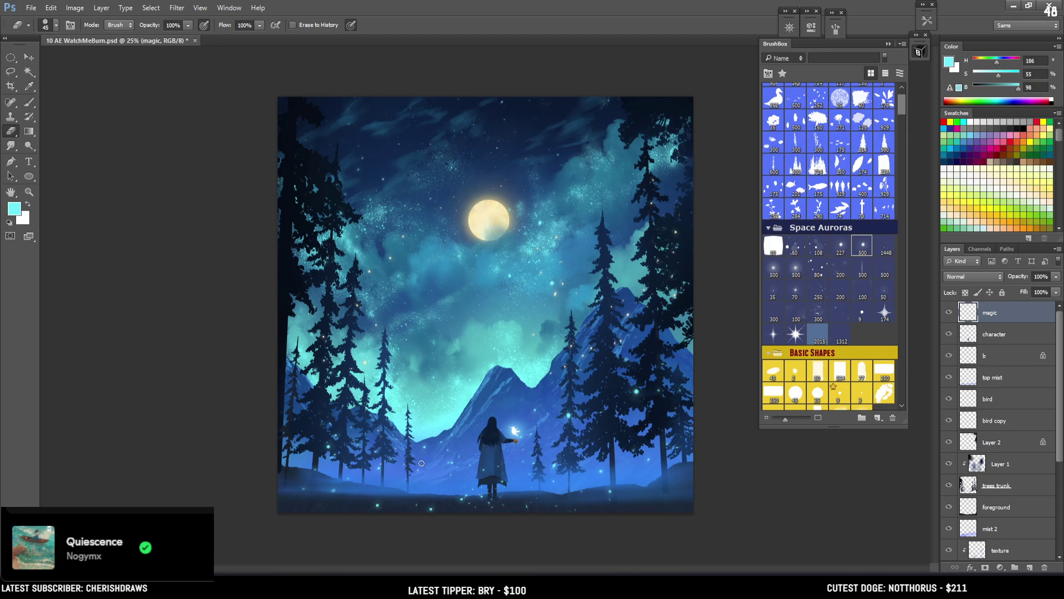
{"action": "key", "text": "b"}
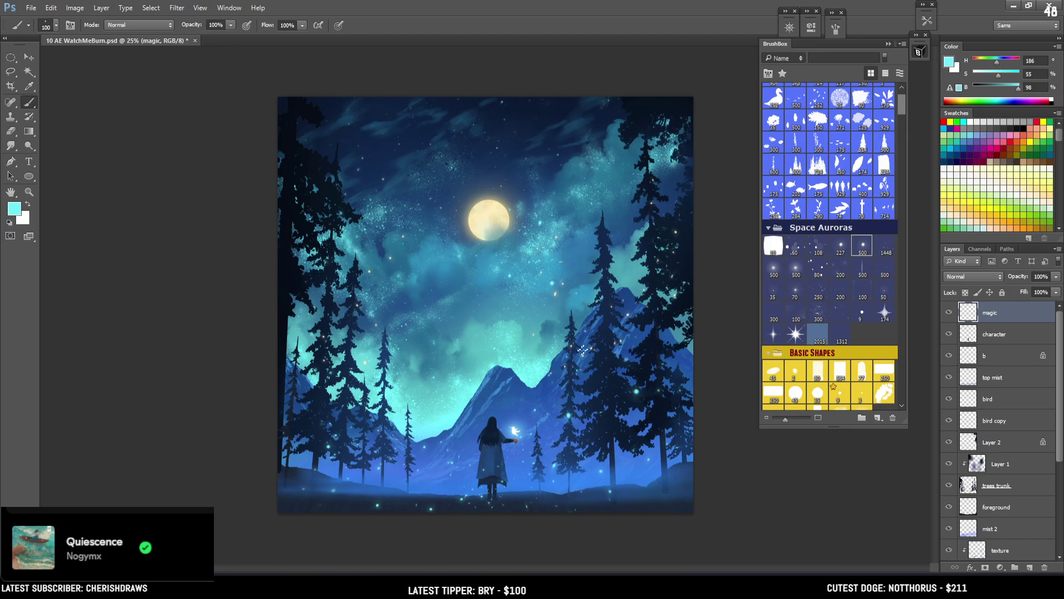
Warp the magic layer by pulling its bottom-right corner inward and bending its left side
{"action": "key", "text": "ctrl+t"}
{"action": "right_click", "coordinate": [588, 343]}
{"action": "left_click", "coordinate": [564, 334]}
{"action": "left_click_drag", "start_coordinate": [692, 512], "coordinate": [661, 500]}
{"action": "left_click_drag", "start_coordinate": [299, 394], "coordinate": [287, 409]}
{"action": "key", "text": "Return"}
{"action": "key", "text": "b"}
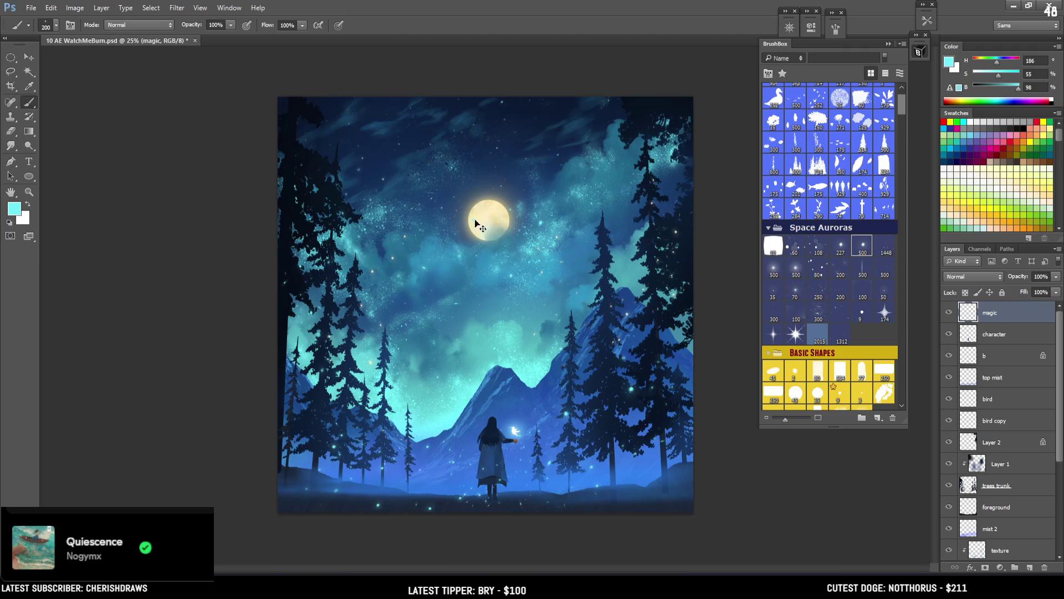
Resample the moon's pale yellow and alternate painting and erasing small light sparkle touches
{"action": "left_click", "coordinate": [487, 202], "text": "alt"}
{"action": "left_click_drag", "start_coordinate": [491, 197], "coordinate": [482, 218]}
{"action": "key", "text": "e"}
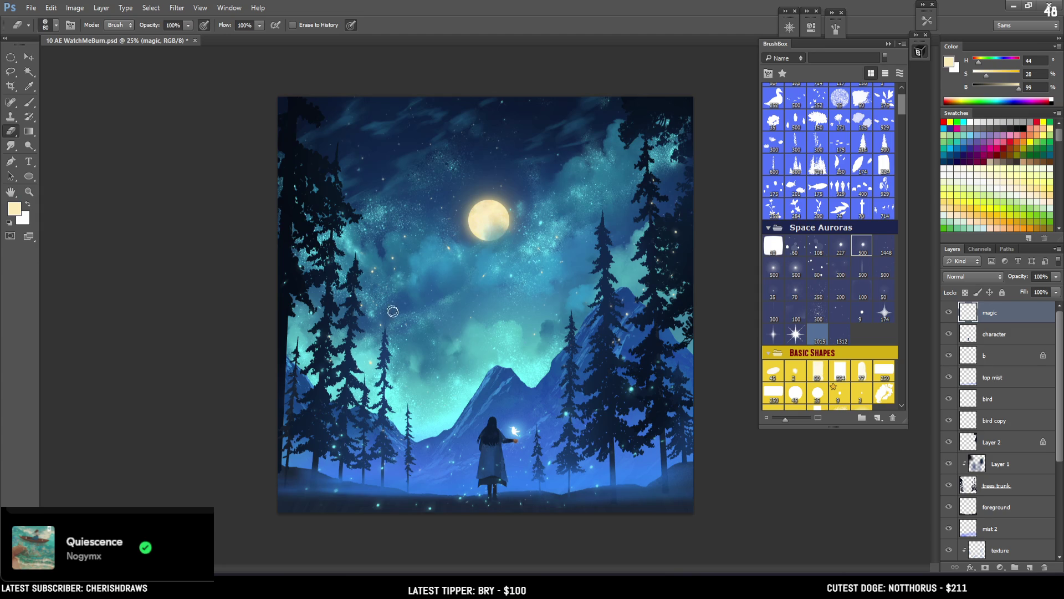
{"action": "key", "text": "b"}
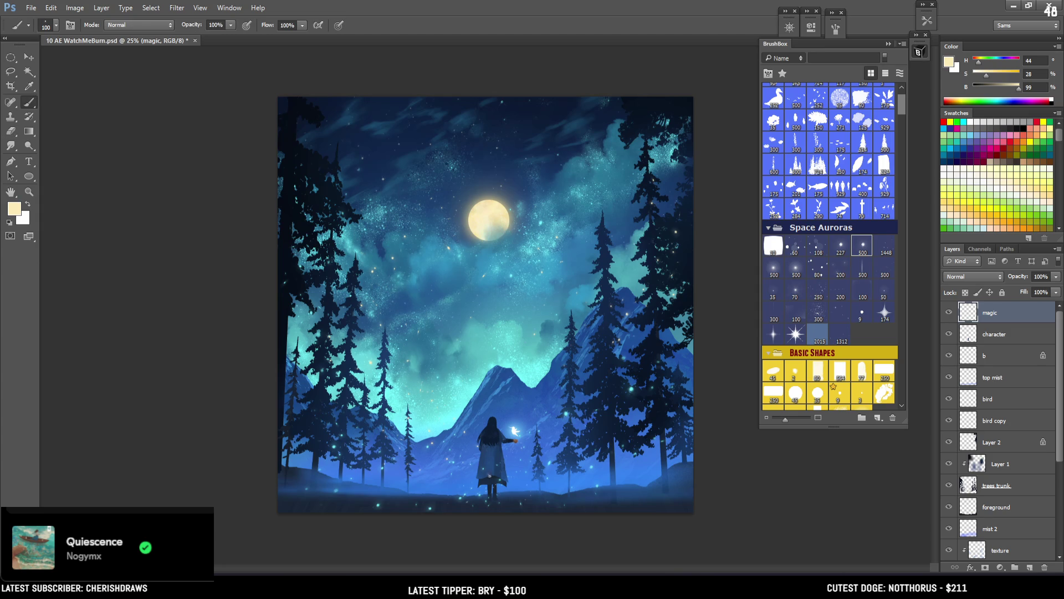
{"action": "key", "text": "e"}
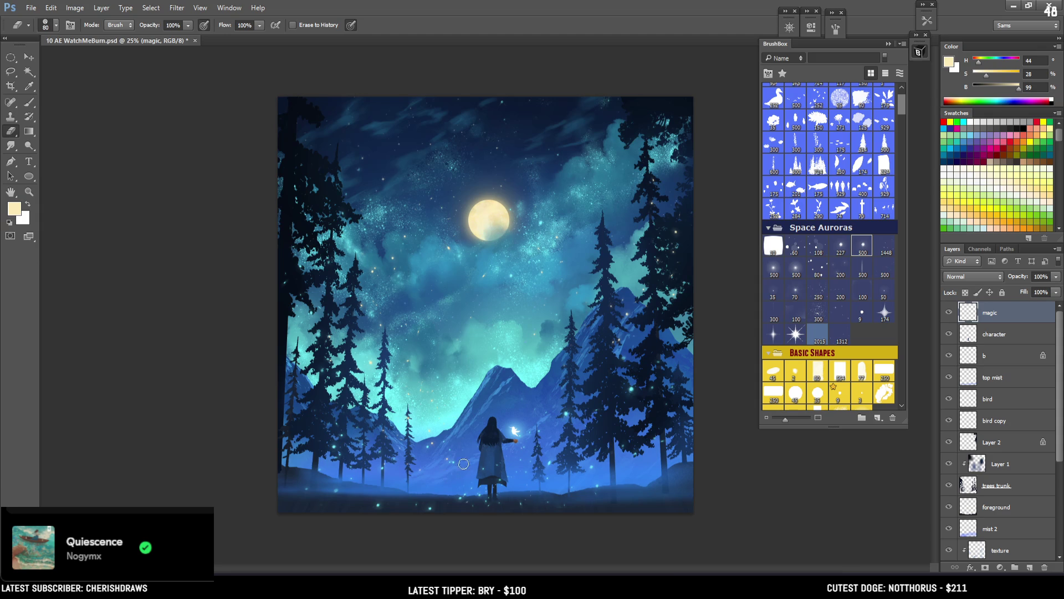
{"action": "key", "text": "b"}
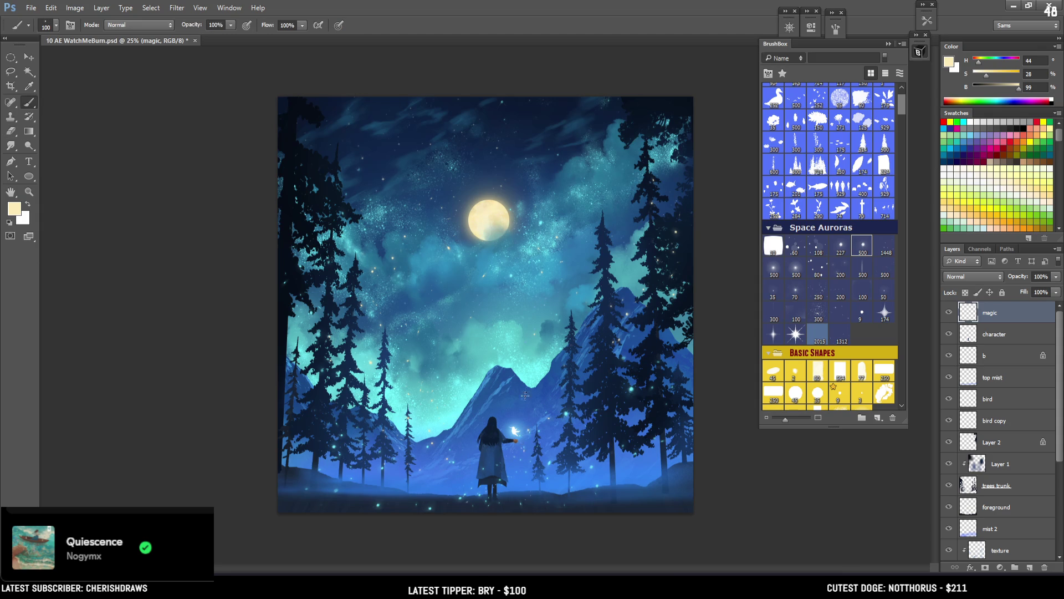
{"action": "key", "text": "e"}
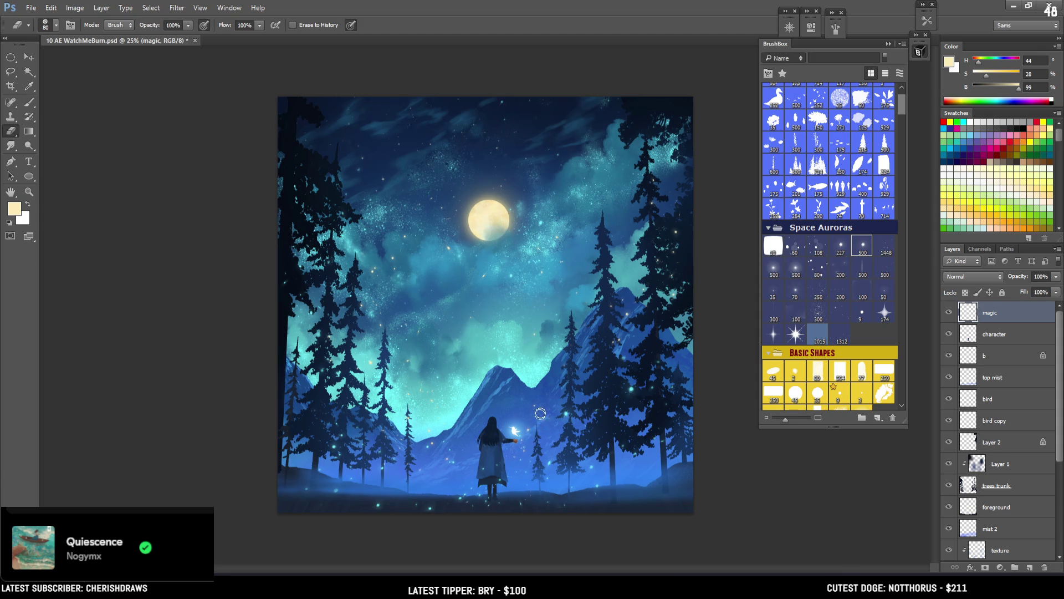
{"action": "key", "text": "ctrl+minus"}
{"action": "key", "text": "ctrl+equal"}
{"action": "scroll", "coordinate": [902, 109], "scroll_direction": "up", "scroll_amount": 2}
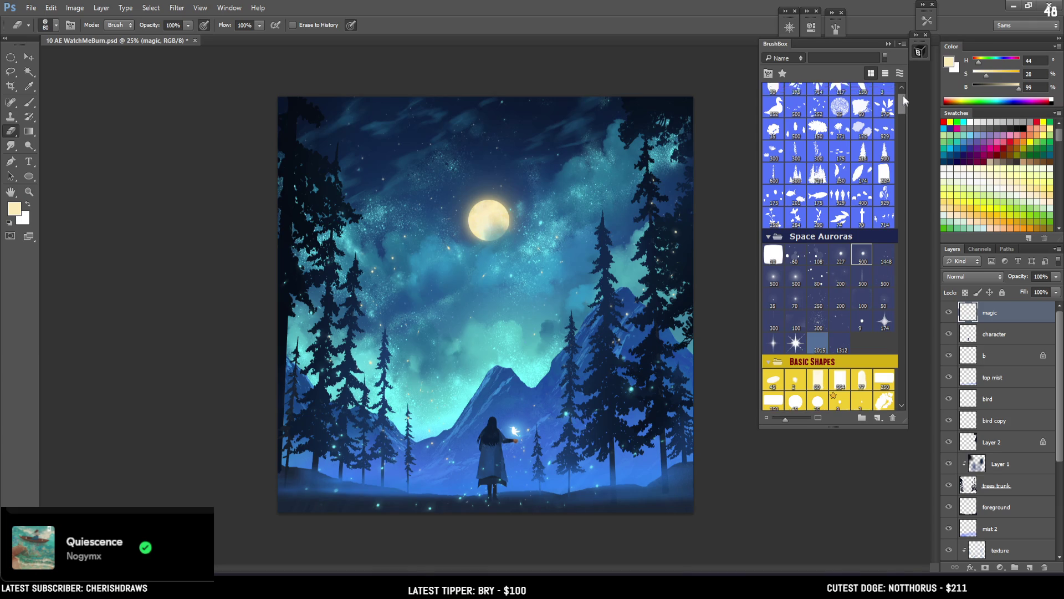
Zoom in on the girl and add a new Layer 4 clipped to the character layer
{"action": "scroll", "coordinate": [903, 102], "scroll_direction": "down", "scroll_amount": 4}
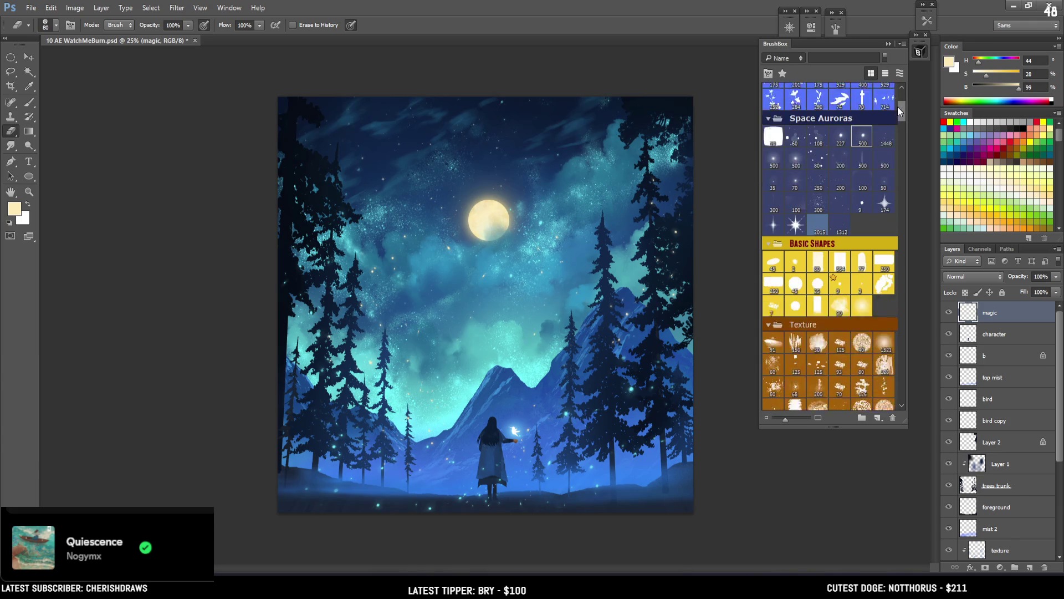
{"action": "left_click", "coordinate": [862, 229]}
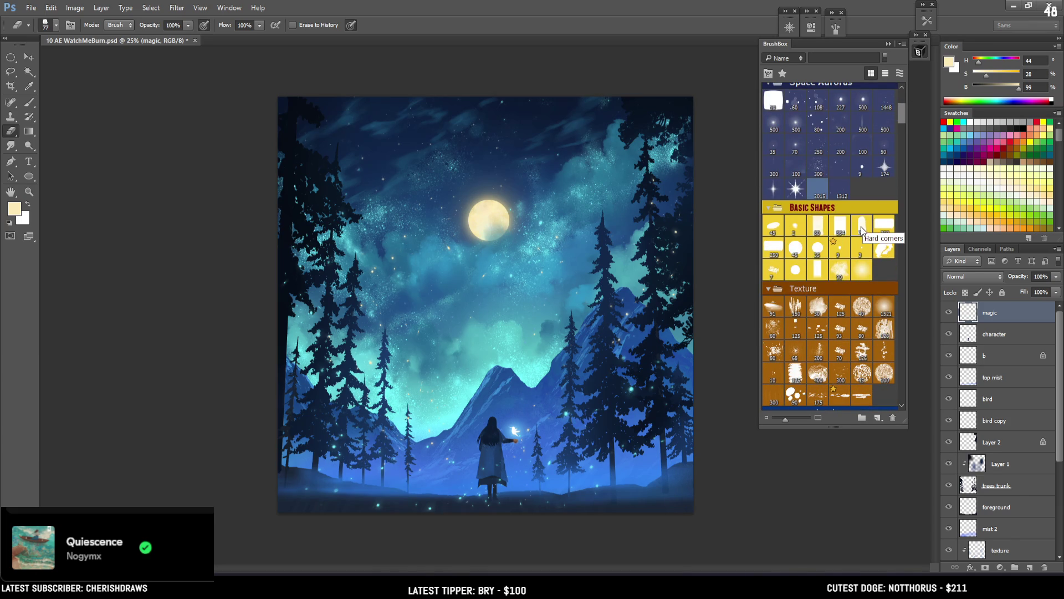
{"action": "left_click", "coordinate": [1003, 330]}
{"action": "key", "text": "ctrl+plus"}
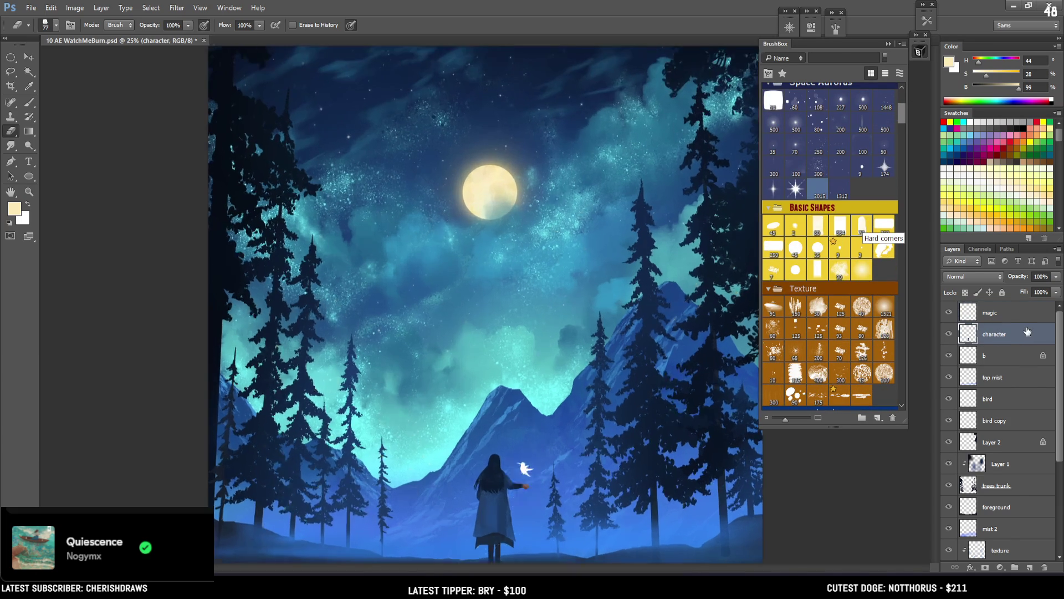
{"action": "left_click_drag", "start_coordinate": [463, 406], "coordinate": [386, 322]}
{"action": "key", "text": "ctrl+plus"}
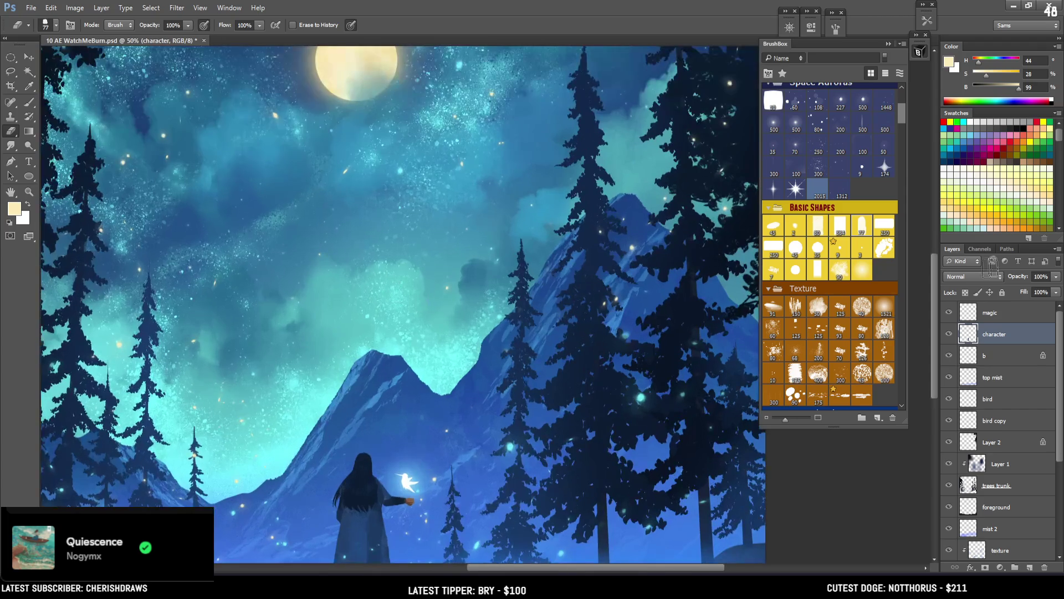
{"action": "left_click", "coordinate": [1029, 568]}
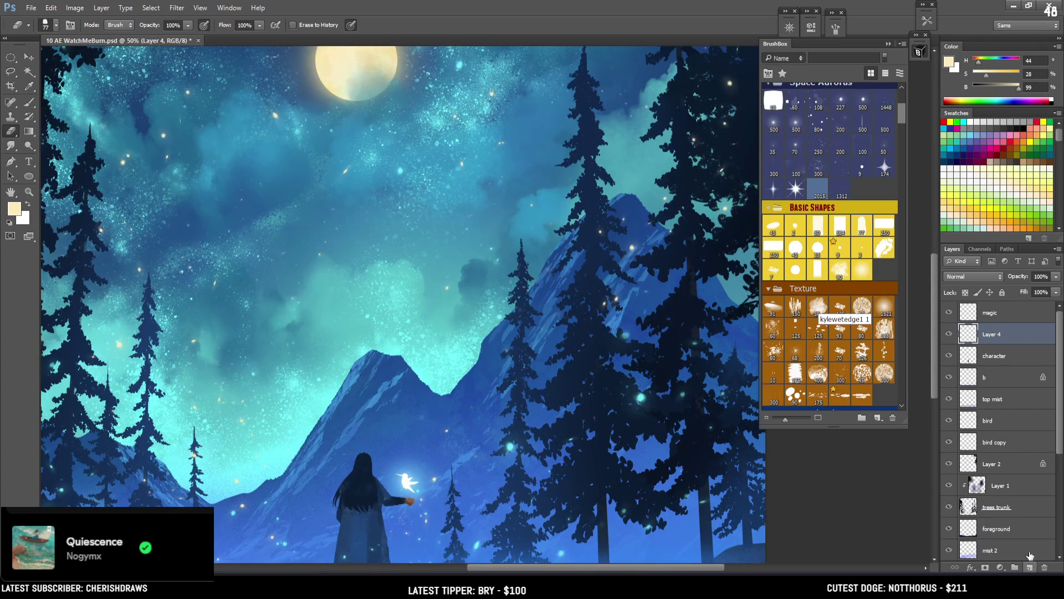
{"action": "left_click", "coordinate": [994, 342], "text": "alt"}
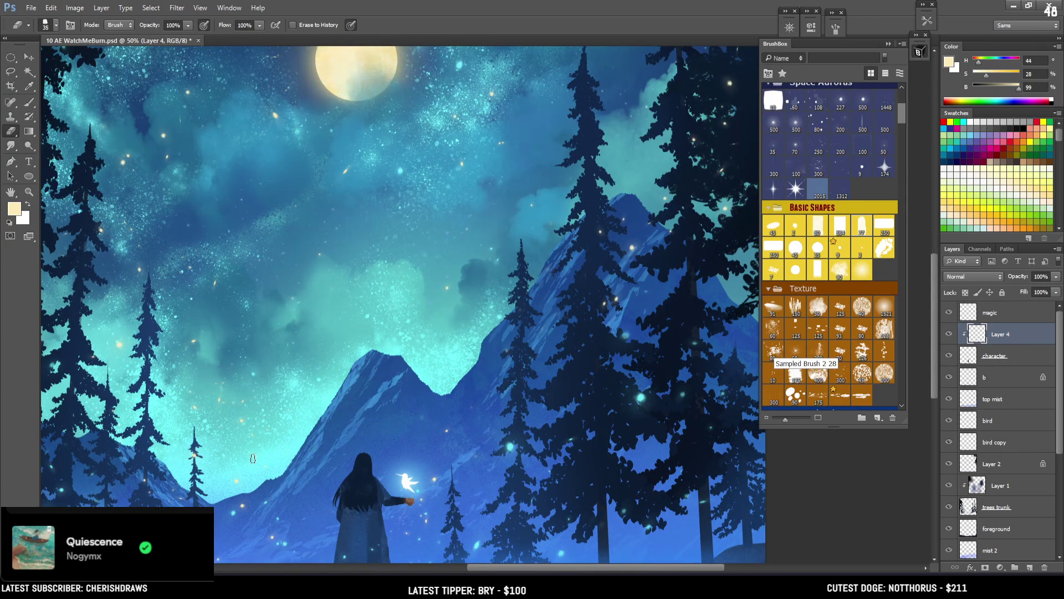
Pick the size 77 brush tip, sample cyan and blue glow colours, and shrink the brush to 8
{"action": "key", "text": "b"}
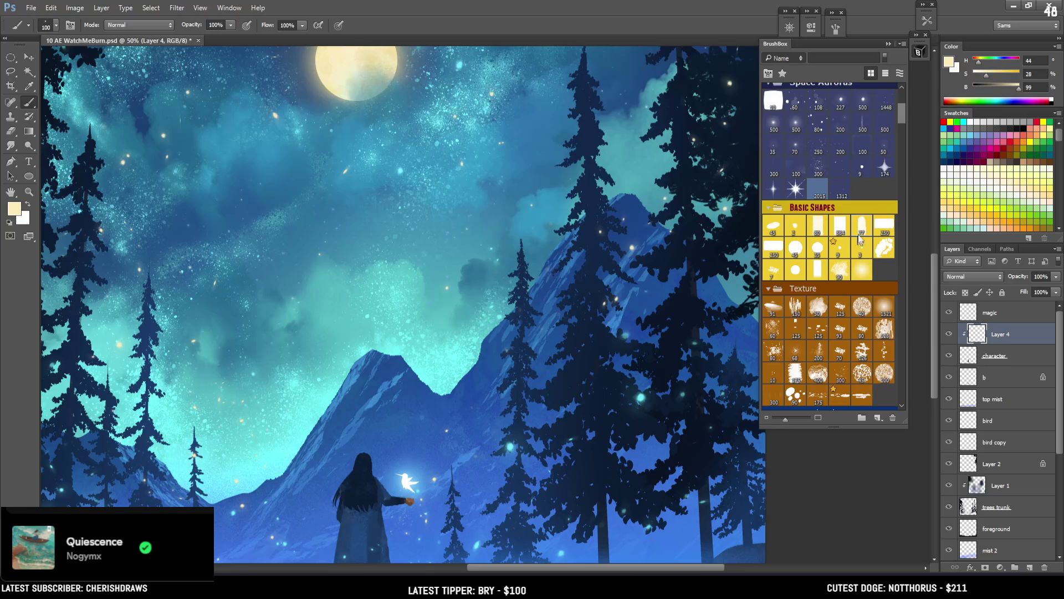
{"action": "left_click", "coordinate": [861, 227]}
{"action": "left_click", "coordinate": [283, 444], "text": "alt"}
{"action": "key", "text": "bracketleft"}
{"action": "key", "text": "bracketleft"}
{"action": "key", "text": "bracketleft"}
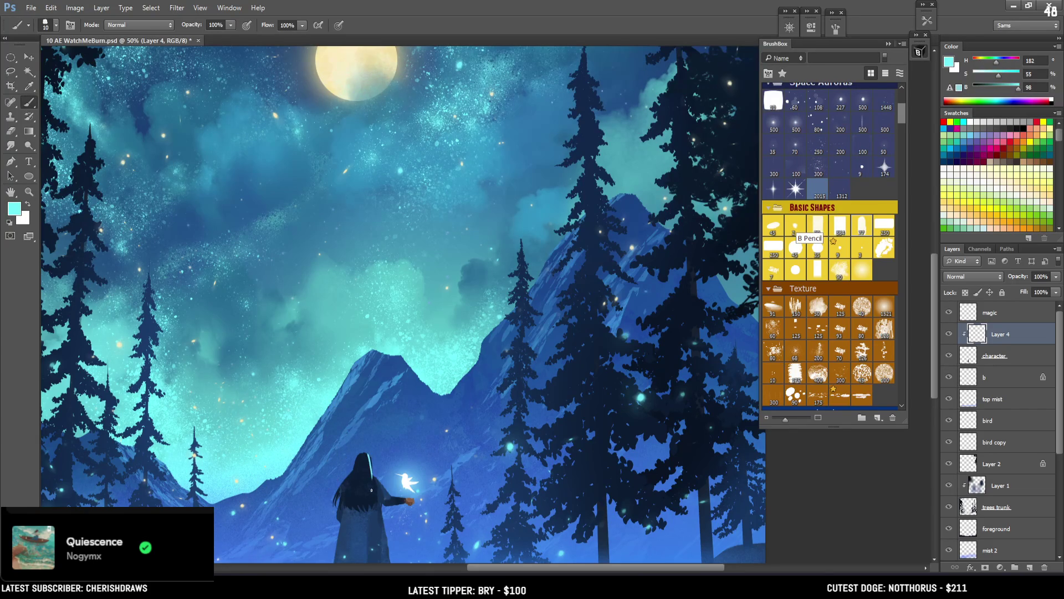
{"action": "key", "text": "bracketleft"}
{"action": "left_click_drag", "start_coordinate": [398, 446], "coordinate": [414, 368]}
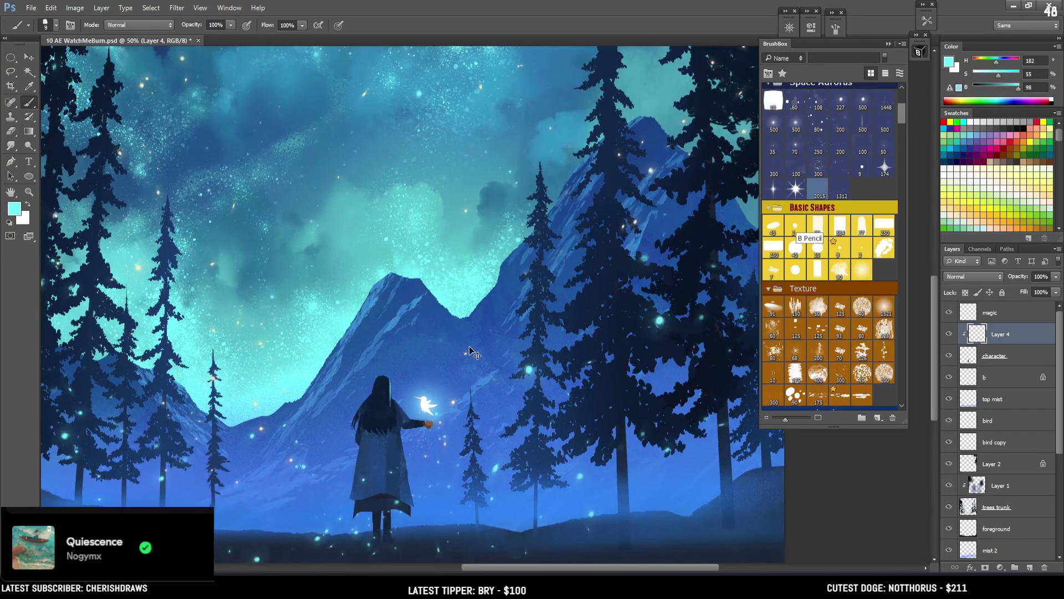
{"action": "left_click", "coordinate": [449, 467], "text": "alt"}
{"action": "mouse_move", "coordinate": [459, 435]}
{"action": "left_mouse_down"}
{"action": "mouse_move", "coordinate": [570, 452]}
{"action": "mouse_move", "coordinate": [562, 504]}
{"action": "left_mouse_up"}
{"action": "key", "text": "ctrl+minus"}
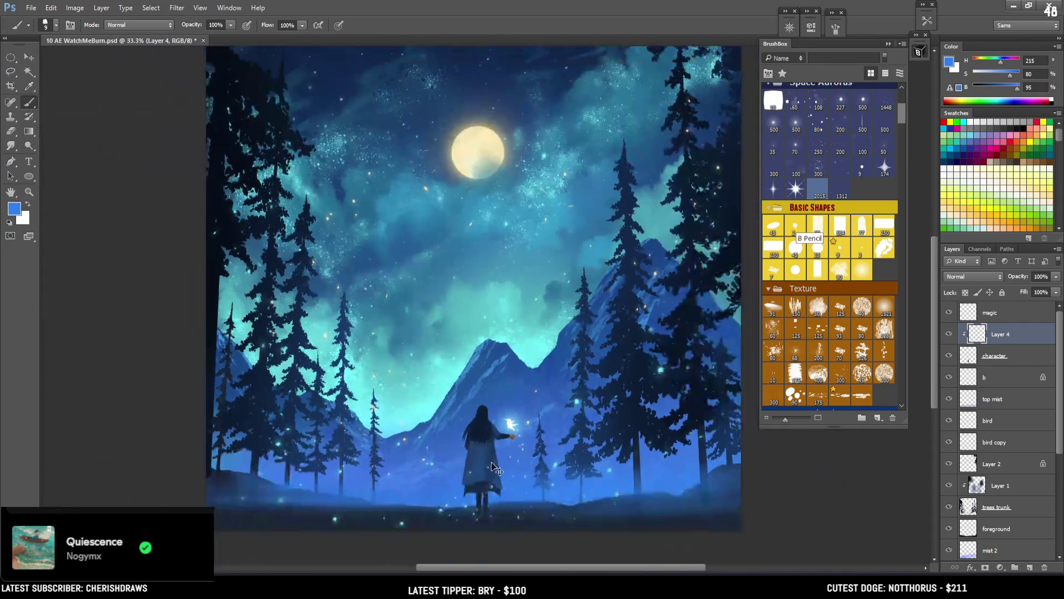
{"action": "key", "text": "ctrl+plus"}
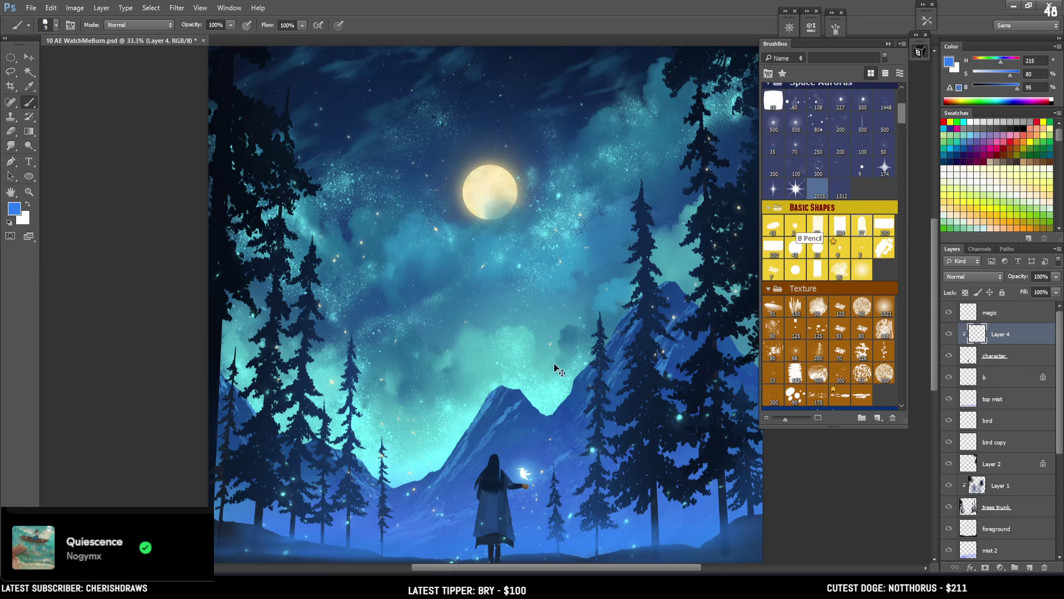
{"action": "scroll", "coordinate": [504, 477], "scroll_direction": "up", "scroll_amount": 2}
{"action": "key", "text": "bracketleft"}
Paint a thin light rim stroke along the girl's hair edge with a size 7 brush
{"action": "key", "text": "ctrl+z"}
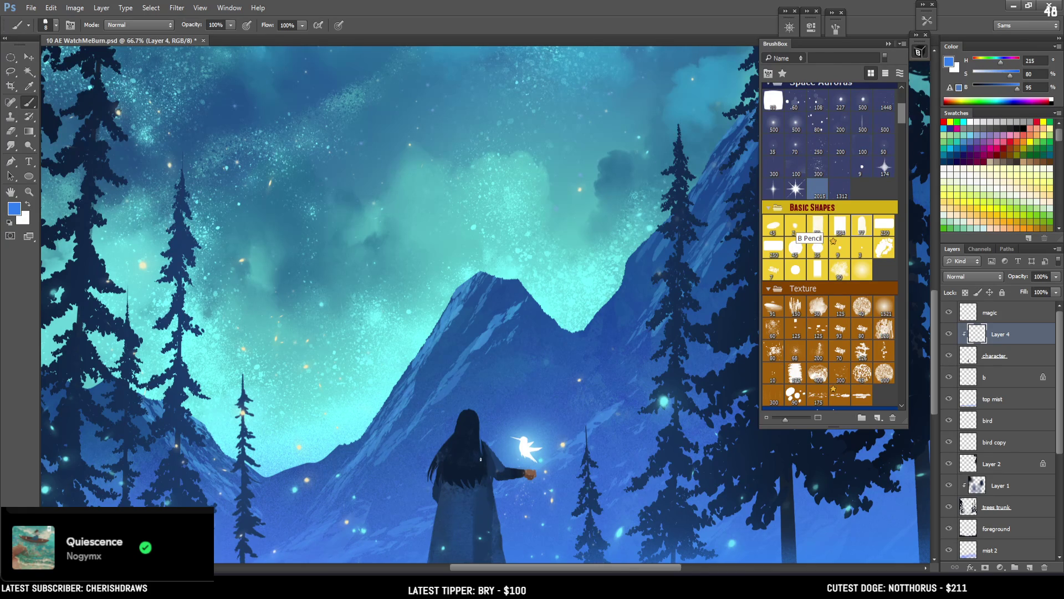
{"action": "left_click_drag", "start_coordinate": [475, 416], "coordinate": [475, 455]}
{"action": "key", "text": "ctrl+z"}
{"action": "left_click_drag", "start_coordinate": [476, 464], "coordinate": [476, 480]}
{"action": "key", "text": "ctrl+z"}
{"action": "key", "text": "bracketleft"}
{"action": "left_click_drag", "start_coordinate": [478, 419], "coordinate": [483, 466]}
Alternate erasing and repainting to trim the light rim along the hair edge
{"action": "key", "text": "e"}
{"action": "mouse_move", "coordinate": [483, 425]}
{"action": "left_mouse_down"}
{"action": "mouse_move", "coordinate": [488, 472]}
{"action": "mouse_move", "coordinate": [483, 462]}
{"action": "left_mouse_up"}
{"action": "key", "text": "b"}
{"action": "left_click_drag", "start_coordinate": [477, 420], "coordinate": [479, 439]}
{"action": "key", "text": "e"}
{"action": "left_click_drag", "start_coordinate": [475, 410], "coordinate": [473, 470]}
{"action": "key", "text": "b"}
{"action": "key", "text": "e"}
{"action": "left_click_drag", "start_coordinate": [476, 426], "coordinate": [469, 482]}
{"action": "key", "text": "b"}
Shrink the brush to 5, then switch to a size 150 eraser with the whole painting in view
{"action": "key", "text": "bracketleft"}
{"action": "key", "text": "bracketleft"}
{"action": "key", "text": "e"}
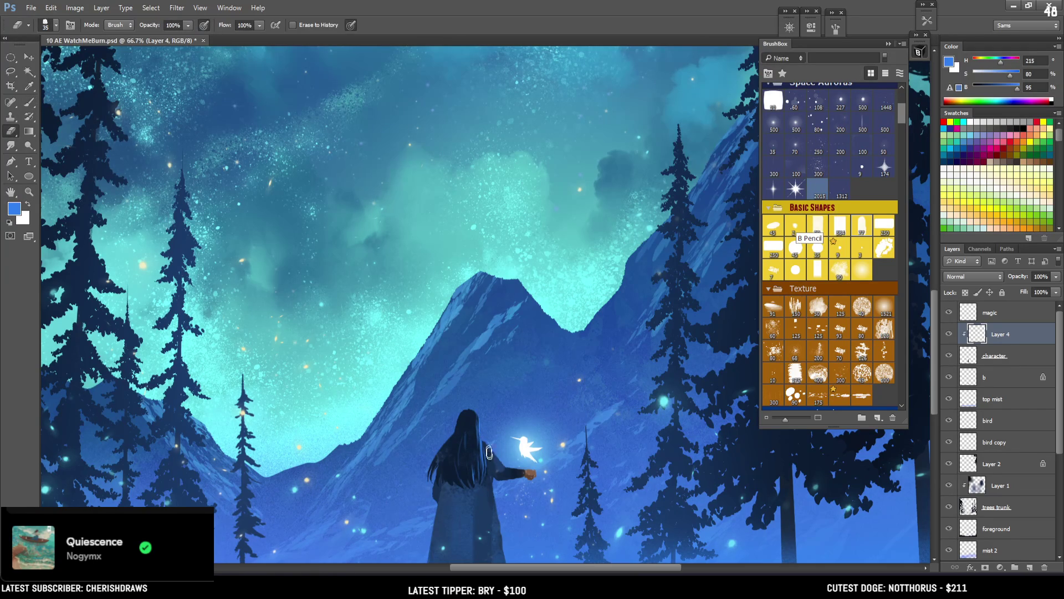
{"action": "key", "text": "ctrl+minus"}
{"action": "key", "text": "ctrl+minus"}
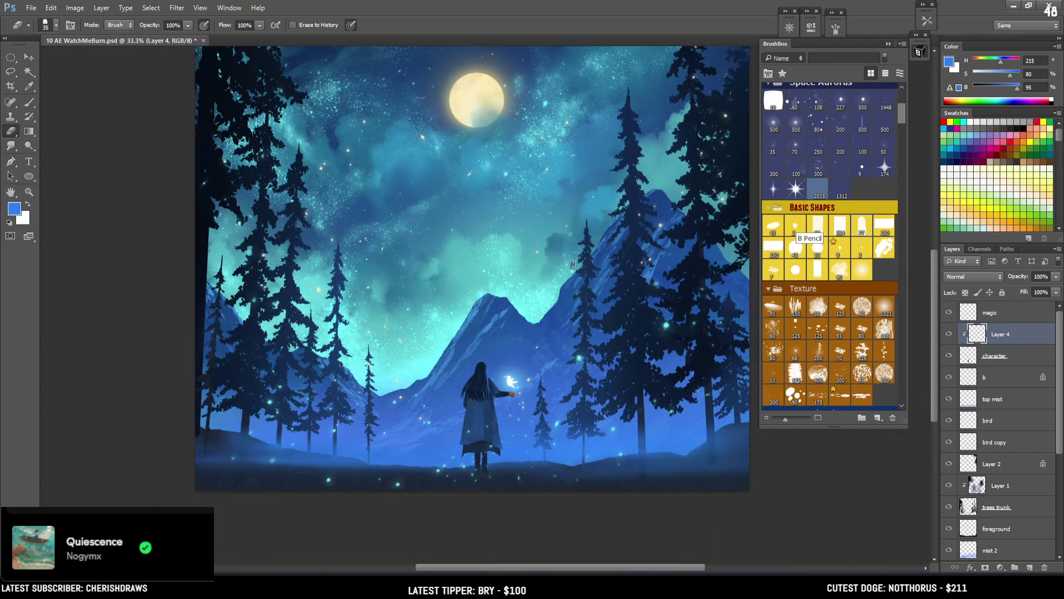
{"action": "key", "text": "bracketright"}
{"action": "key", "text": "bracketright"}
{"action": "key", "text": "bracketright"}
Lasso the girl's head and hair, paint inside with a sampled dark navy, then deselect
{"action": "key", "text": "l"}
{"action": "right_click", "coordinate": [483, 360]}
{"action": "key", "text": "Escape"}
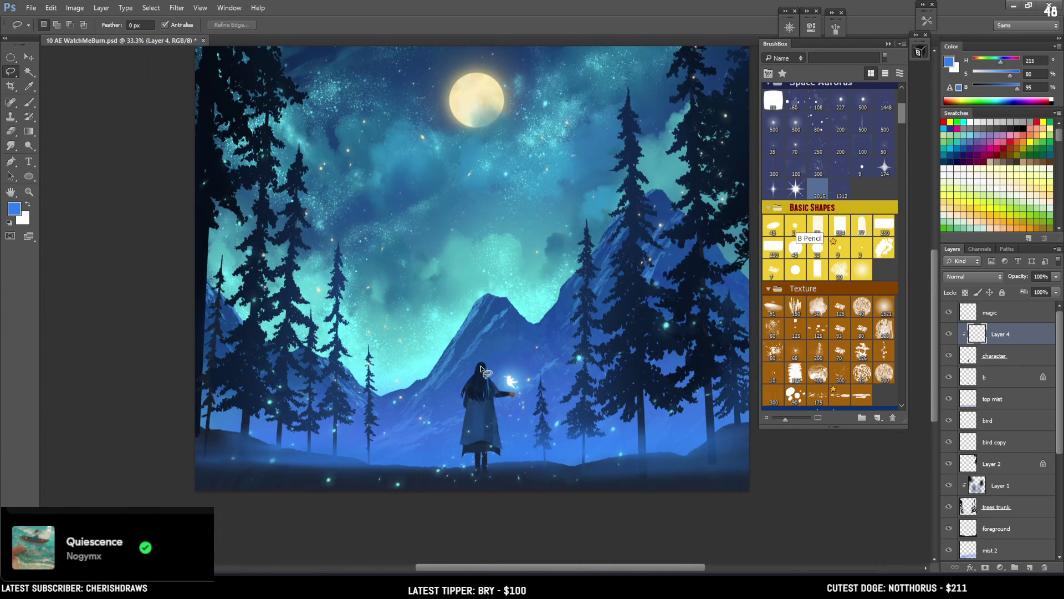
{"action": "mouse_move", "coordinate": [485, 365]}
{"action": "left_mouse_down"}
{"action": "mouse_move", "coordinate": [461, 398]}
{"action": "mouse_move", "coordinate": [491, 403]}
{"action": "left_mouse_up"}
{"action": "key", "text": "b"}
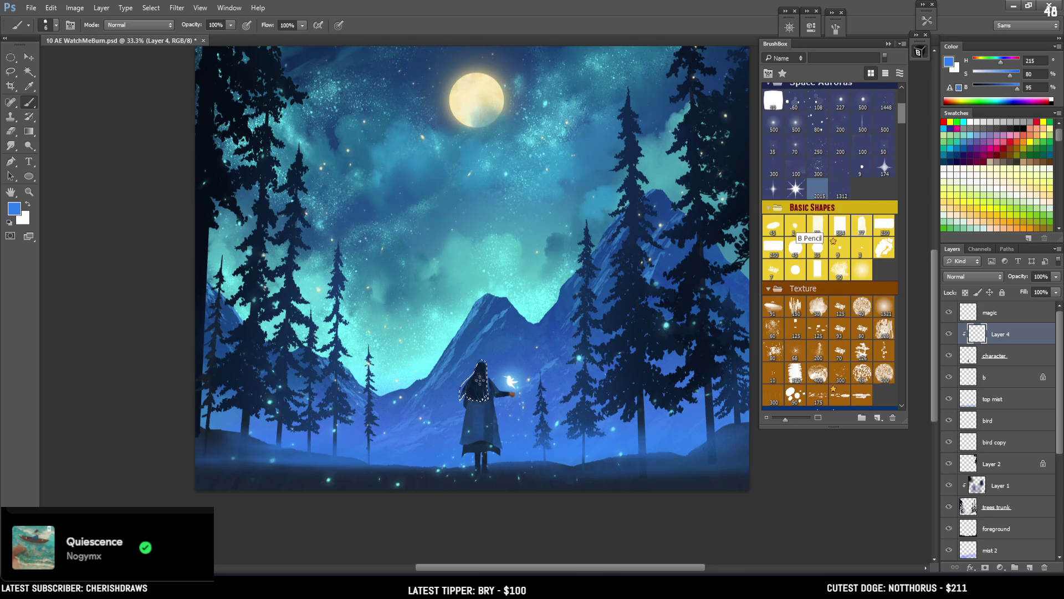
{"action": "key", "text": "period"}
{"action": "key", "text": "bracketleft"}
{"action": "key", "text": "bracketleft"}
{"action": "key", "text": "bracketleft"}
{"action": "key", "text": "bracketright"}
{"action": "key", "text": "bracketright"}
{"action": "key", "text": "bracketright"}
{"action": "key", "text": "x"}
{"action": "left_click", "coordinate": [475, 367], "text": "alt"}
{"action": "key", "text": "bracketleft"}
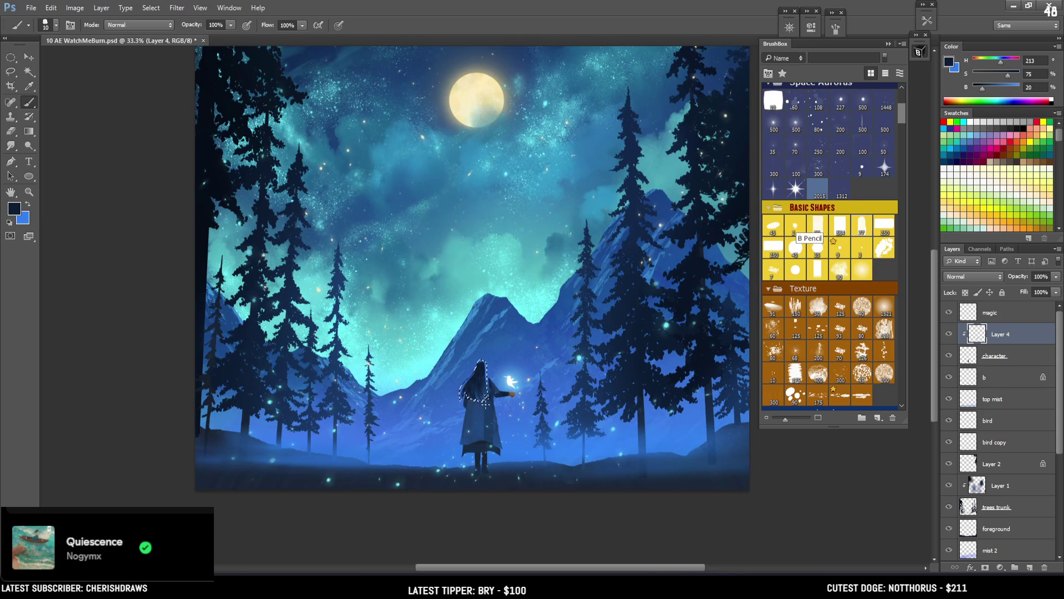
{"action": "key", "text": "ctrl+d"}
Zoom in on the girl, set a size 10 brush, and sample dark blue from her head
{"action": "key", "text": "ctrl+plus"}
{"action": "left_click_drag", "start_coordinate": [560, 326], "coordinate": [530, 292]}
{"action": "left_click", "coordinate": [452, 361], "text": "alt"}
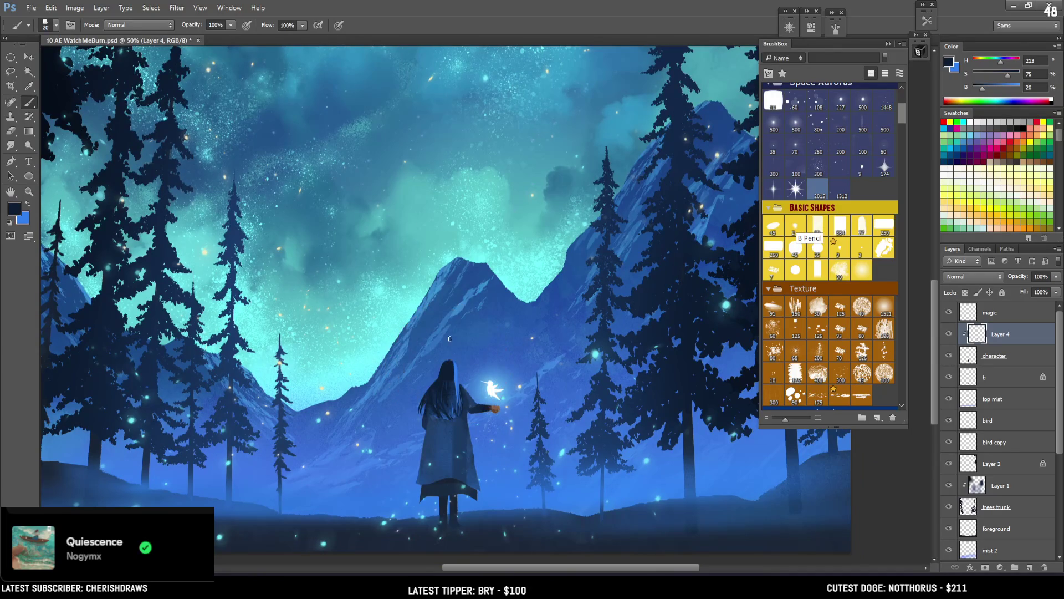
{"action": "key", "text": "bracketright"}
{"action": "key", "text": "bracketright"}
{"action": "key", "text": "bracketright"}
{"action": "key", "text": "bracketleft"}
{"action": "key", "text": "x"}
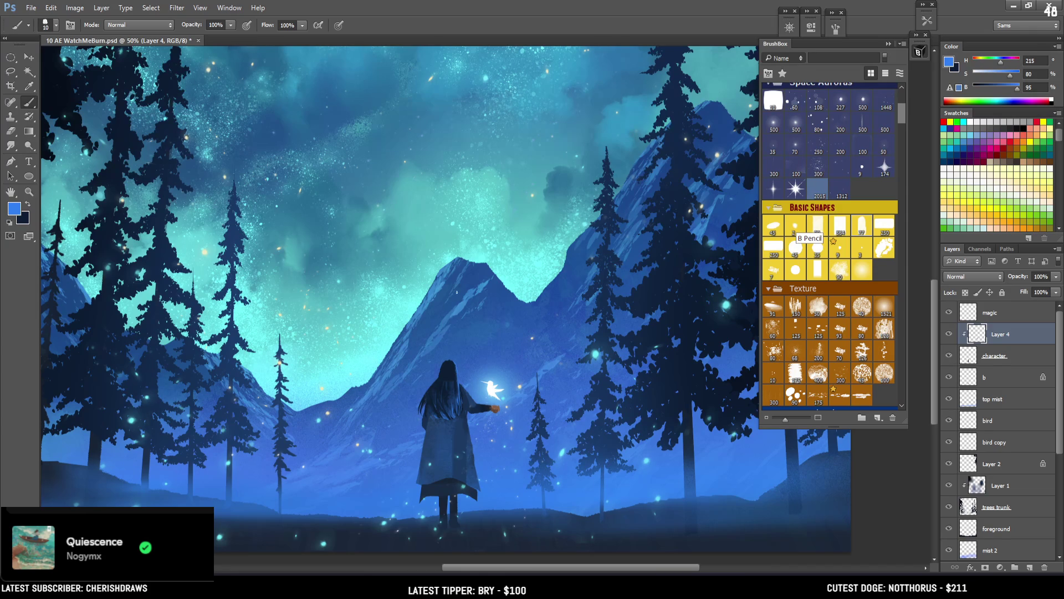
{"action": "key", "text": "ctrl+minus"}
{"action": "key", "text": "bracketright"}
{"action": "key", "text": "bracketright"}
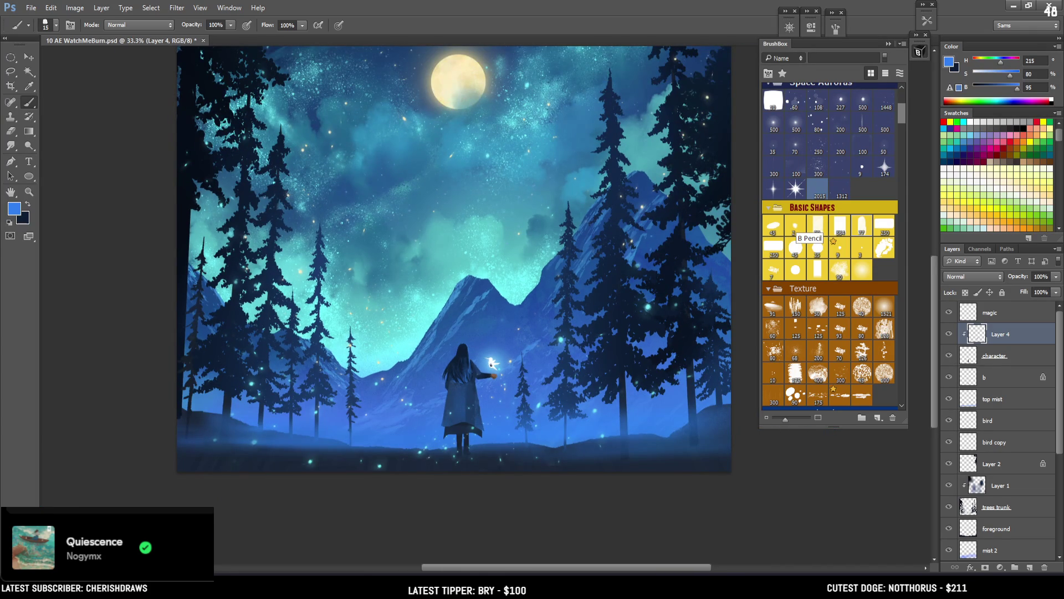
{"action": "key", "text": "ctrl+plus"}
{"action": "key", "text": "ctrl+plus"}
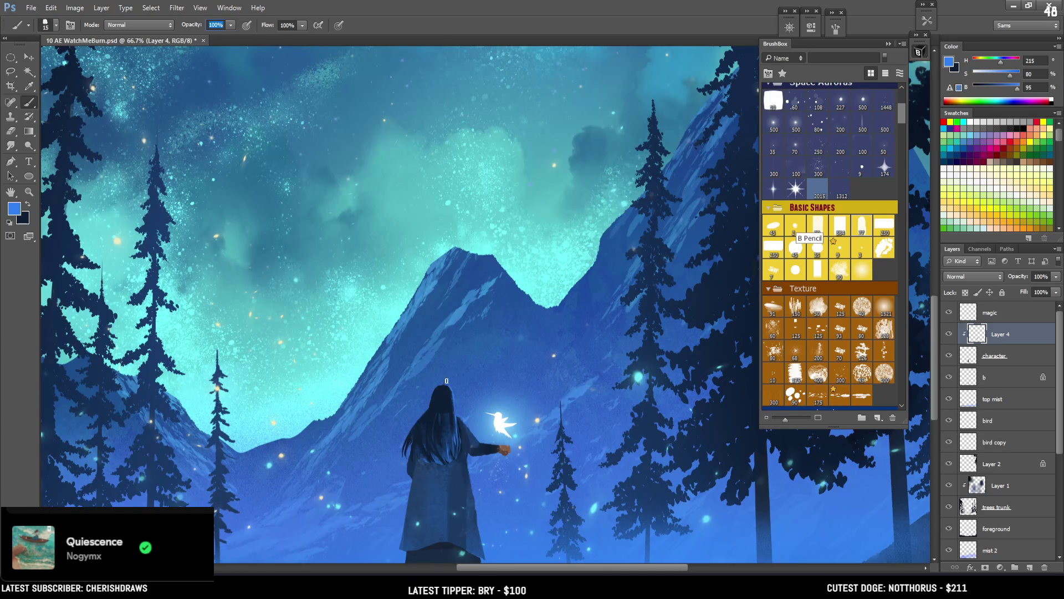
{"action": "key", "text": "bracketleft"}
{"action": "key", "text": "bracketleft"}
{"action": "left_click", "coordinate": [448, 411], "text": "alt"}
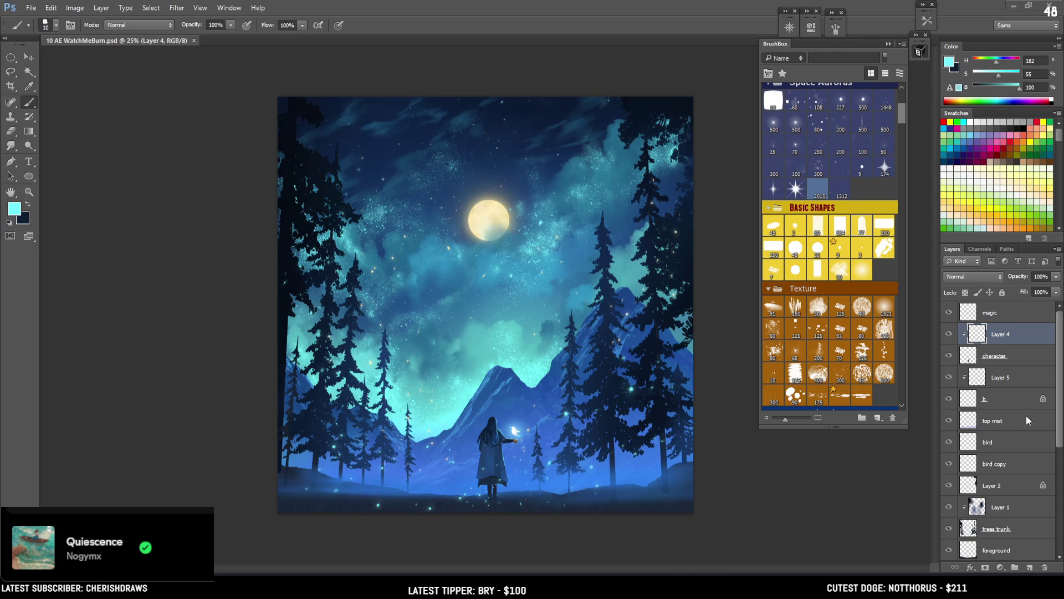
Toggle the magic layer off and on to compare sparkles, then zoom to 50%
{"action": "left_click", "coordinate": [949, 314]}
{"action": "left_click", "coordinate": [949, 314]}
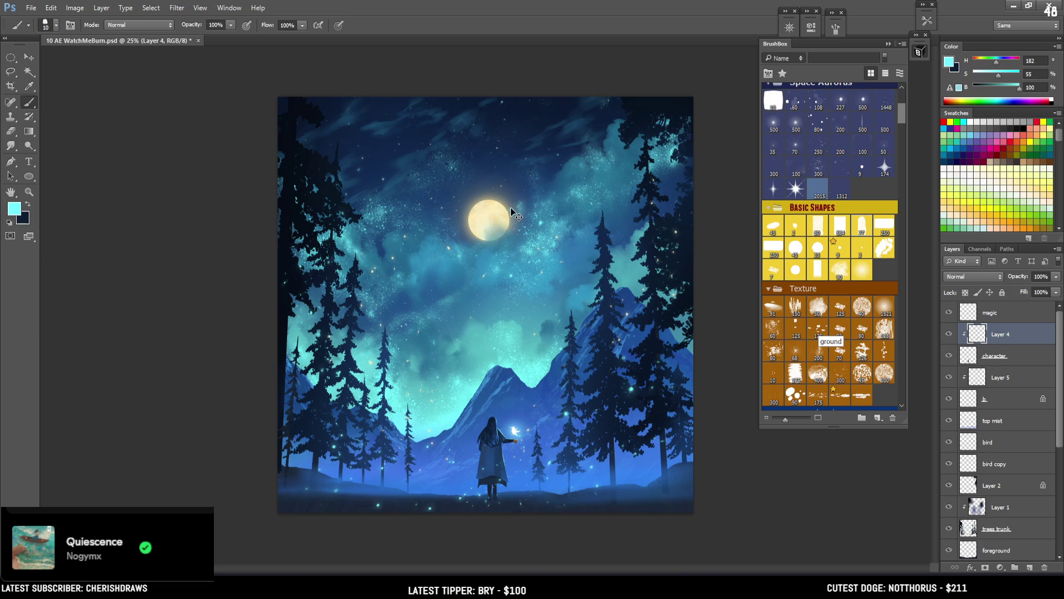
{"action": "key", "text": "ctrl+plus"}
{"action": "scroll", "coordinate": [511, 208], "scroll_direction": "down", "scroll_amount": 2}
{"action": "scroll", "coordinate": [521, 216], "scroll_direction": "up", "scroll_amount": 3}
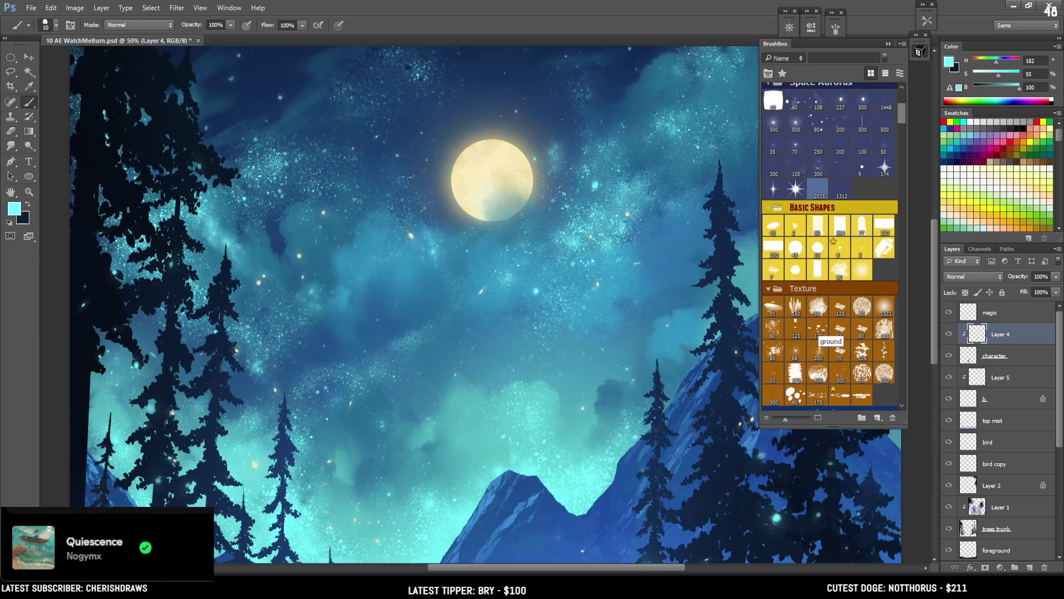
{"action": "scroll", "coordinate": [522, 215], "scroll_direction": "up", "scroll_amount": 2}
{"action": "scroll", "coordinate": [980, 423], "scroll_direction": "down", "scroll_amount": 5}
Select the moon layer and lock its transparent pixels
{"action": "left_click", "coordinate": [980, 491]}
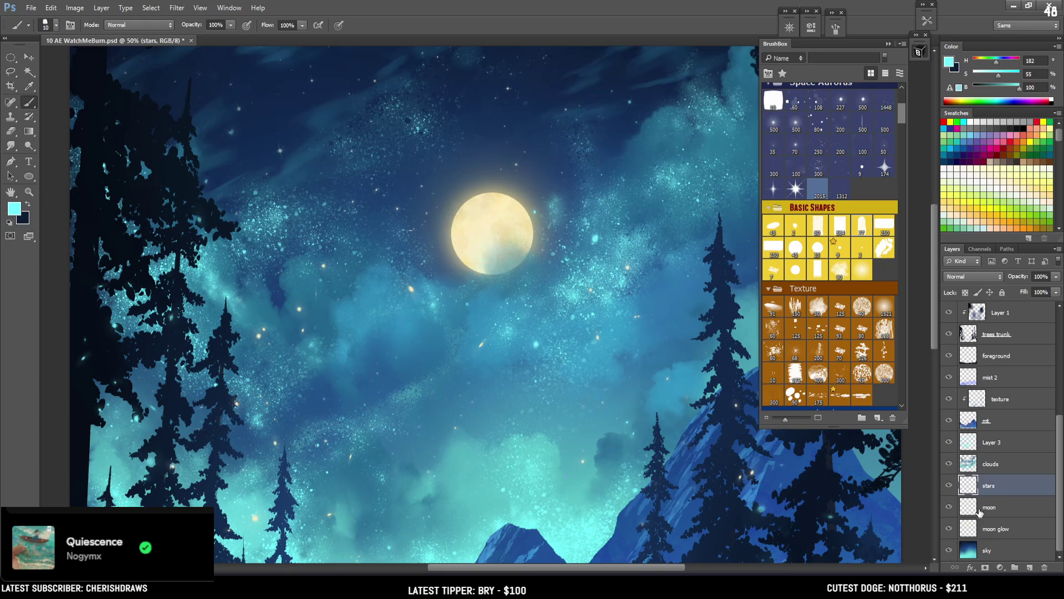
{"action": "left_click", "coordinate": [980, 511]}
{"action": "left_click", "coordinate": [949, 507]}
{"action": "left_click", "coordinate": [949, 507]}
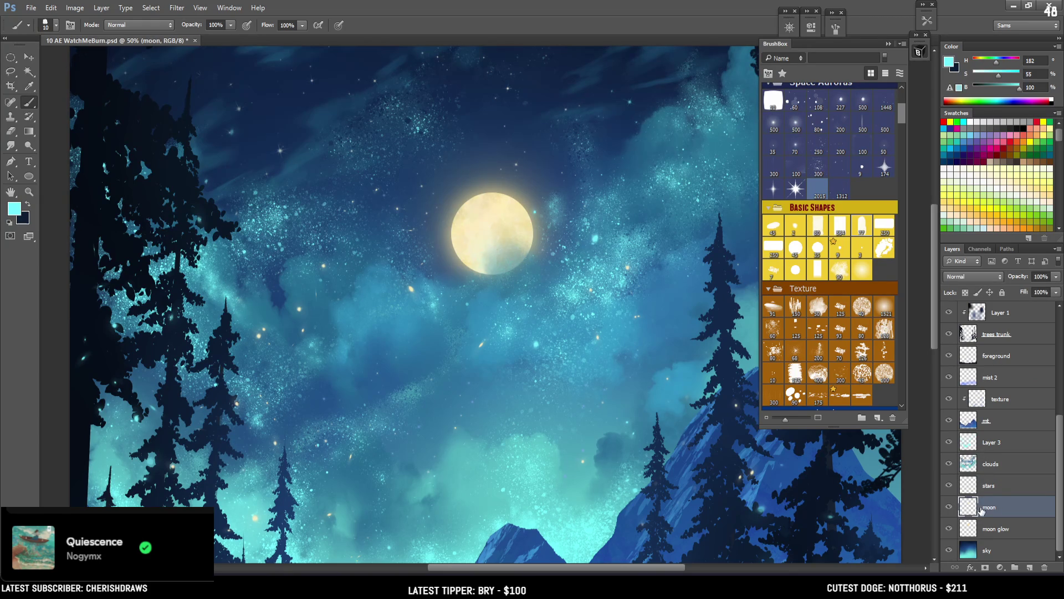
{"action": "left_click", "coordinate": [966, 292]}
{"action": "left_click", "coordinate": [967, 293]}
Sample and slightly lighten the moon's pale yellow, then shade its right edge with a textured brush
{"action": "left_click", "coordinate": [476, 203], "text": "alt"}
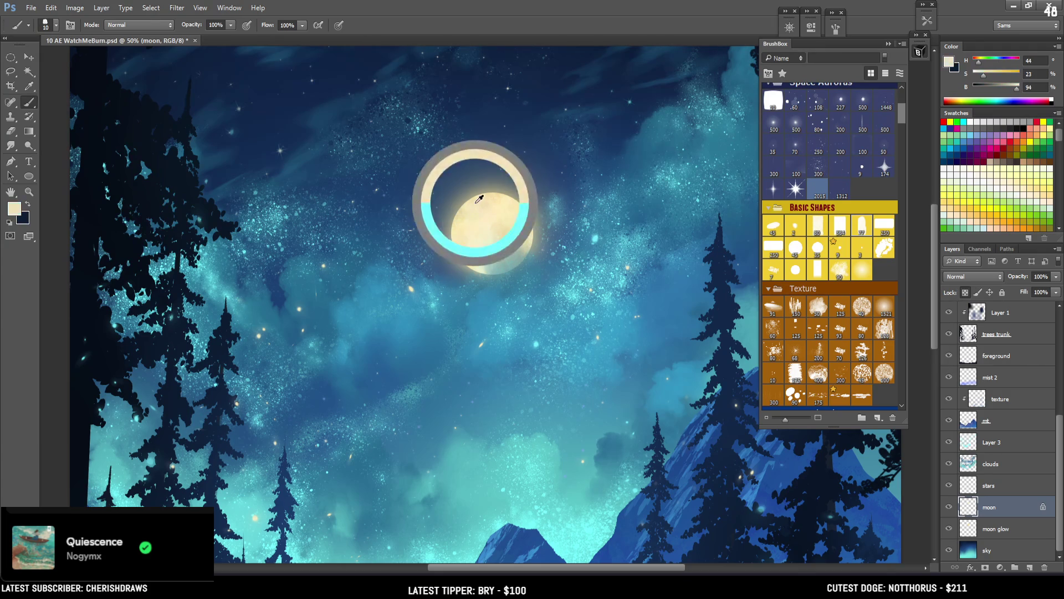
{"action": "left_click_drag", "start_coordinate": [1010, 88], "coordinate": [1020, 88]}
{"action": "left_click", "coordinate": [980, 74]}
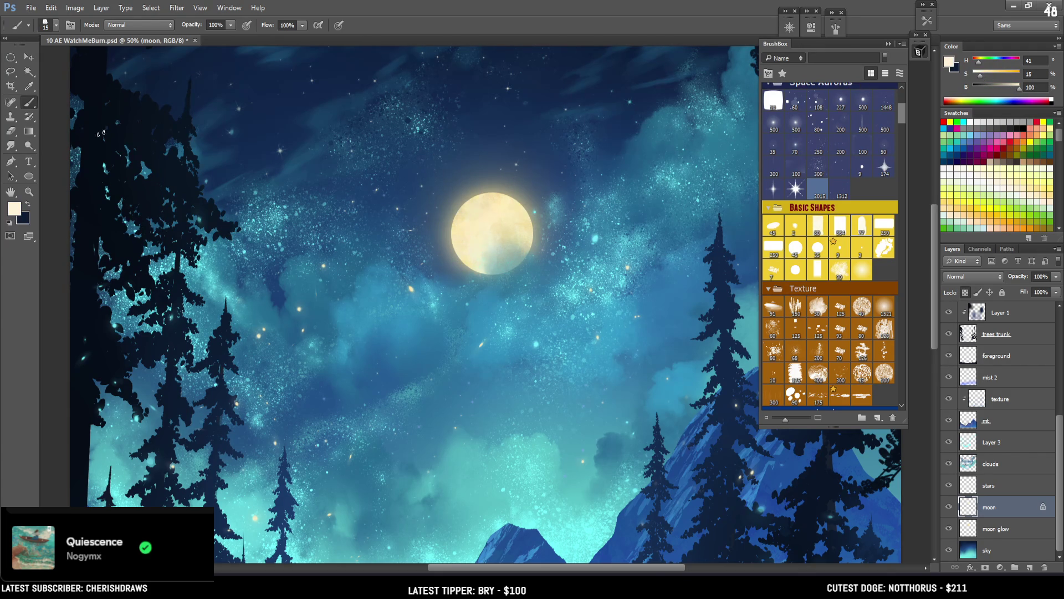
{"action": "left_click", "coordinate": [861, 309]}
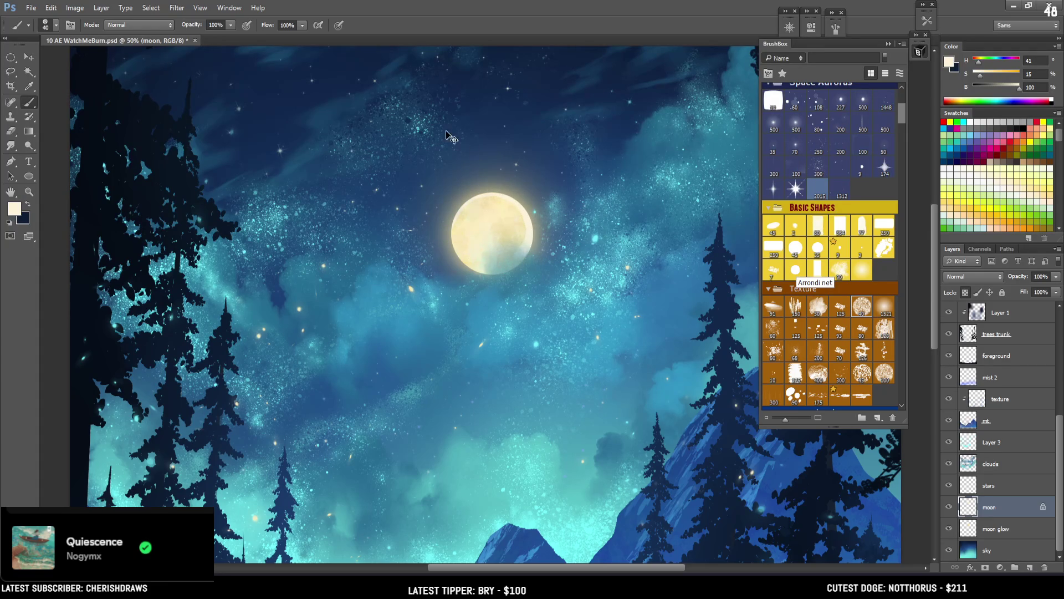
{"action": "key", "text": "ctrl+z"}
{"action": "mouse_move", "coordinate": [485, 190]}
{"action": "left_mouse_down"}
{"action": "mouse_move", "coordinate": [518, 201]}
{"action": "mouse_move", "coordinate": [538, 244]}
{"action": "left_mouse_up"}
{"action": "key", "text": "bracketleft"}
{"action": "key", "text": "bracketleft"}
{"action": "key", "text": "bracketleft"}
{"action": "key", "text": "bracketleft"}
{"action": "key", "text": "ctrl+minus"}
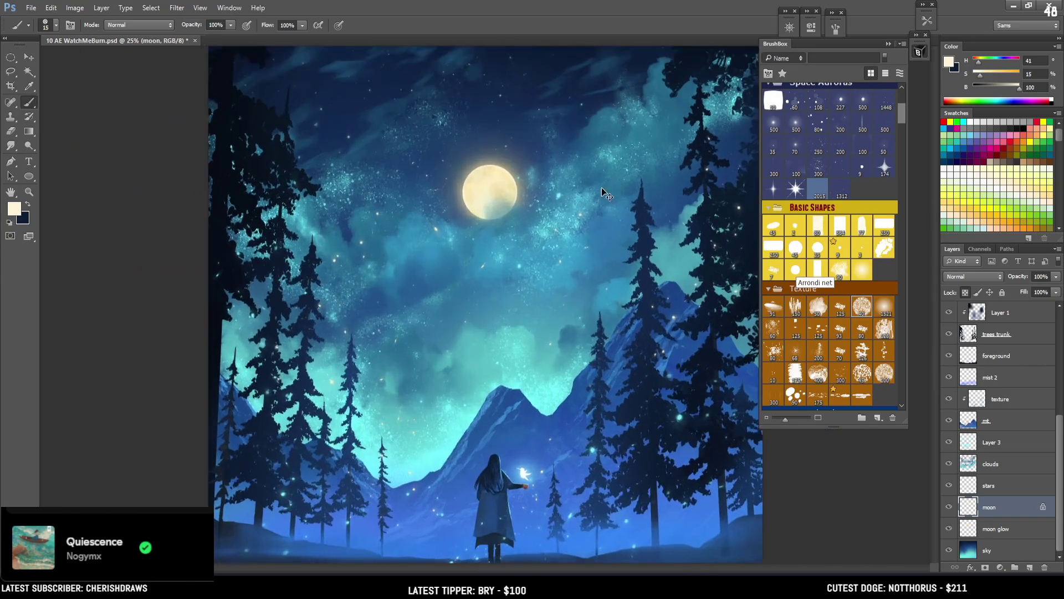
Add a new Layer 6 above texture and clip it to the texture layer
{"action": "key", "text": "ctrl+plus"}
{"action": "left_click_drag", "start_coordinate": [577, 216], "coordinate": [535, 248]}
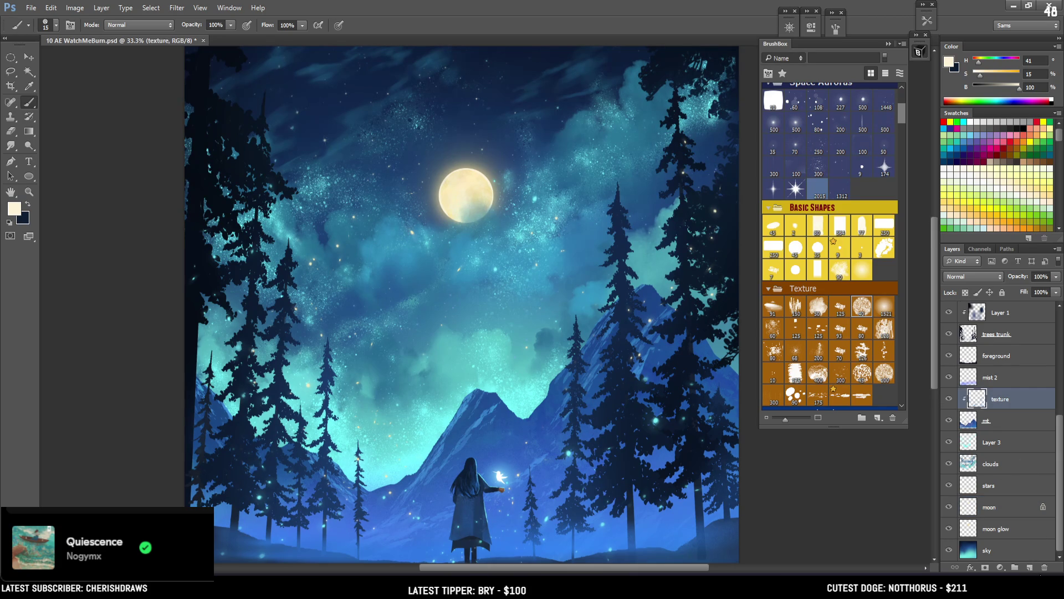
{"action": "left_click", "coordinate": [1030, 566]}
{"action": "left_click", "coordinate": [994, 408], "text": "alt"}
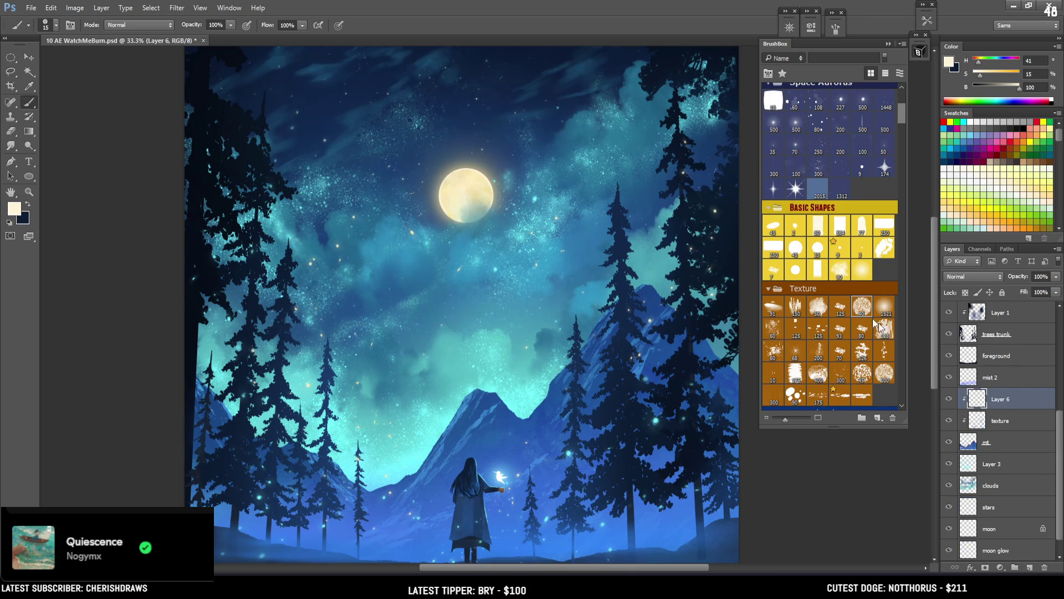
Pick a soft brush at size 150 and a warmer, more saturated yellow sampled from the moon
{"action": "left_click", "coordinate": [861, 269]}
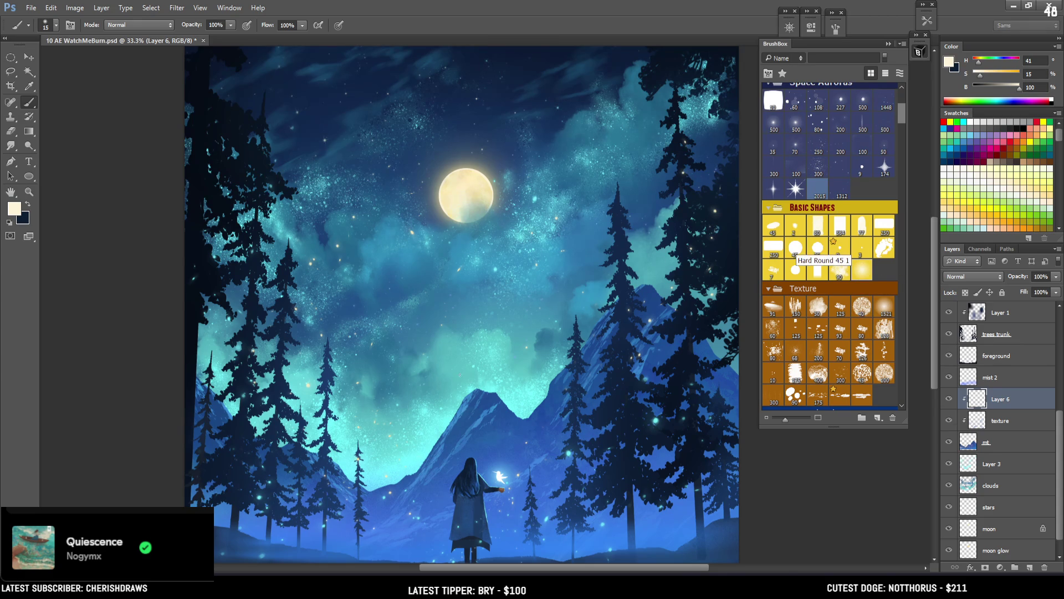
{"action": "key", "text": "bracketright"}
{"action": "key", "text": "bracketright"}
{"action": "key", "text": "bracketright"}
{"action": "left_click_drag", "start_coordinate": [440, 427], "coordinate": [467, 301]}
{"action": "left_click", "coordinate": [455, 186], "text": "alt"}
{"action": "key", "text": "bracketright"}
{"action": "key", "text": "bracketright"}
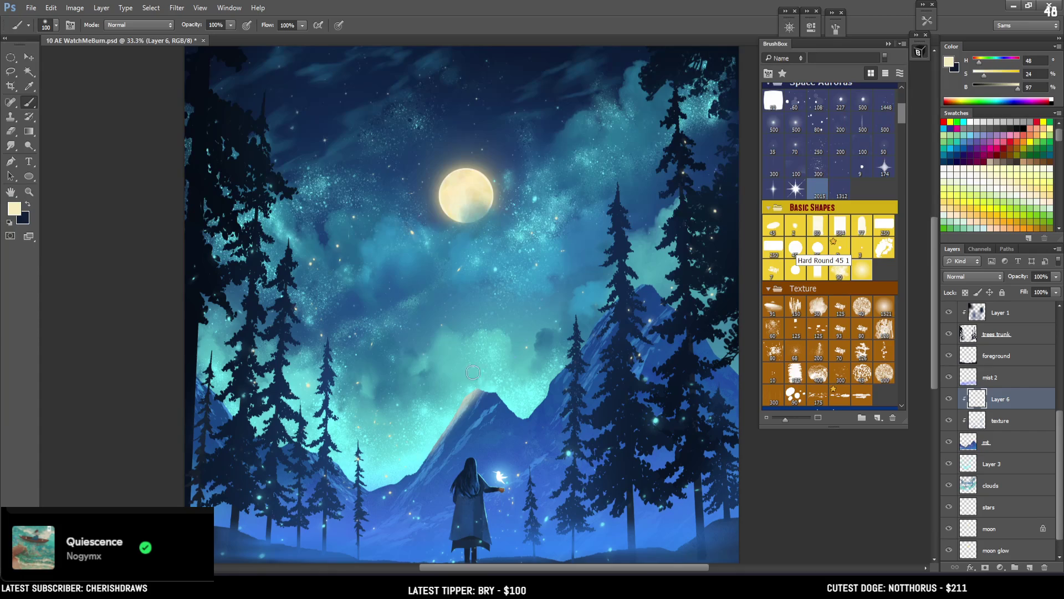
{"action": "key", "text": "bracketright"}
{"action": "key", "text": "bracketright"}
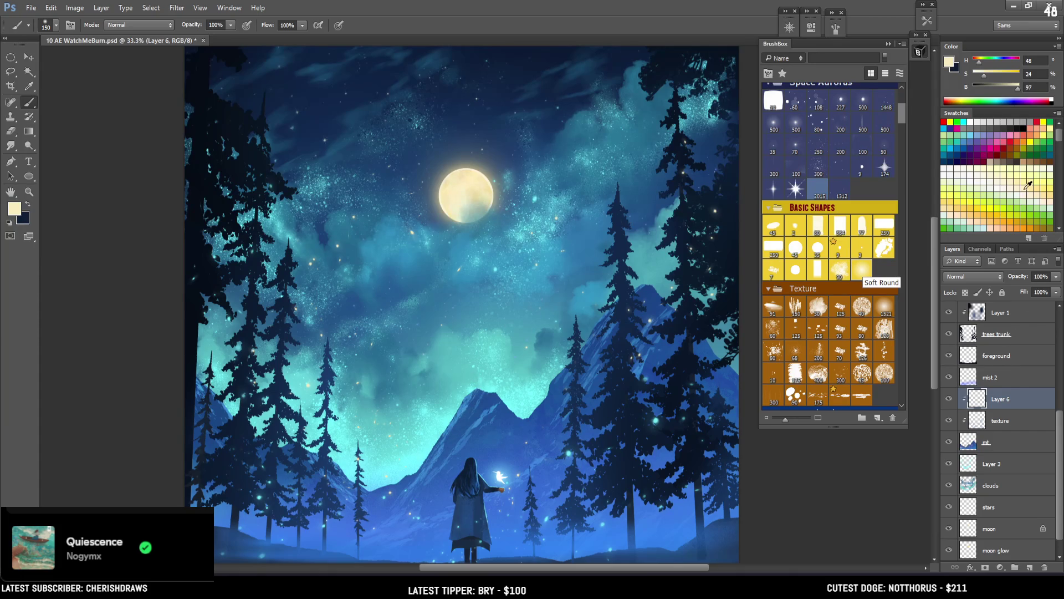
{"action": "left_click", "coordinate": [949, 62]}
{"action": "mouse_move", "coordinate": [748, 214]}
{"action": "left_mouse_down"}
{"action": "mouse_move", "coordinate": [731, 218]}
{"action": "mouse_move", "coordinate": [722, 203]}
{"action": "mouse_move", "coordinate": [734, 204]}
{"action": "left_mouse_up"}
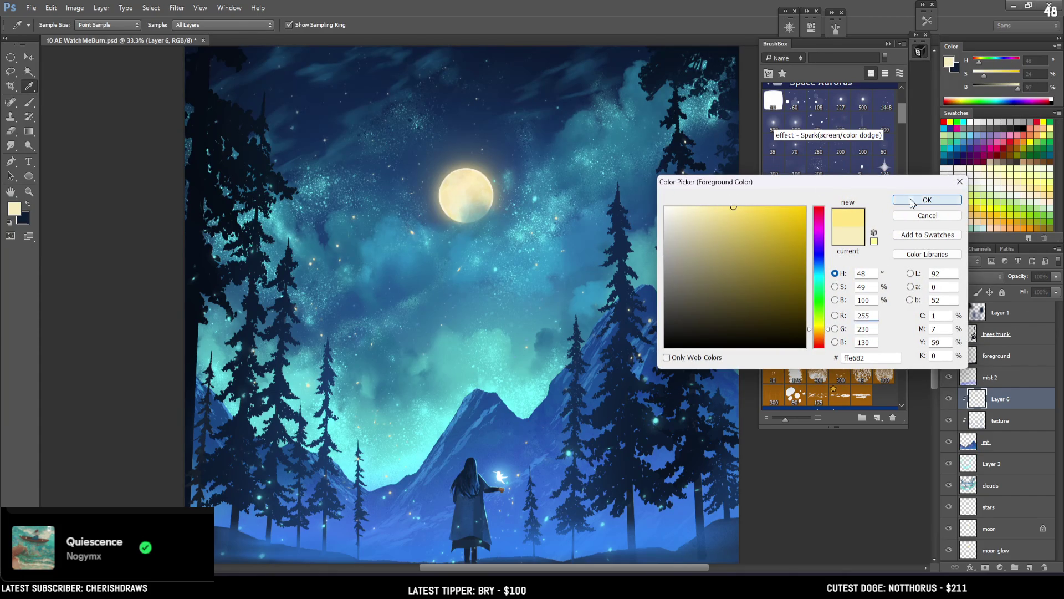
{"action": "left_click", "coordinate": [923, 200]}
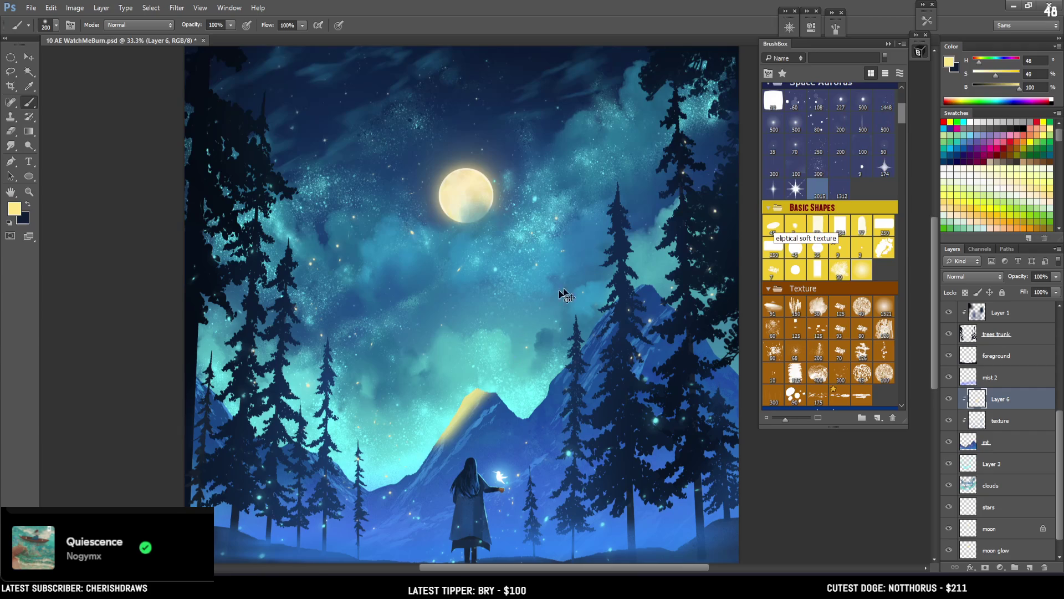
Paint an orange glow on the right mountain peak with a 600 px soft brush
{"action": "left_click", "coordinate": [773, 227]}
{"action": "left_click_drag", "start_coordinate": [410, 433], "coordinate": [477, 388]}
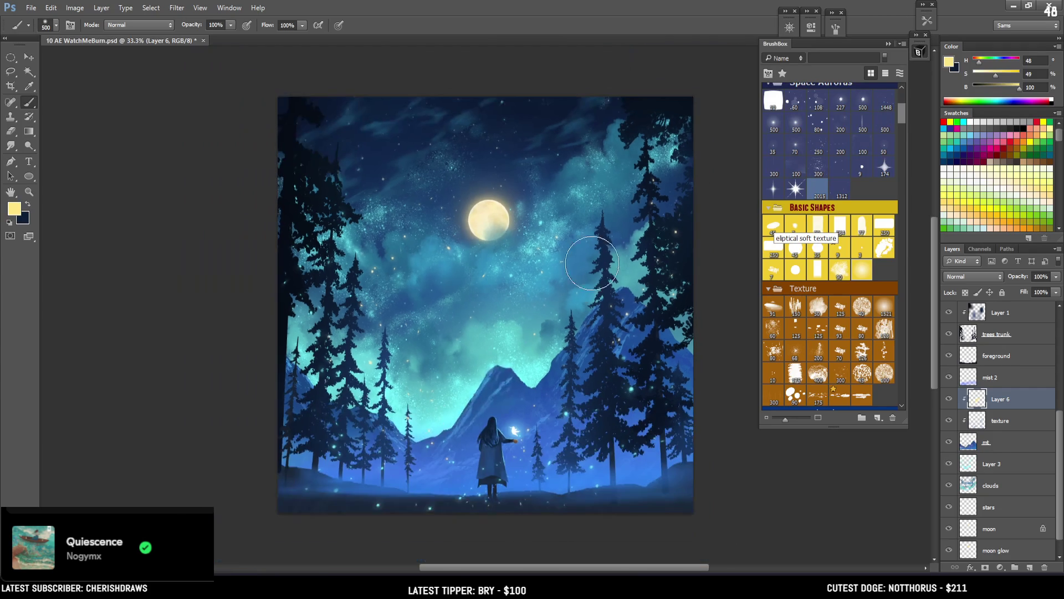
{"action": "key", "text": "ctrl+minus"}
{"action": "key", "text": "ctrl+z"}
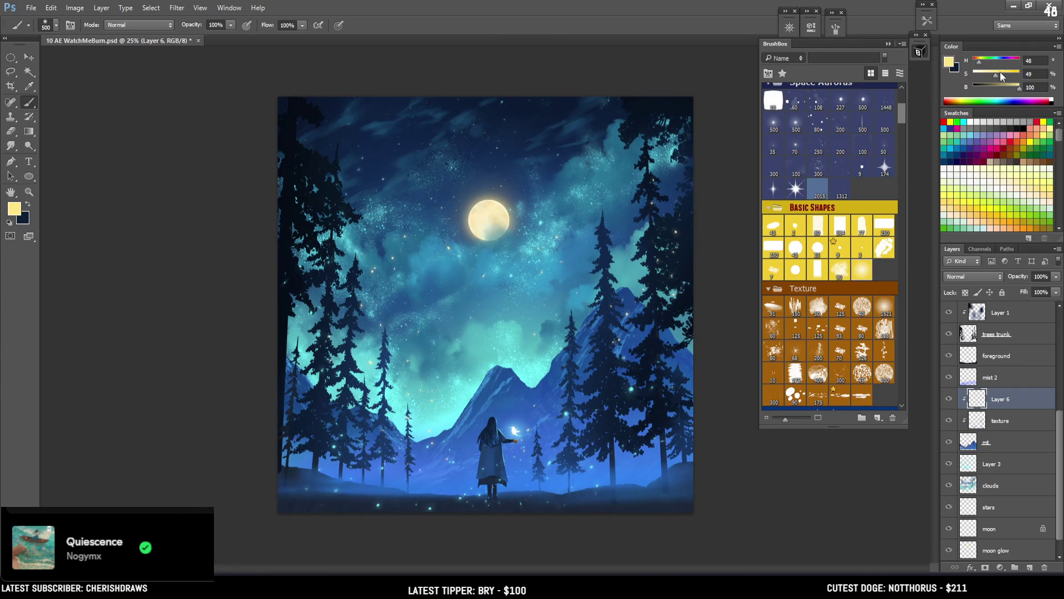
{"action": "left_click", "coordinate": [976, 62]}
{"action": "left_click_drag", "start_coordinate": [977, 63], "coordinate": [976, 62]}
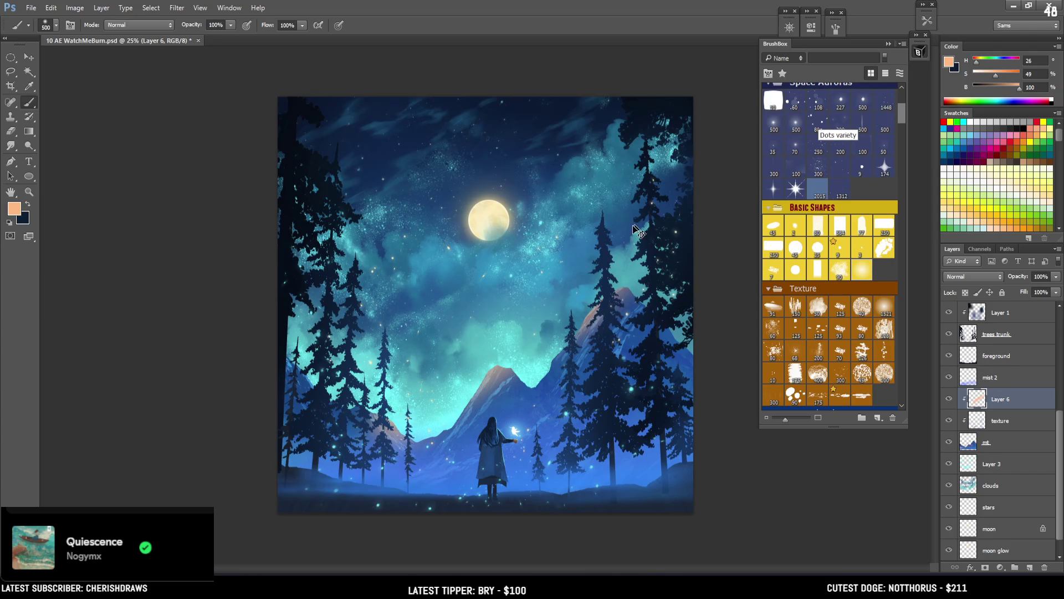
{"action": "key", "text": "bracketright"}
{"action": "left_click_drag", "start_coordinate": [625, 298], "coordinate": [637, 302]}
{"action": "left_click", "coordinate": [622, 295]}
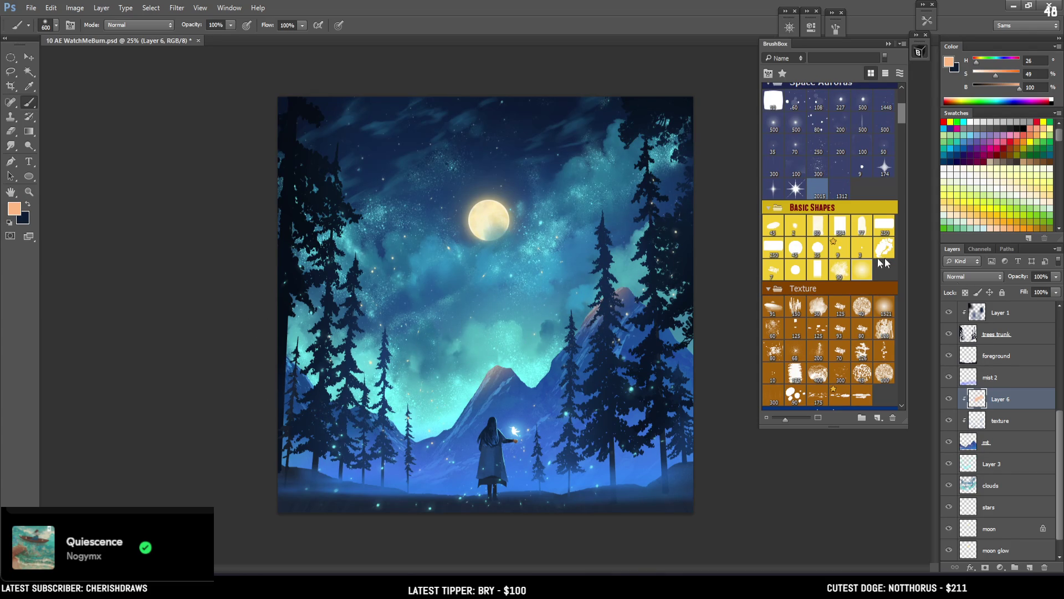
Move Layer 6 beneath the texture layer and refine the peach light on the slopes
{"action": "left_click_drag", "start_coordinate": [998, 400], "coordinate": [999, 421]}
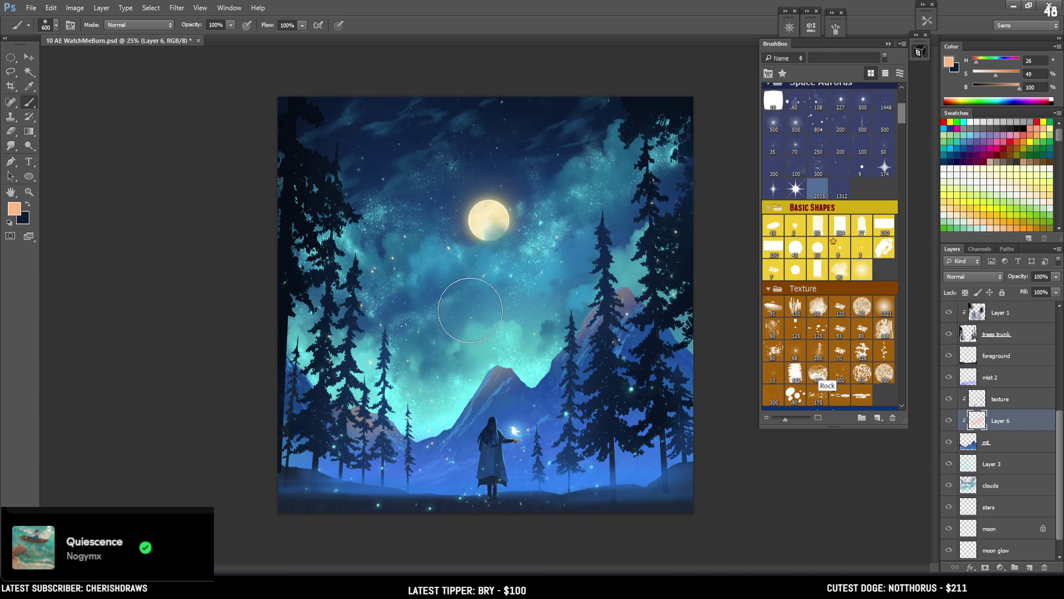
{"action": "mouse_move", "coordinate": [482, 372]}
{"action": "left_mouse_down"}
{"action": "mouse_move", "coordinate": [438, 400]}
{"action": "mouse_move", "coordinate": [499, 369]}
{"action": "mouse_move", "coordinate": [516, 388]}
{"action": "left_mouse_up"}
{"action": "key", "text": "ctrl+z"}
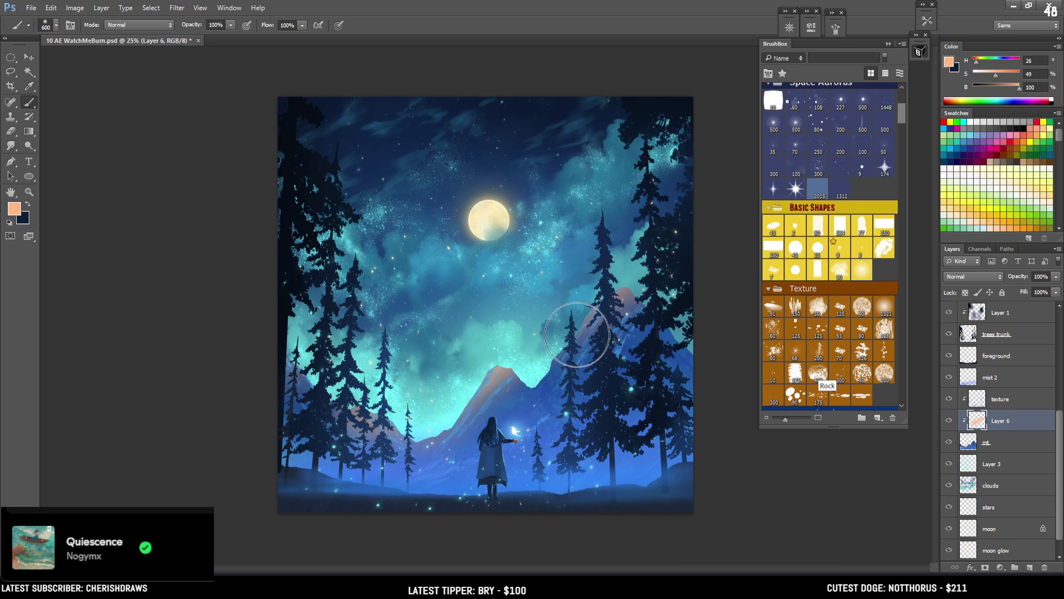
{"action": "key", "text": "e"}
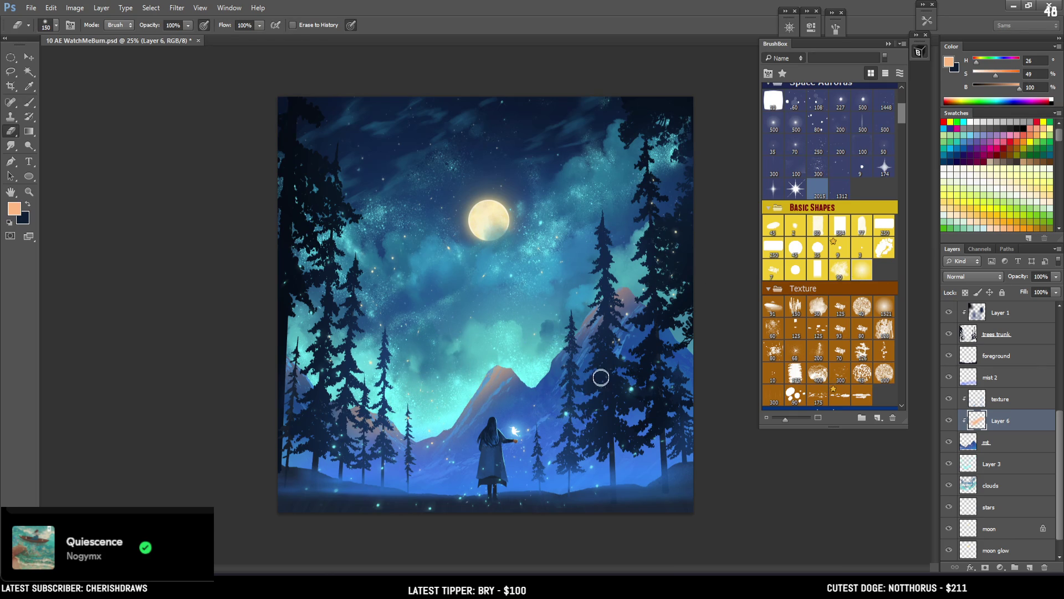
{"action": "key", "text": "bracketright"}
{"action": "key", "text": "bracketright"}
{"action": "key", "text": "bracketright"}
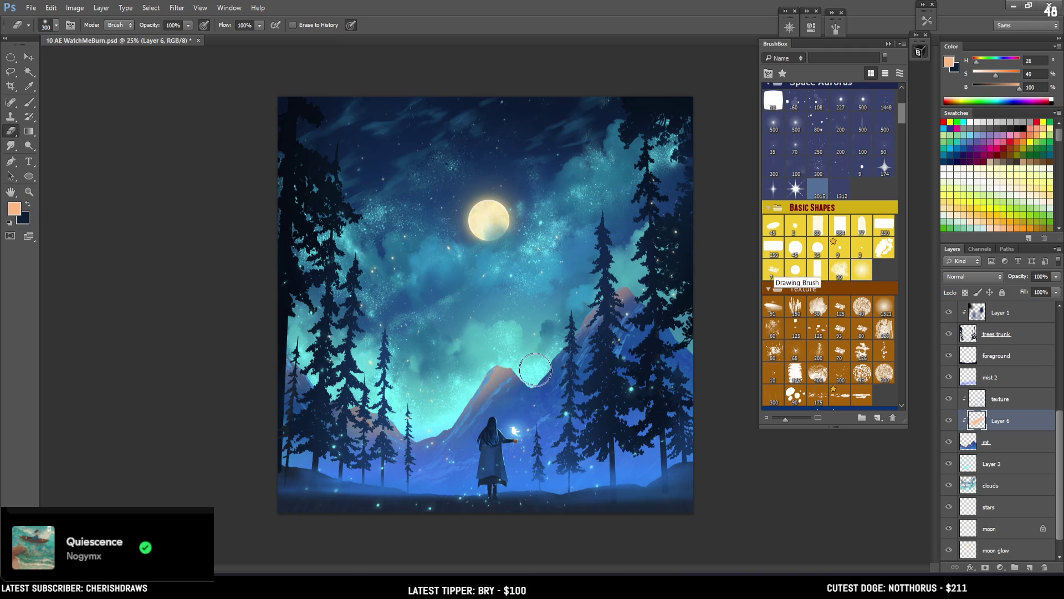
{"action": "key", "text": "b"}
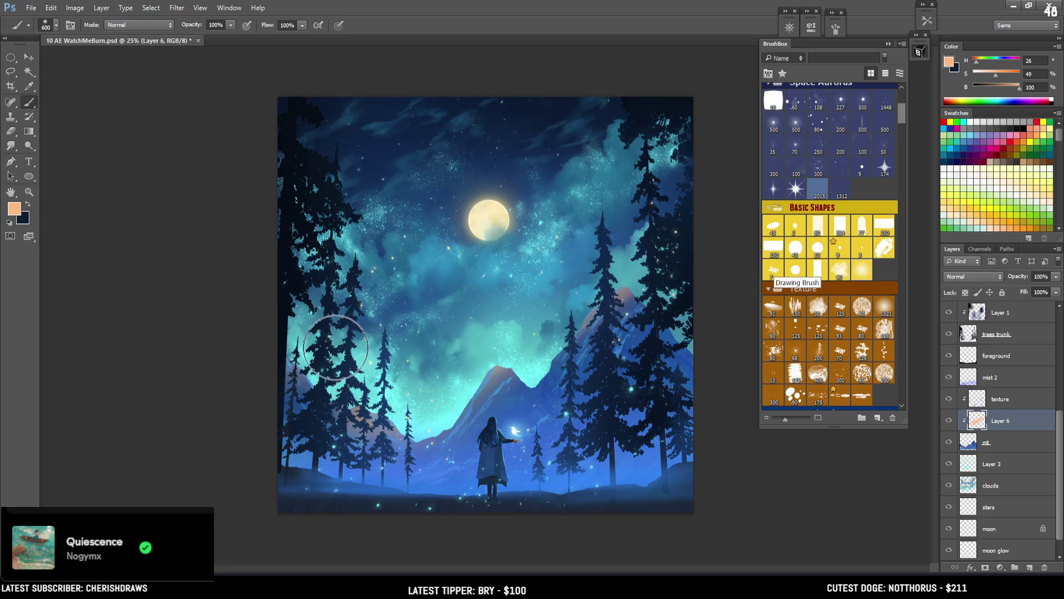
{"action": "key", "text": "e"}
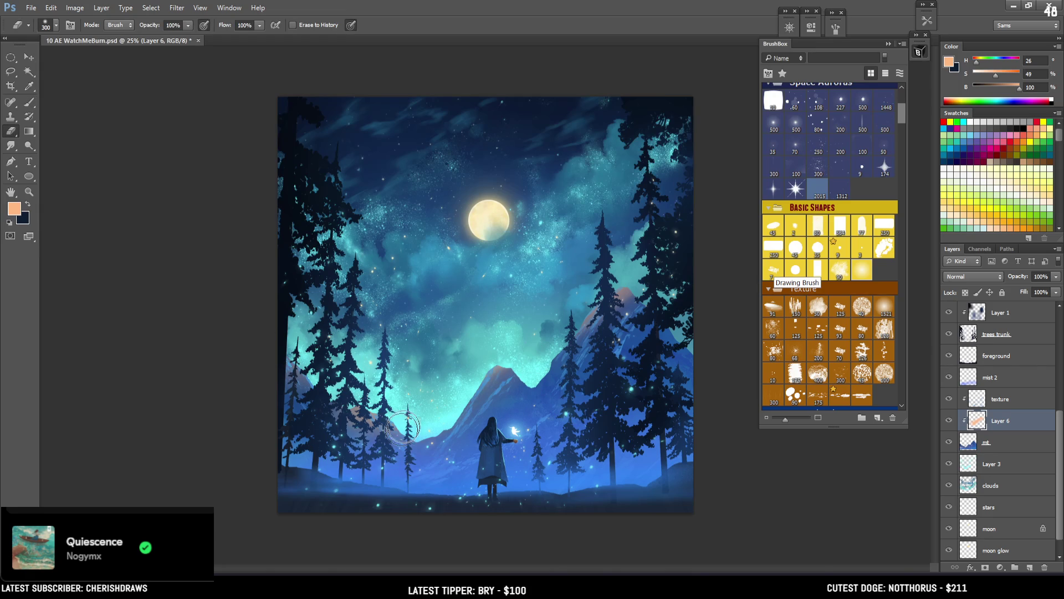
{"action": "key", "text": "b"}
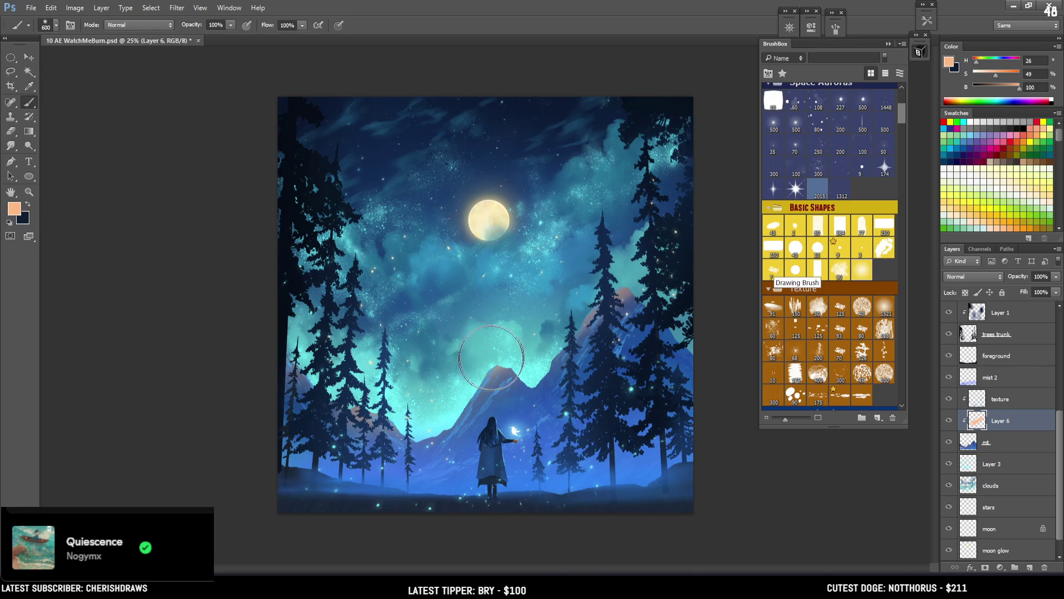
{"action": "key", "text": "bracketleft"}
{"action": "key", "text": "bracketleft"}
{"action": "key", "text": "bracketleft"}
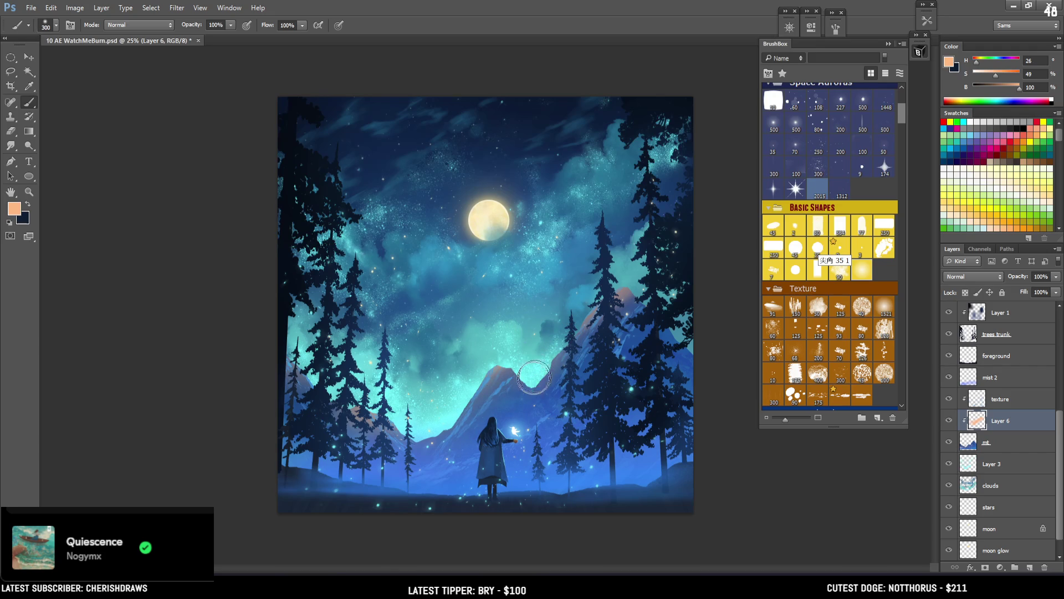
{"action": "left_click", "coordinate": [986, 398]}
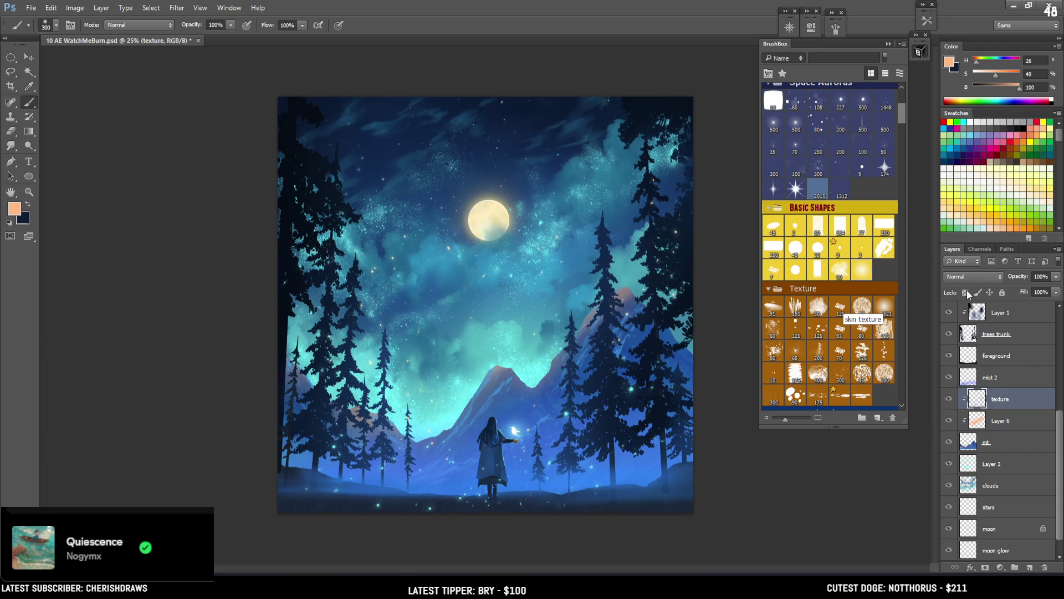
Test orange tinting on the mountain peak with texture transparency locked, then undo to compare
{"action": "key", "text": "ctrl+plus"}
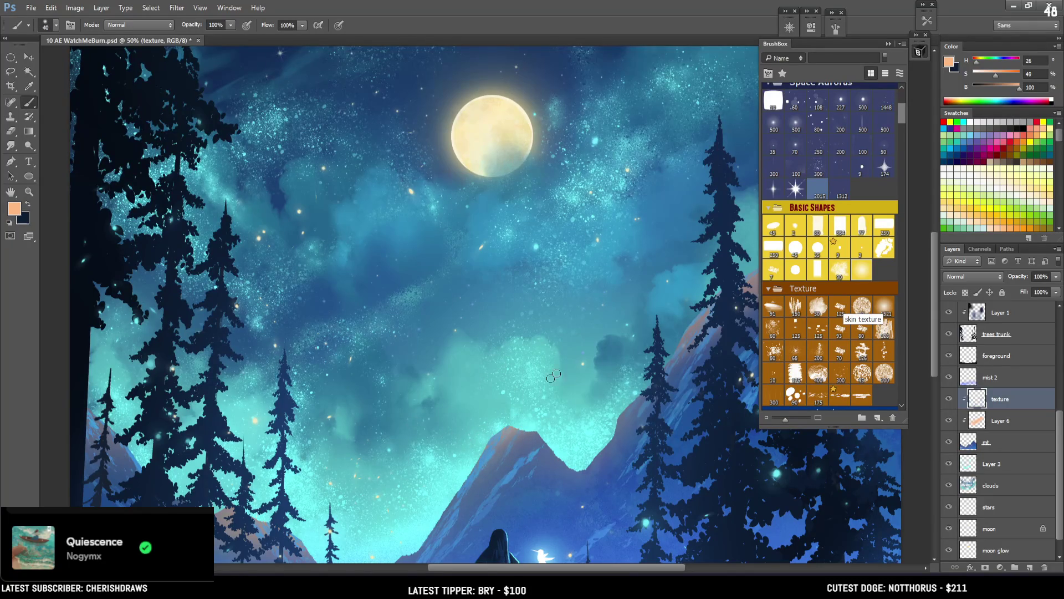
{"action": "left_click", "coordinate": [780, 252]}
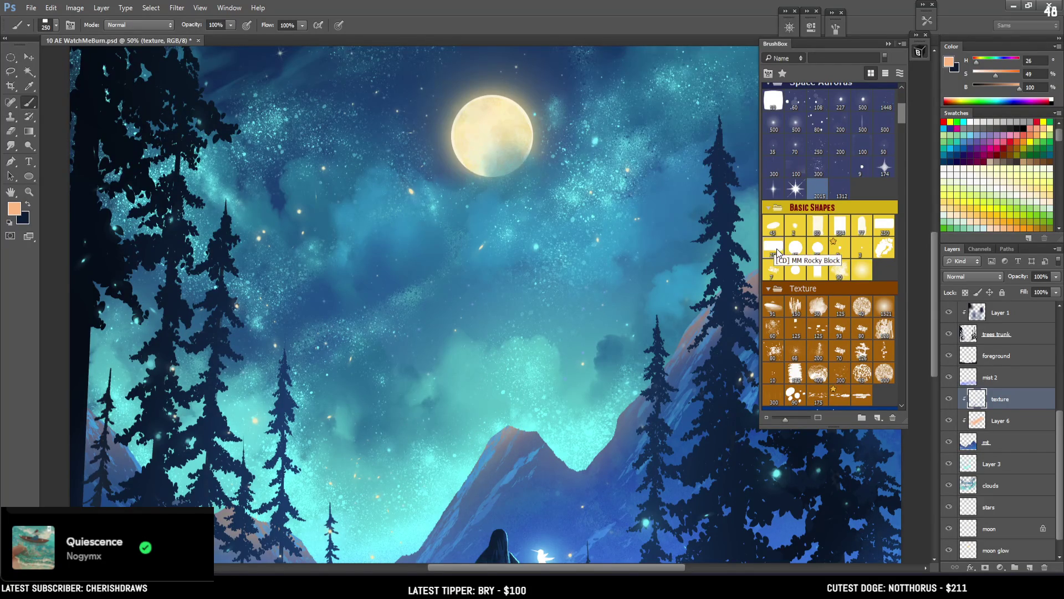
{"action": "left_click_drag", "start_coordinate": [516, 438], "coordinate": [477, 477]}
{"action": "scroll", "coordinate": [532, 361], "scroll_direction": "down", "scroll_amount": 3}
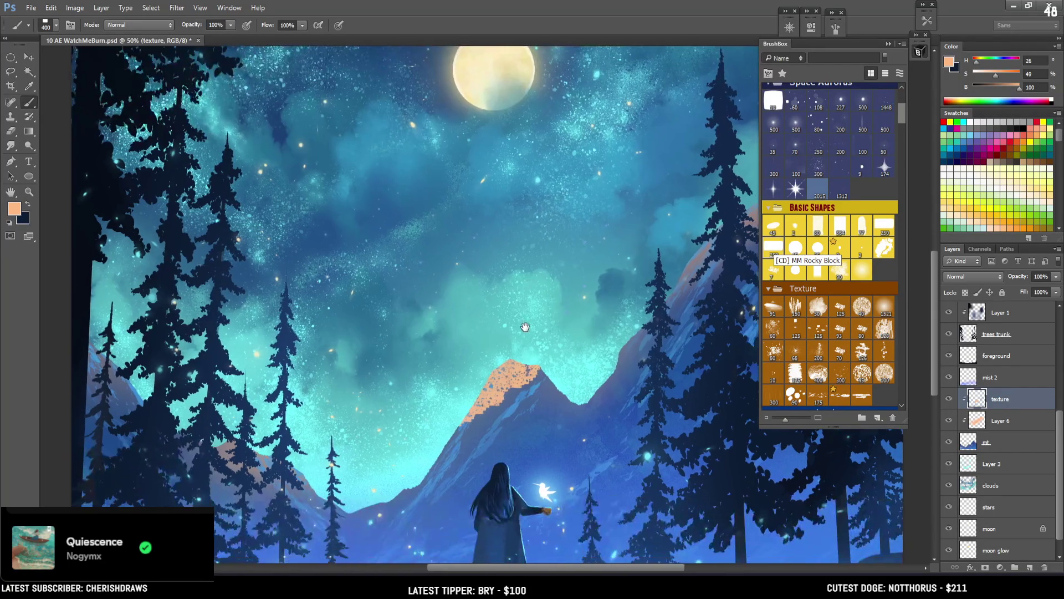
{"action": "key", "text": "ctrl+z"}
{"action": "key", "text": "slash"}
{"action": "left_click_drag", "start_coordinate": [499, 349], "coordinate": [508, 366]}
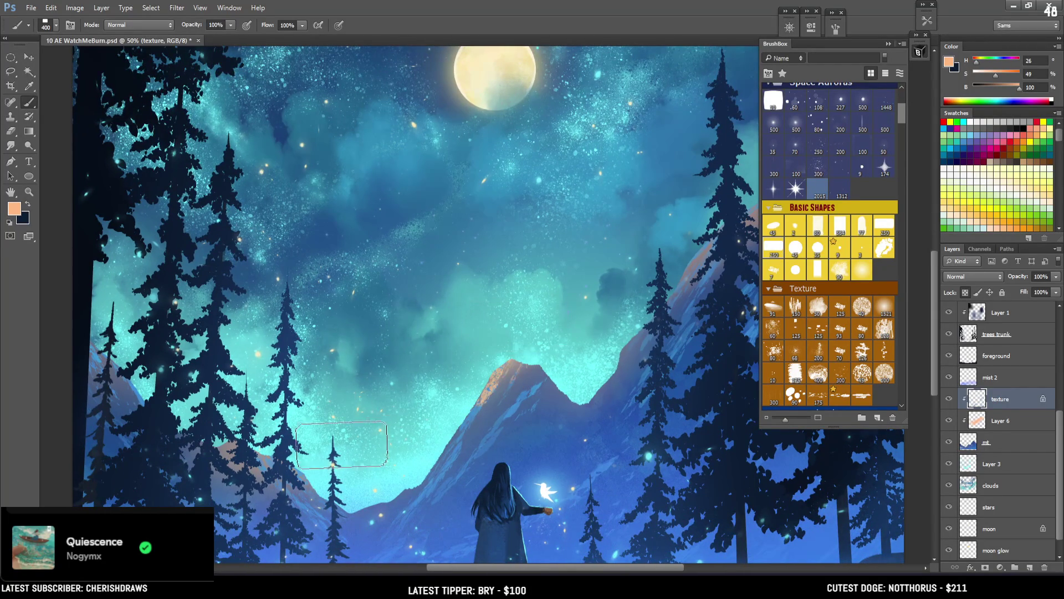
{"action": "left_click", "coordinate": [796, 307]}
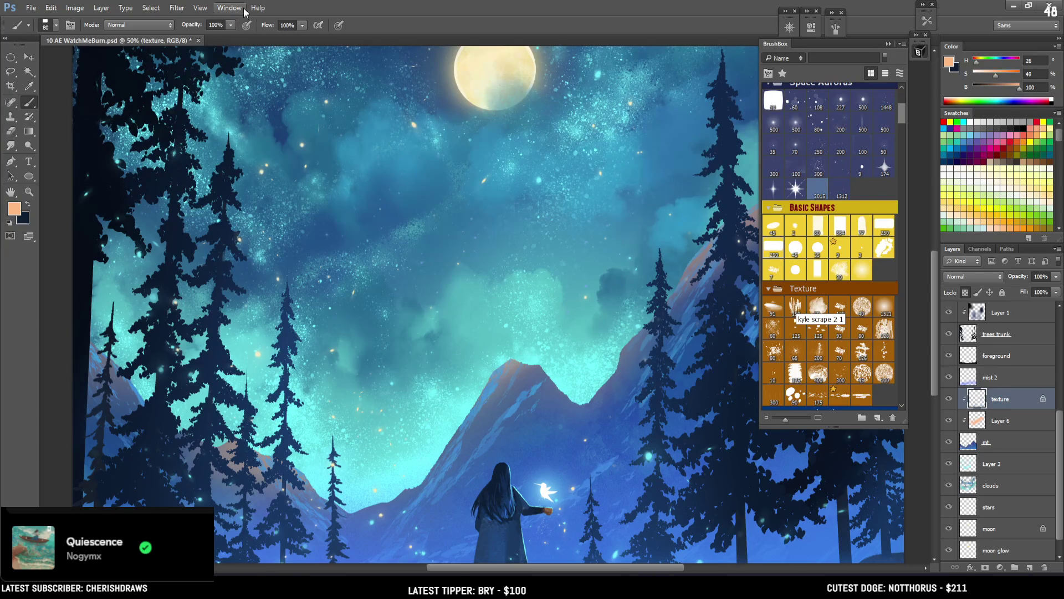
{"action": "key", "text": "ctrl+z"}
{"action": "key", "text": "ctrl+z"}
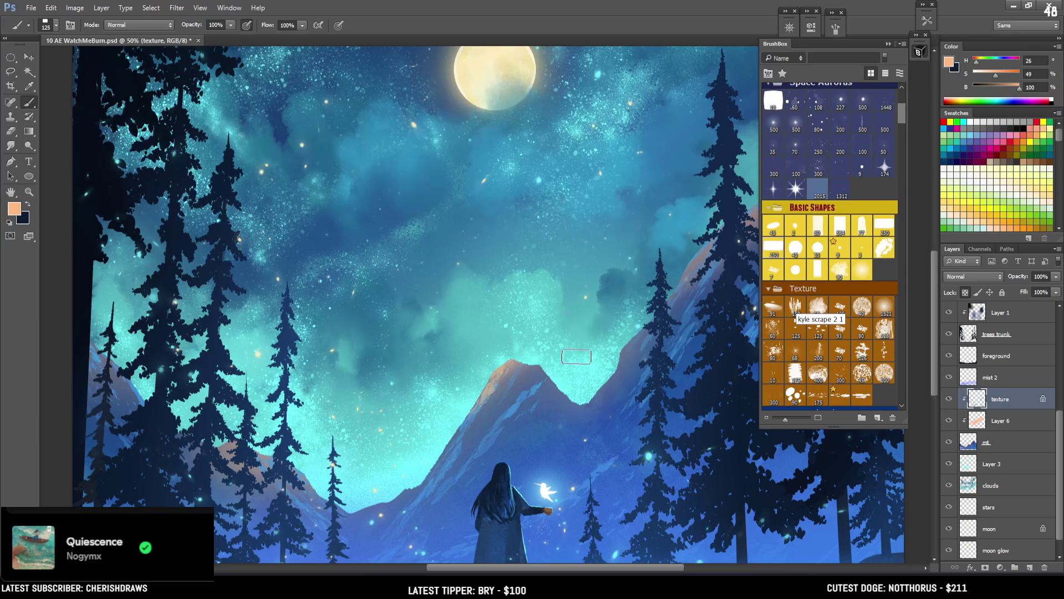
Zoom out to 25% to view the whole painting and save the PSD
{"action": "scroll", "coordinate": [527, 379], "scroll_direction": "up", "scroll_amount": 3}
{"action": "scroll", "coordinate": [527, 379], "scroll_direction": "right", "scroll_amount": 5}
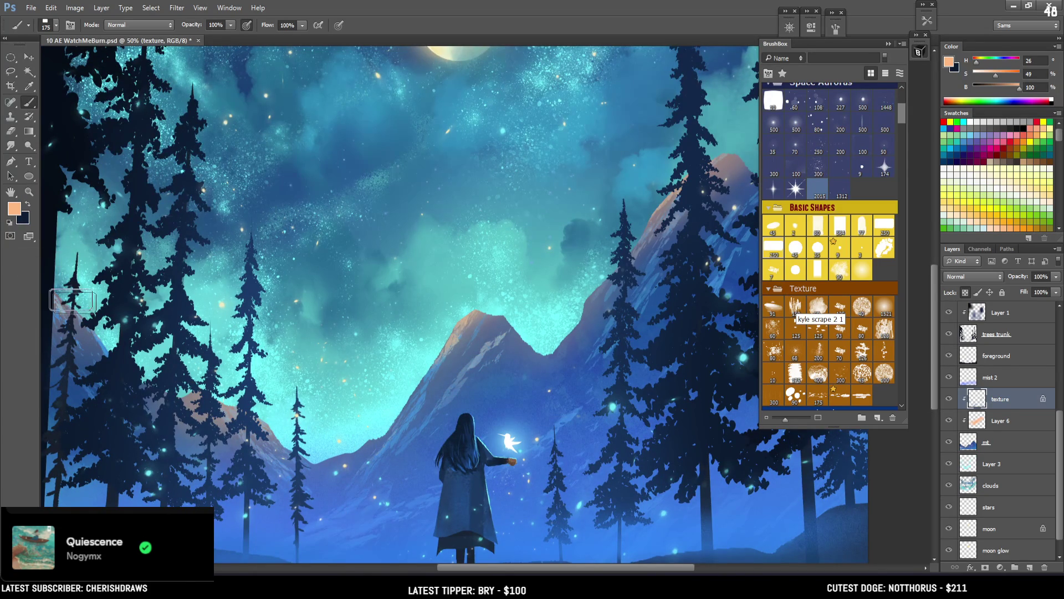
{"action": "key", "text": "ctrl+minus"}
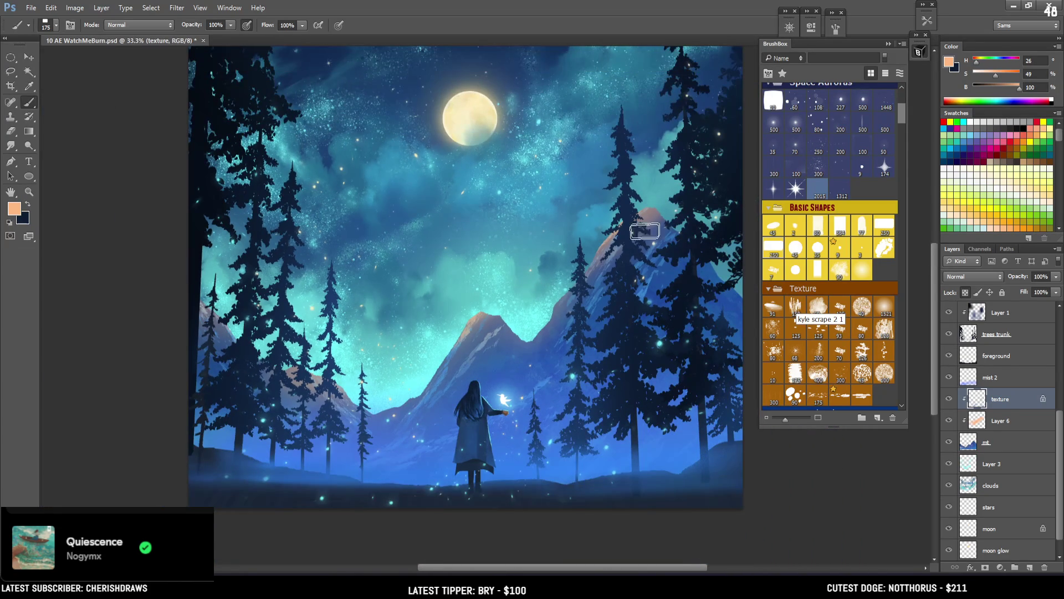
{"action": "key", "text": "ctrl+minus"}
{"action": "key", "text": "ctrl+plus"}
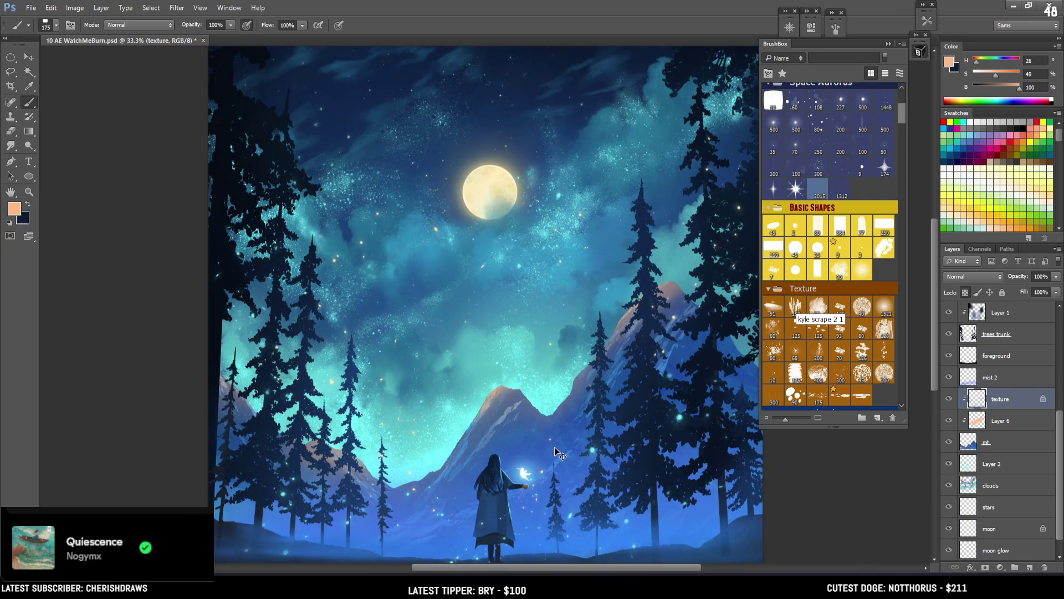
{"action": "key", "text": "ctrl+minus"}
{"action": "key", "text": "ctrl+s"}
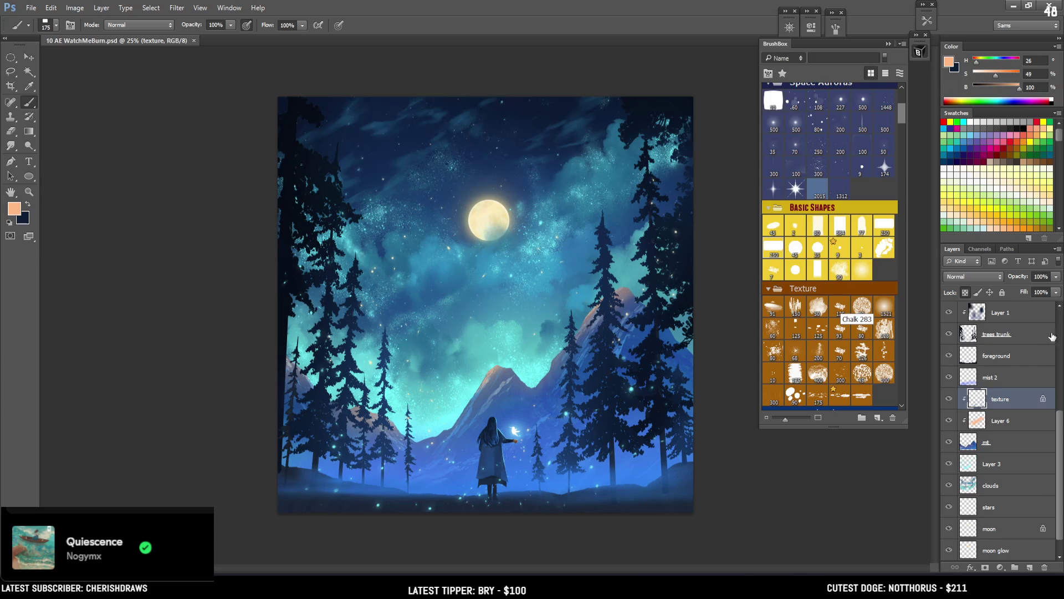
{"action": "scroll", "coordinate": [1056, 330], "scroll_direction": "up", "scroll_amount": 5}
Add Curves 1 above the magic layer, lifting the curve and adding shadow and highlight points
{"action": "left_click", "coordinate": [1020, 320]}
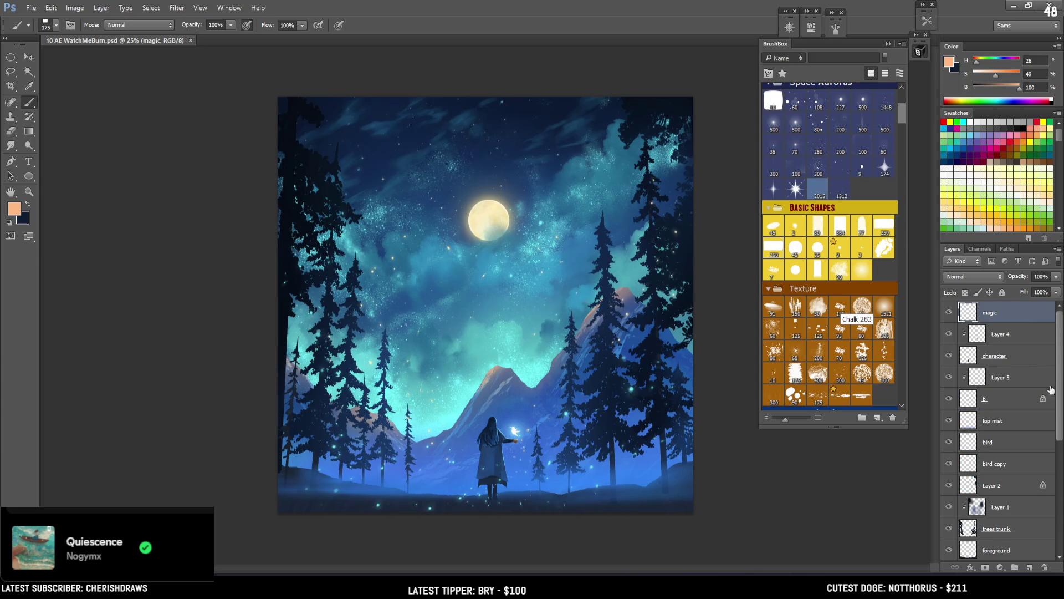
{"action": "left_click", "coordinate": [1001, 567]}
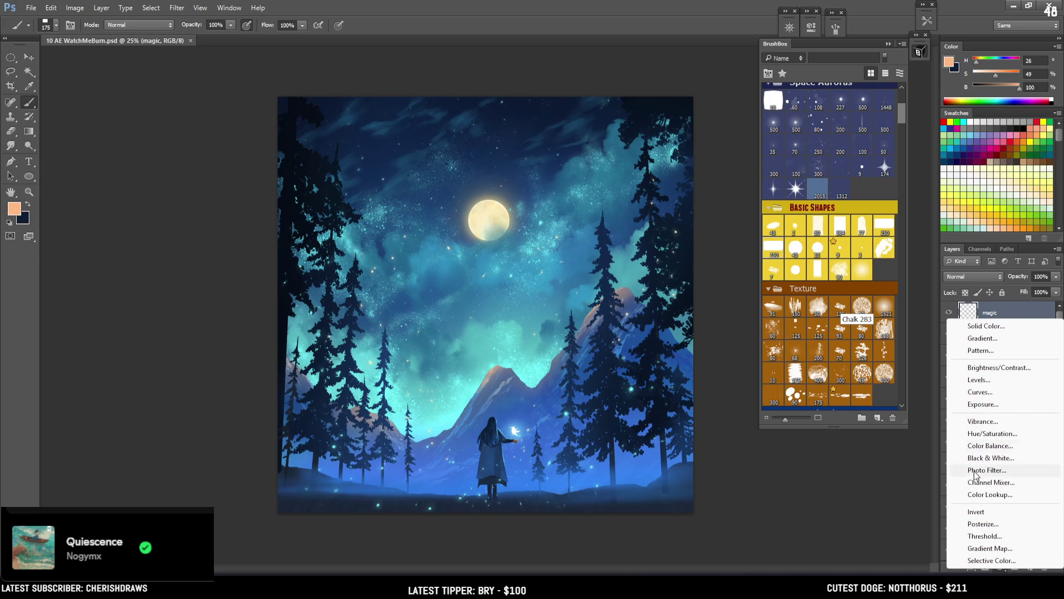
{"action": "left_click", "coordinate": [983, 392]}
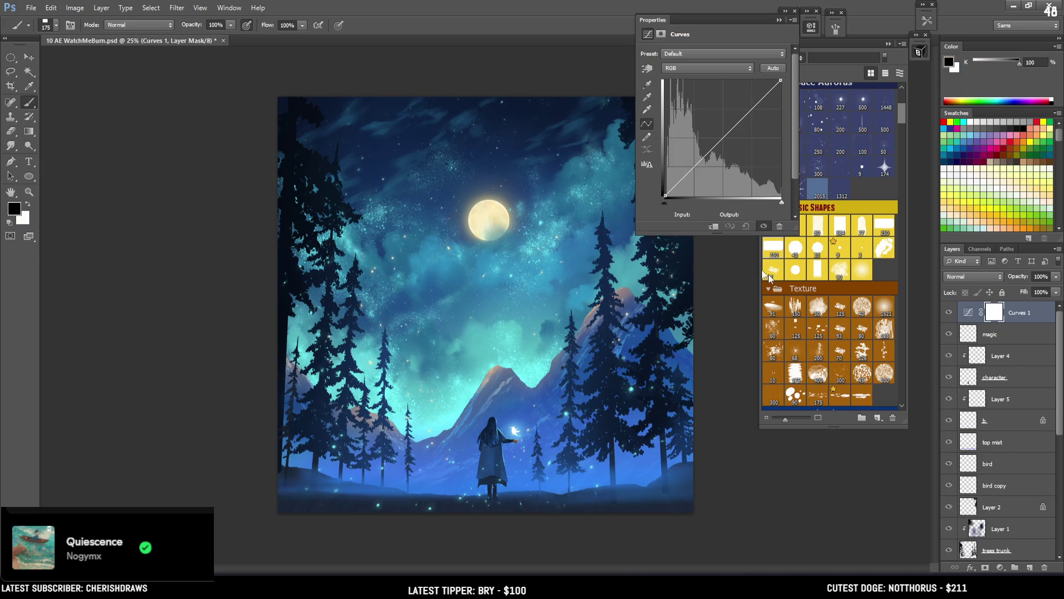
{"action": "left_click_drag", "start_coordinate": [753, 120], "coordinate": [749, 90]}
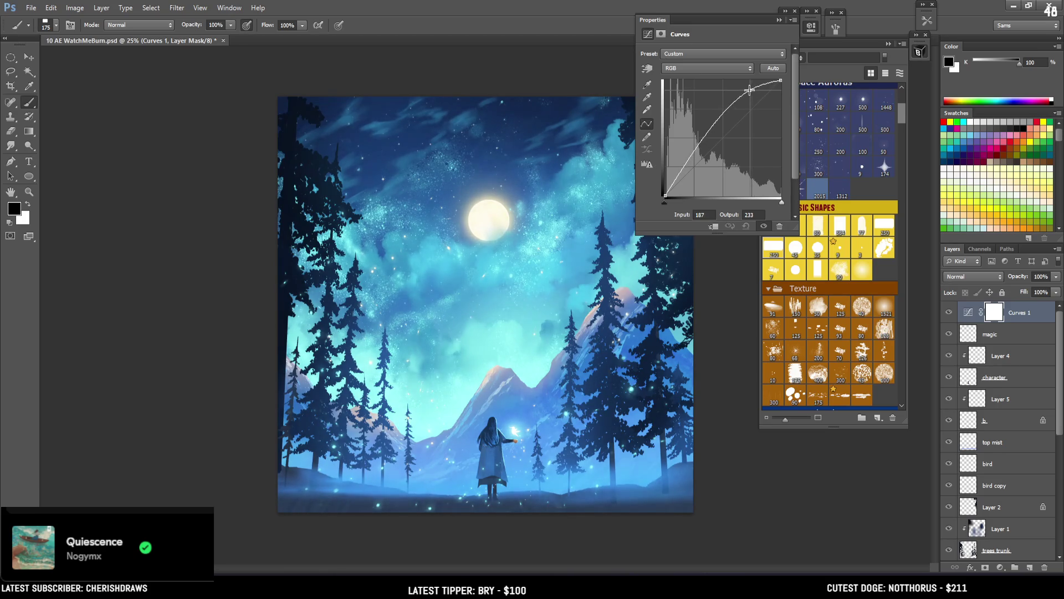
{"action": "left_click", "coordinate": [717, 127]}
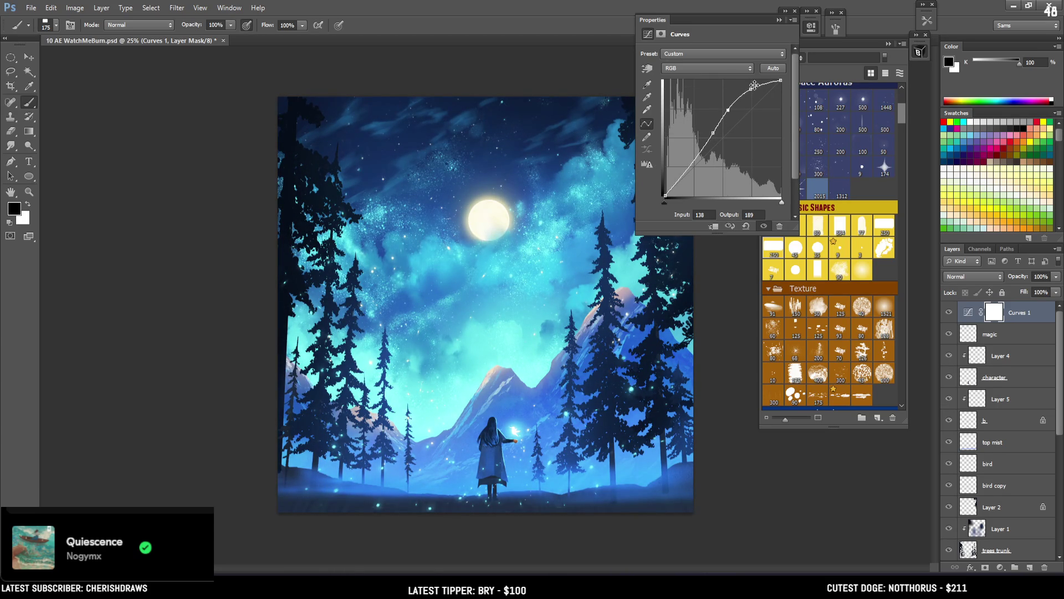
{"action": "left_click_drag", "start_coordinate": [727, 111], "coordinate": [709, 136]}
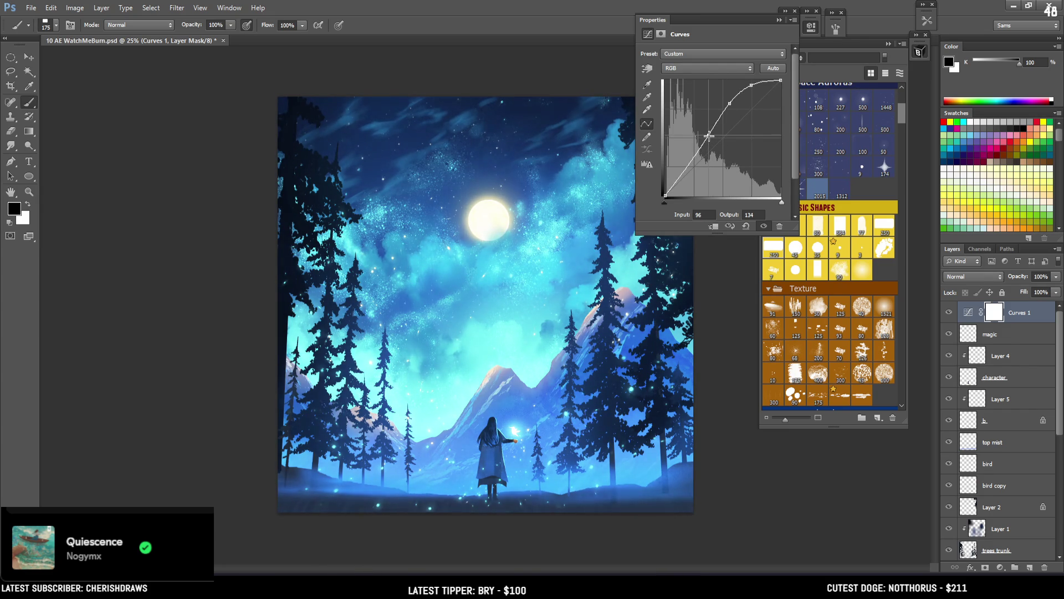
{"action": "left_click", "coordinate": [753, 86]}
{"action": "left_click", "coordinate": [813, 27]}
{"action": "left_click", "coordinate": [1000, 568]}
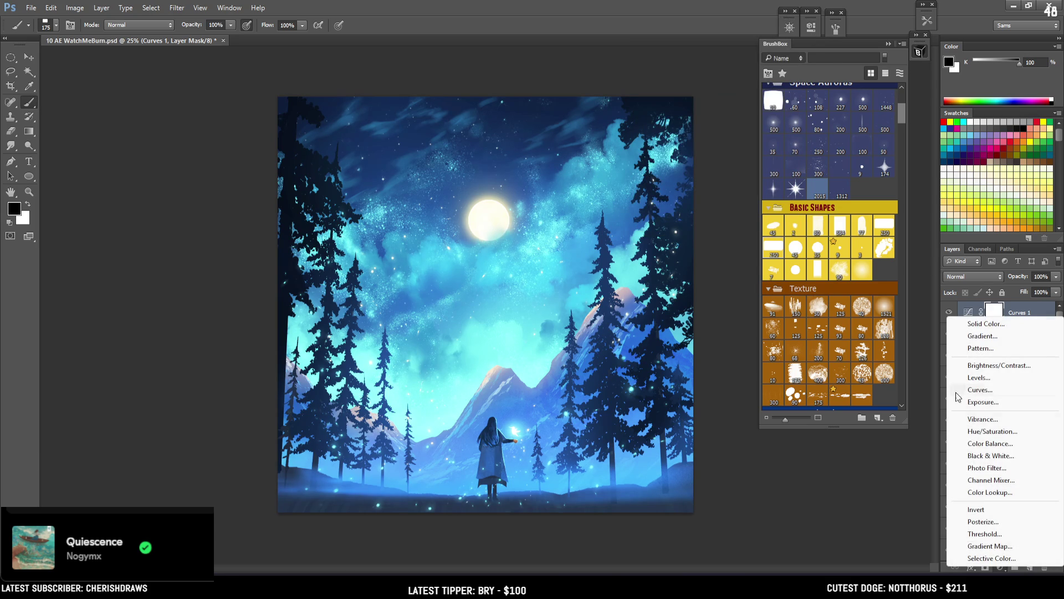
Add Color Balance 1 with midtones -10/-9/+27 and highlights Red +27, Magenta -11, Yellow -16
{"action": "left_click", "coordinate": [986, 443]}
{"action": "mouse_move", "coordinate": [710, 81]}
{"action": "left_mouse_down"}
{"action": "mouse_move", "coordinate": [723, 81]}
{"action": "mouse_move", "coordinate": [682, 81]}
{"action": "mouse_move", "coordinate": [709, 80]}
{"action": "mouse_move", "coordinate": [690, 82]}
{"action": "mouse_move", "coordinate": [690, 98]}
{"action": "mouse_move", "coordinate": [710, 116]}
{"action": "mouse_move", "coordinate": [678, 115]}
{"action": "mouse_move", "coordinate": [713, 116]}
{"action": "left_mouse_up"}
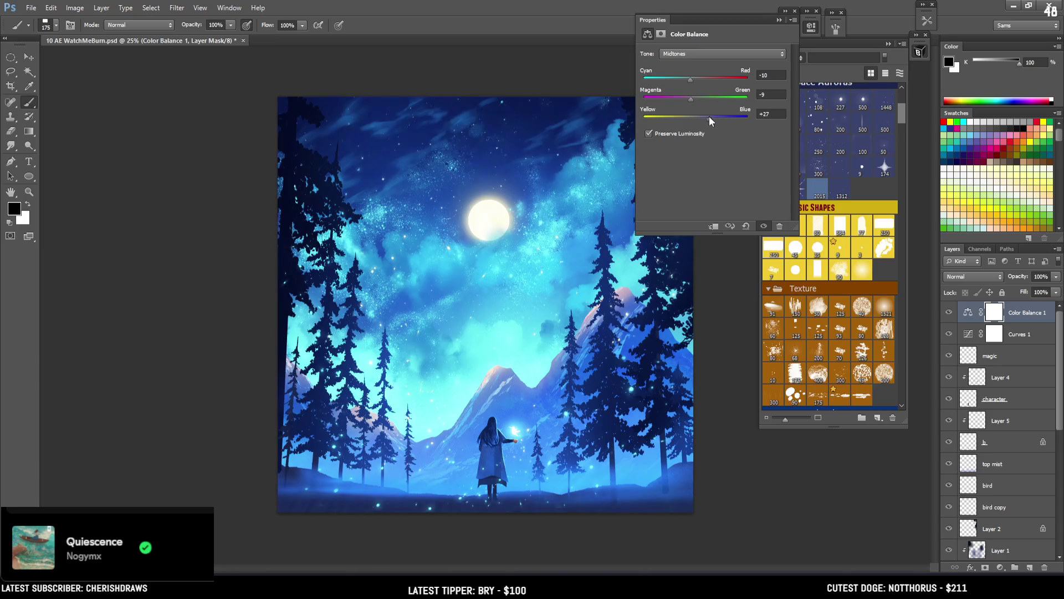
{"action": "left_click", "coordinate": [692, 54]}
{"action": "left_click", "coordinate": [682, 83]}
{"action": "left_click", "coordinate": [701, 80]}
{"action": "mouse_move", "coordinate": [695, 99]}
{"action": "left_mouse_down"}
{"action": "mouse_move", "coordinate": [677, 115]}
{"action": "mouse_move", "coordinate": [697, 117]}
{"action": "mouse_move", "coordinate": [688, 118]}
{"action": "mouse_move", "coordinate": [692, 98]}
{"action": "left_mouse_up"}
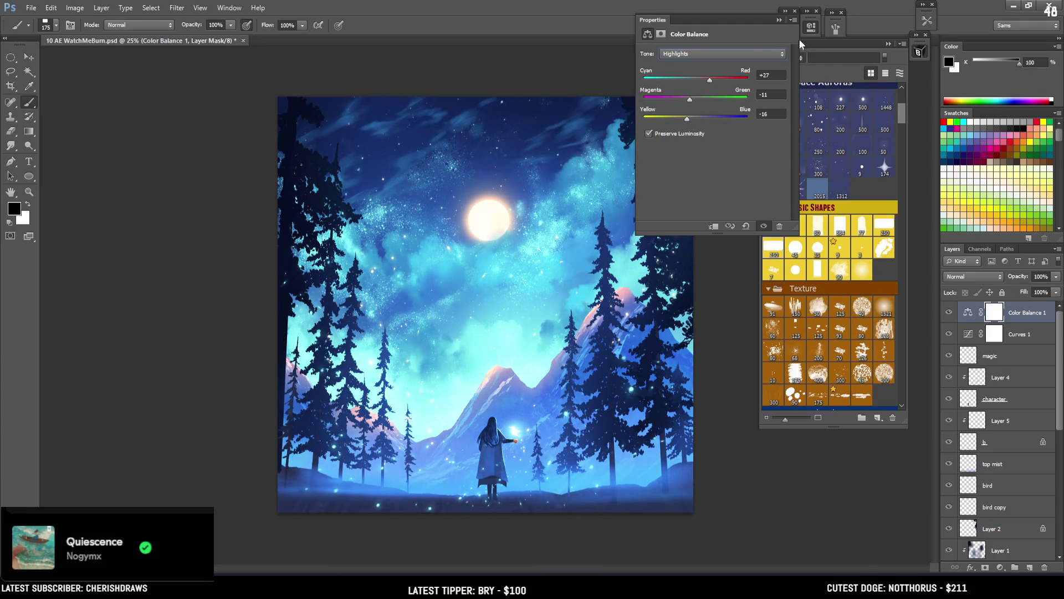
{"action": "left_click", "coordinate": [811, 31]}
{"action": "left_click", "coordinate": [1001, 343], "text": "shift"}
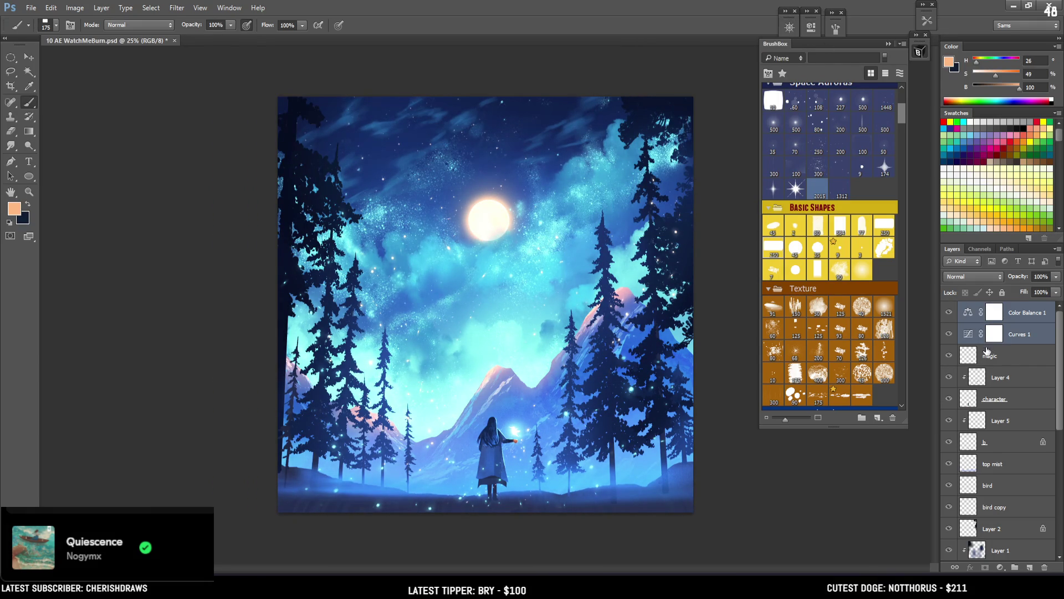
Put Curves 1 and Color Balance 1 into Group 1 with an inverted black layer mask
{"action": "key", "text": "ctrl+g"}
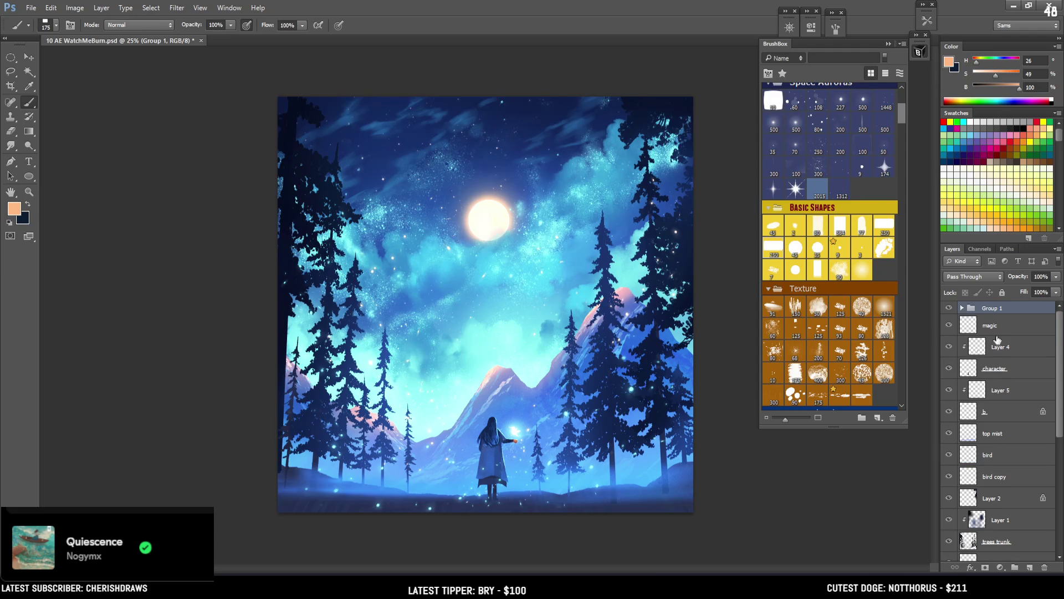
{"action": "left_click", "coordinate": [984, 568]}
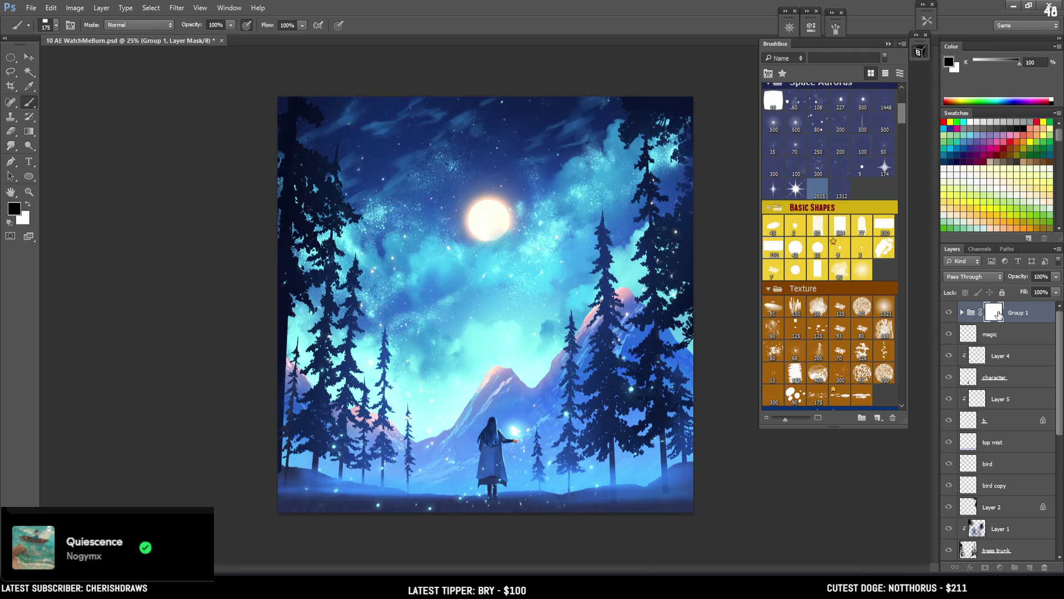
{"action": "key", "text": "ctrl+i"}
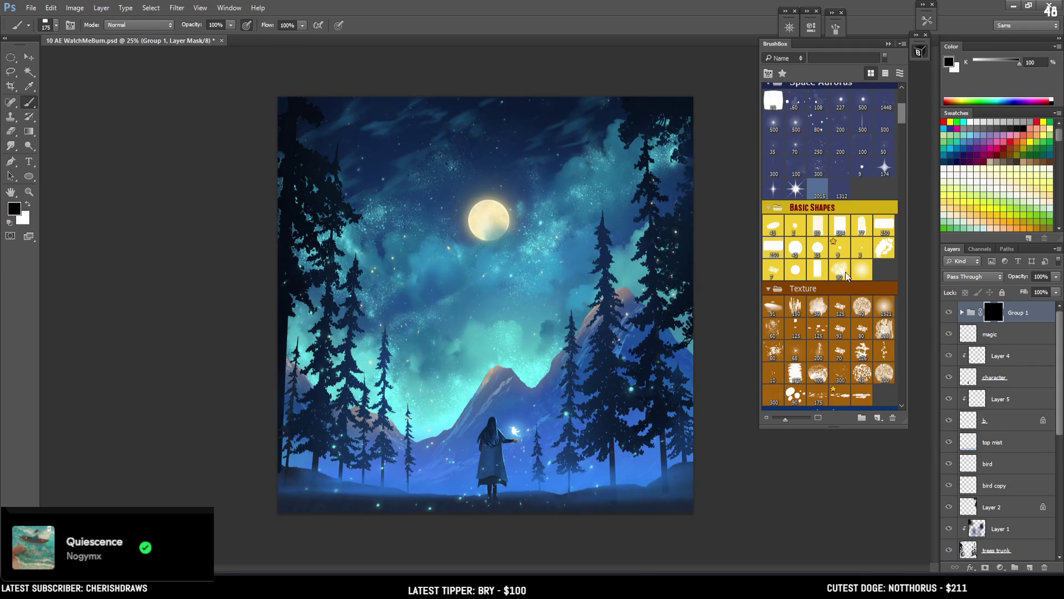
{"action": "left_click_drag", "start_coordinate": [904, 111], "coordinate": [897, 121]}
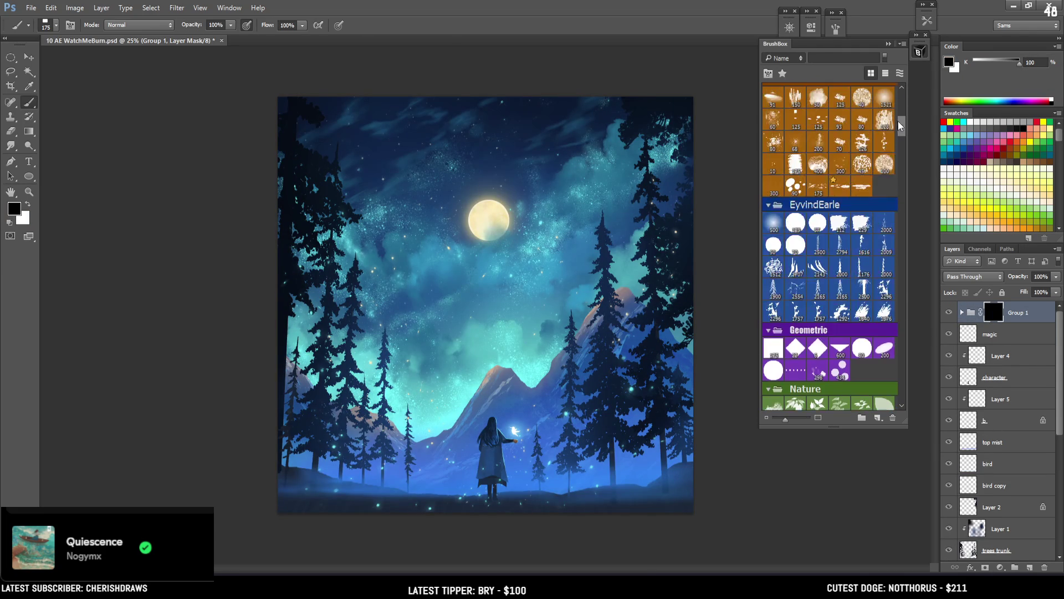
{"action": "left_click", "coordinate": [777, 230]}
{"action": "key", "text": "x"}
Paint white on the mask from the moon downward with an 800 px soft brush
{"action": "left_click_drag", "start_coordinate": [496, 194], "coordinate": [416, 470]}
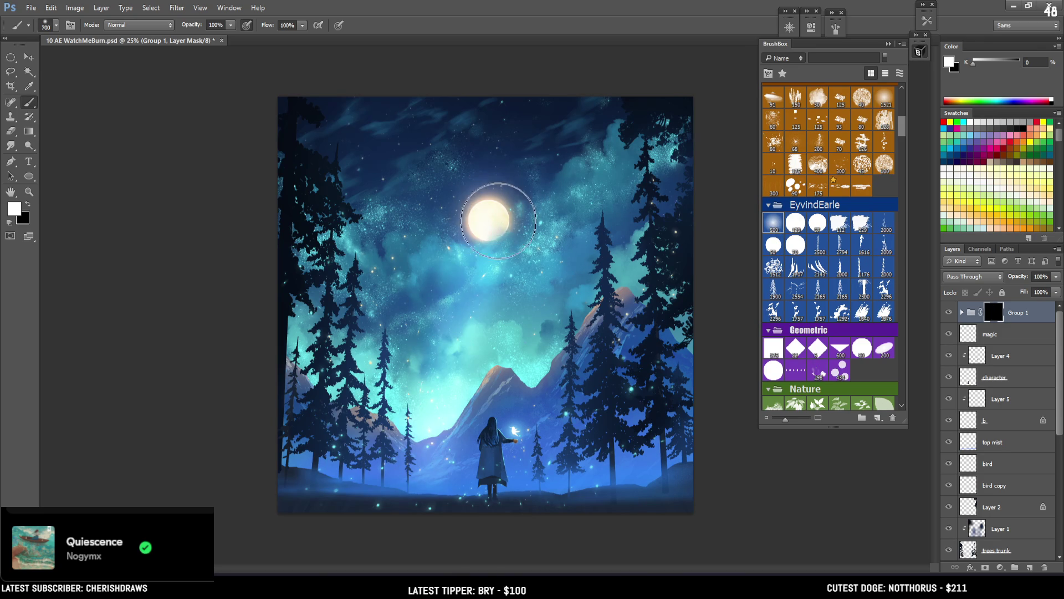
{"action": "key", "text": "ctrl+z"}
{"action": "key", "text": "bracketright"}
{"action": "key", "text": "bracketright"}
{"action": "key", "text": "bracketright"}
{"action": "left_click_drag", "start_coordinate": [487, 209], "coordinate": [481, 516]}
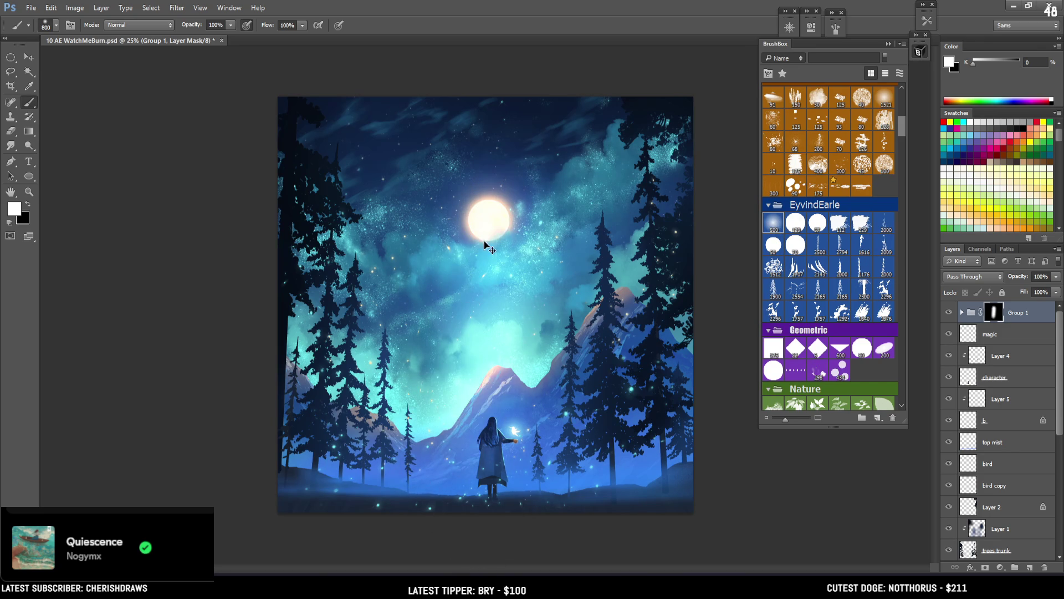
{"action": "key", "text": "ctrl+z"}
{"action": "mouse_move", "coordinate": [488, 247]}
{"action": "left_mouse_down"}
{"action": "mouse_move", "coordinate": [496, 214]}
{"action": "mouse_move", "coordinate": [466, 422]}
{"action": "left_mouse_up"}
{"action": "key", "text": "bracketleft"}
{"action": "key", "text": "ctrl+z"}
{"action": "key", "text": "bracketleft"}
{"action": "key", "text": "bracketleft"}
Reveal the brightening over the left trees and around the girl with a 600–1000 px brush
{"action": "mouse_move", "coordinate": [488, 226]}
{"action": "left_mouse_down"}
{"action": "mouse_move", "coordinate": [421, 288]}
{"action": "mouse_move", "coordinate": [399, 387]}
{"action": "left_mouse_up"}
{"action": "key", "text": "ctrl+z"}
{"action": "key", "text": "bracketright"}
{"action": "left_click_drag", "start_coordinate": [463, 313], "coordinate": [413, 471]}
{"action": "left_click_drag", "start_coordinate": [528, 366], "coordinate": [433, 477]}
{"action": "key", "text": "ctrl+z"}
{"action": "key", "text": "bracketright"}
{"action": "key", "text": "bracketright"}
{"action": "key", "text": "bracketright"}
{"action": "left_click_drag", "start_coordinate": [482, 310], "coordinate": [460, 441]}
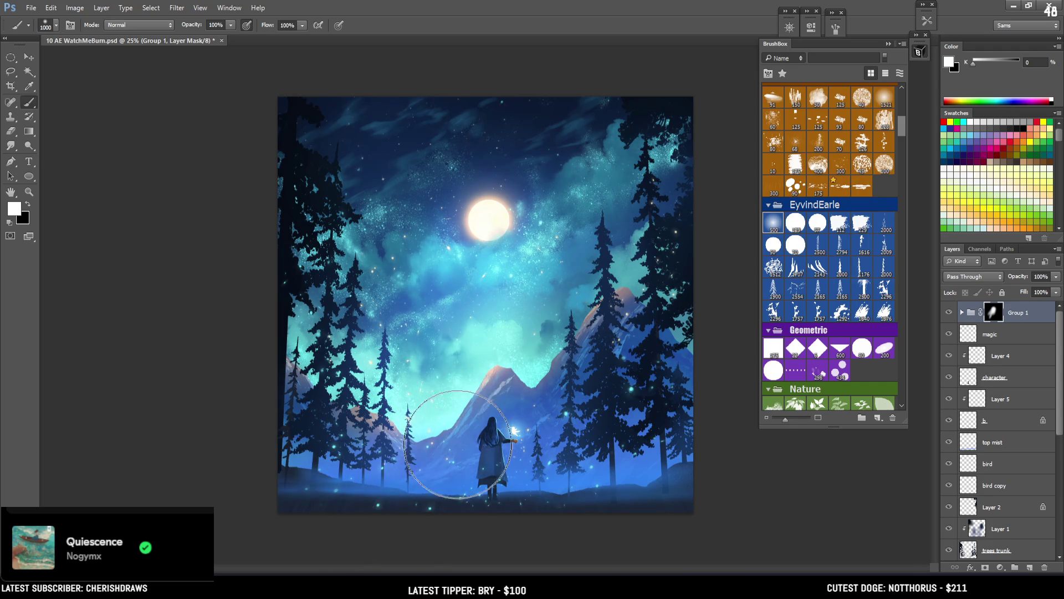
Tone down the moon glow with black on the mask and check values in grayscale preview
{"action": "key", "text": "bracketleft"}
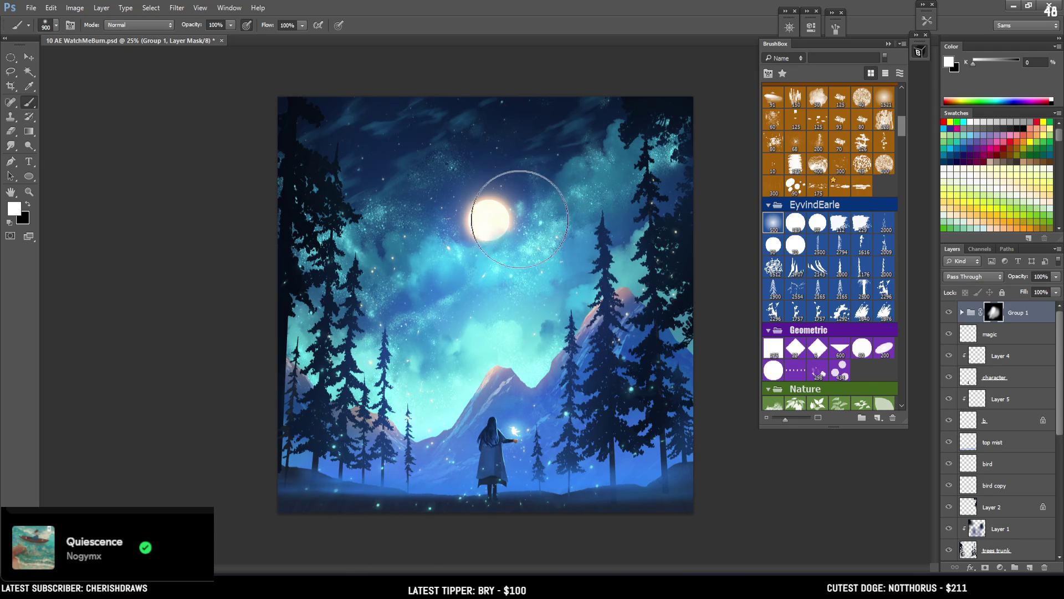
{"action": "key", "text": "x"}
{"action": "mouse_move", "coordinate": [551, 190]}
{"action": "left_mouse_down"}
{"action": "mouse_move", "coordinate": [534, 161]}
{"action": "mouse_move", "coordinate": [428, 178]}
{"action": "left_mouse_up"}
{"action": "key", "text": "x"}
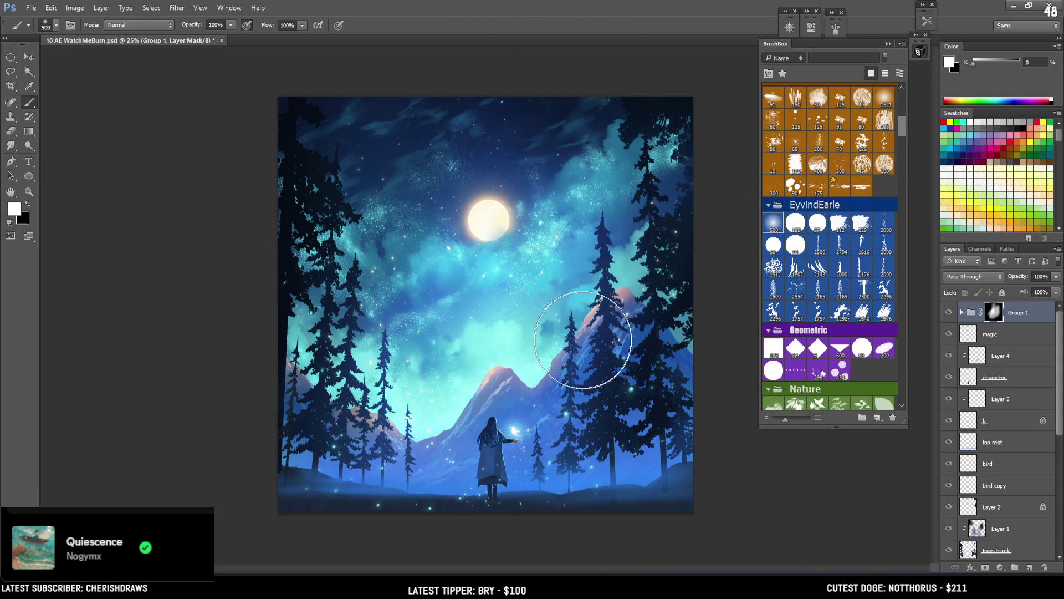
{"action": "key", "text": "bracketleft"}
{"action": "key", "text": "bracketleft"}
{"action": "key", "text": "bracketleft"}
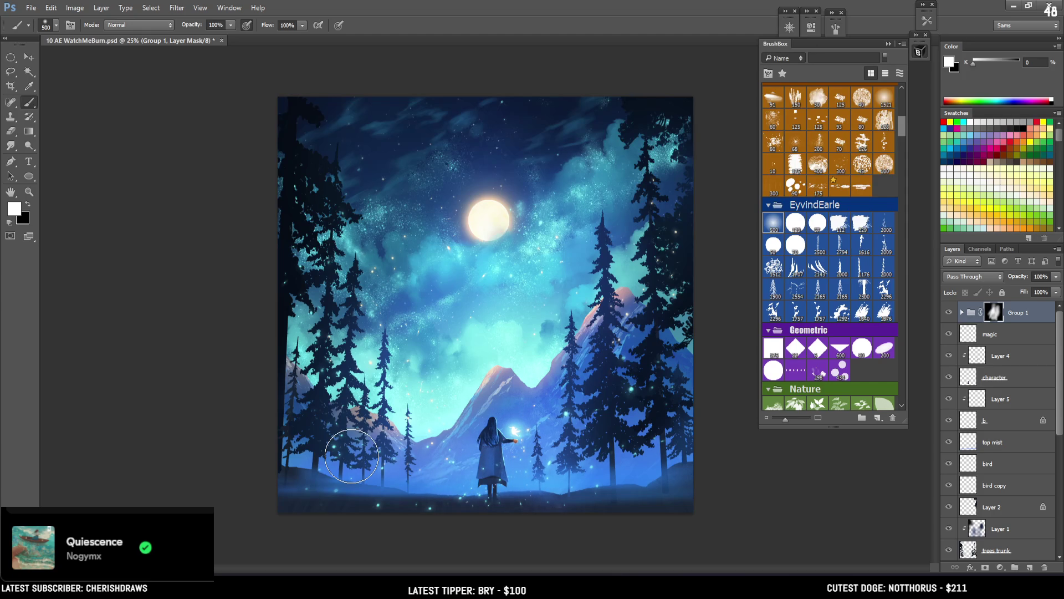
{"action": "key", "text": "x"}
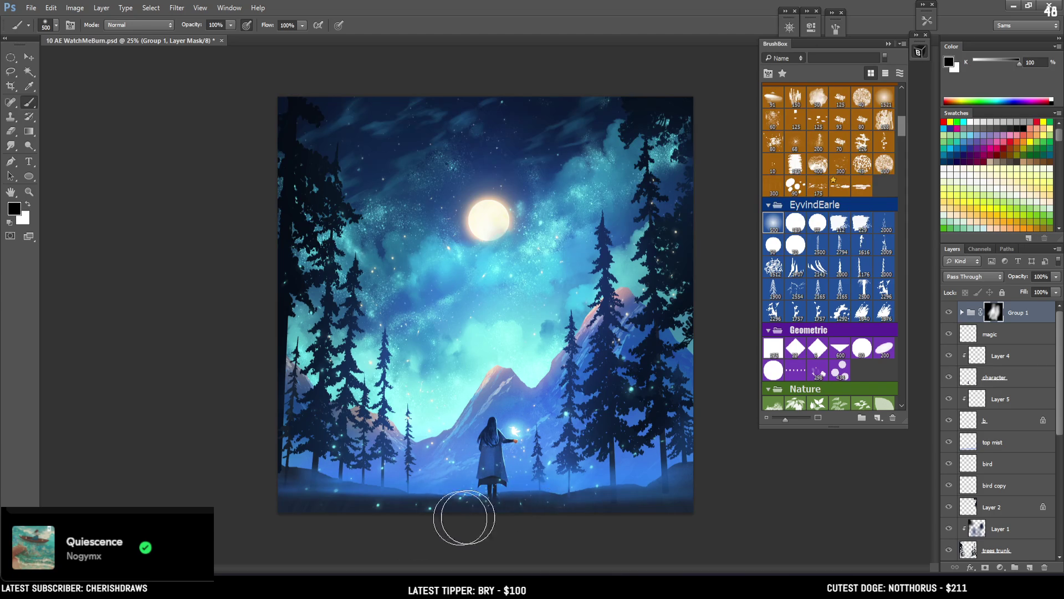
{"action": "key", "text": "x"}
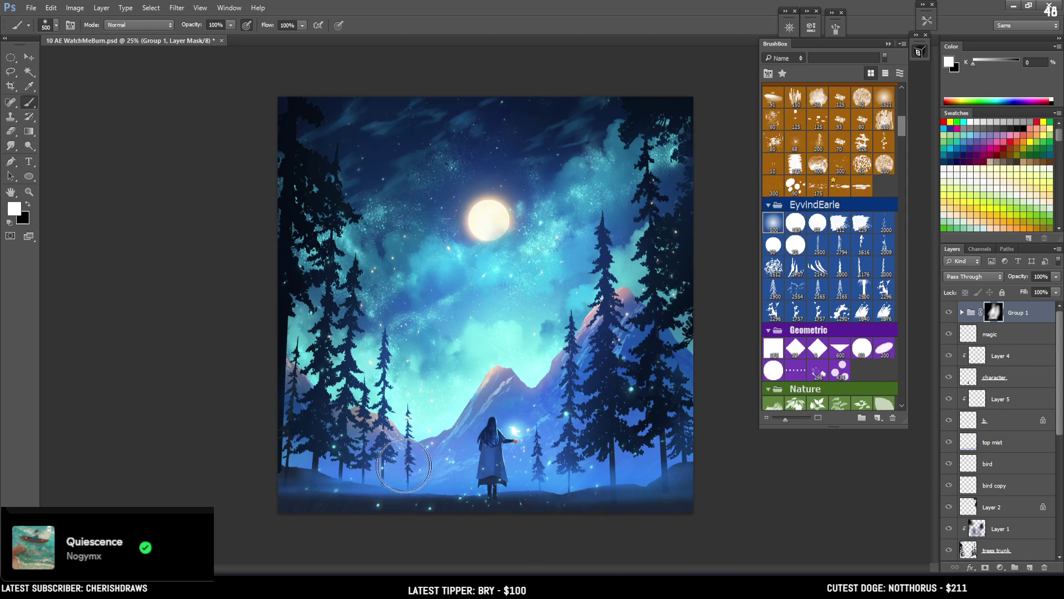
{"action": "key", "text": "bracketright"}
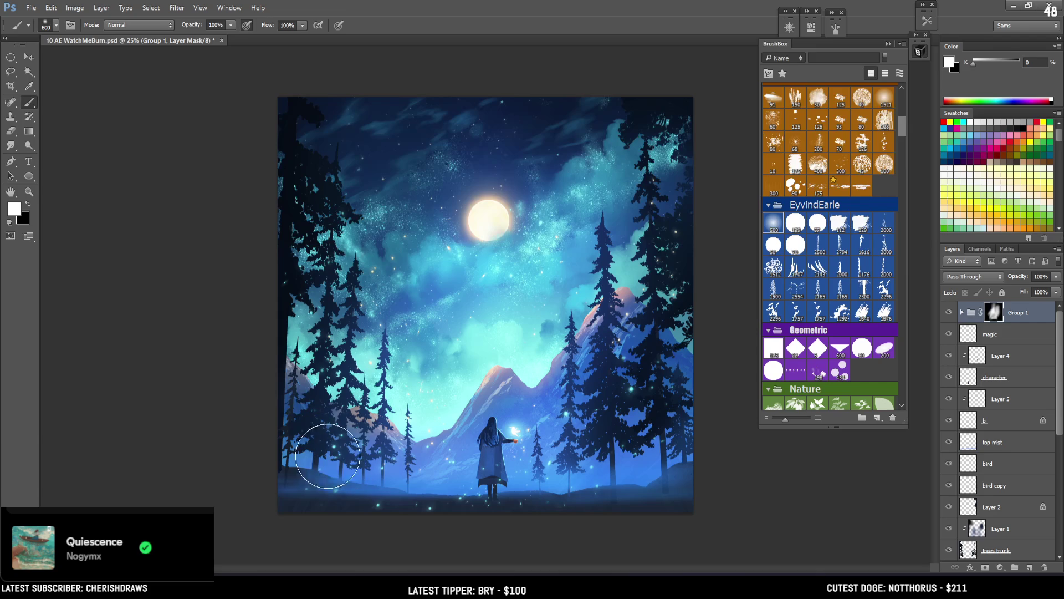
{"action": "key", "text": "bracketleft"}
{"action": "key", "text": "bracketleft"}
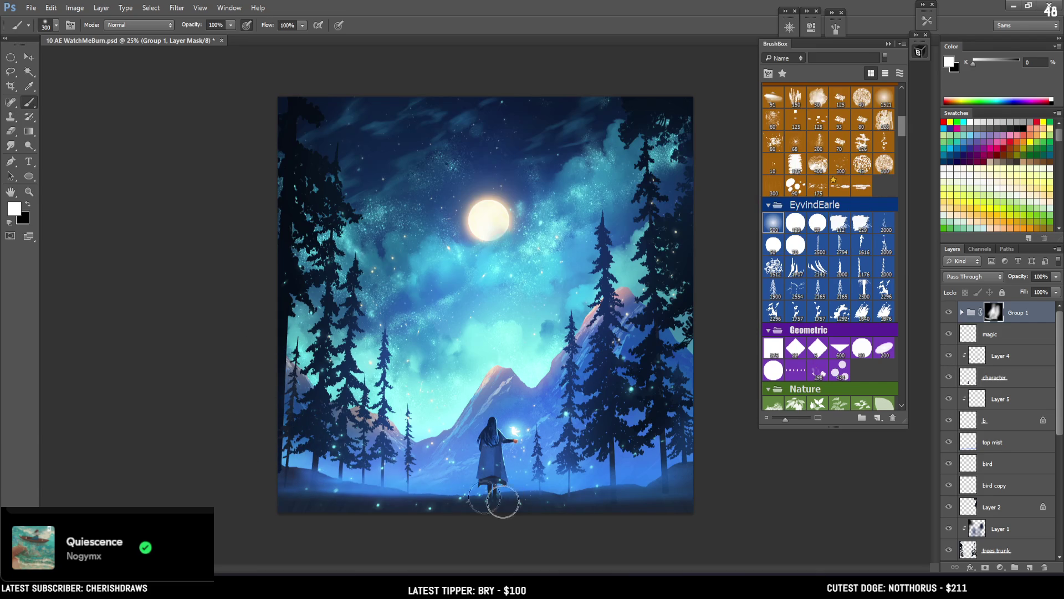
{"action": "key", "text": "bracketleft"}
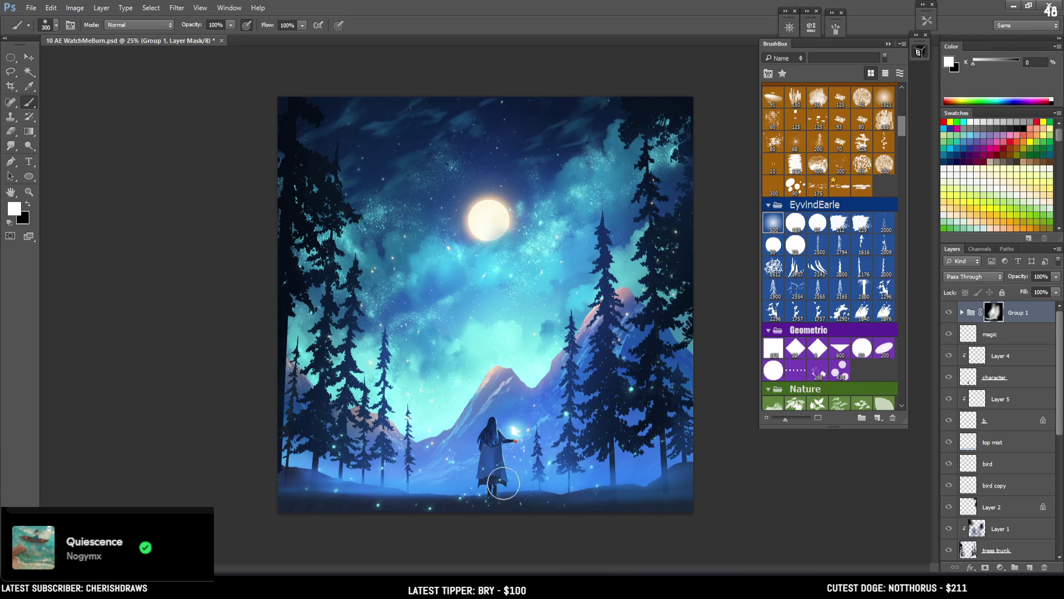
{"action": "key", "text": "ctrl+y"}
{"action": "key", "text": "ctrl+y"}
{"action": "key", "text": "ctrl+y"}
{"action": "key", "text": "ctrl+y"}
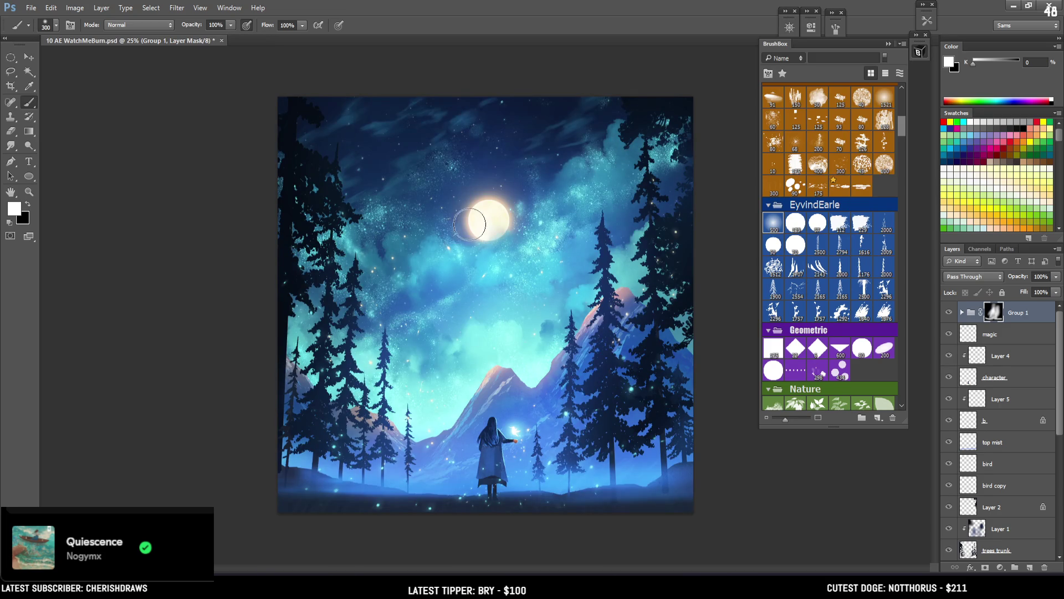
{"action": "key", "text": "x"}
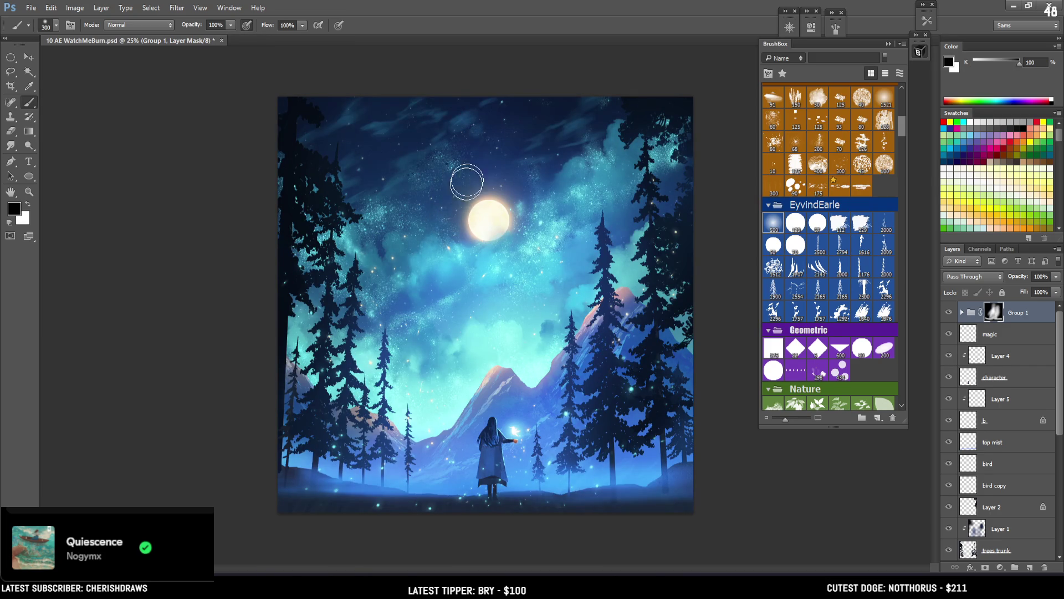
{"action": "key", "text": "bracketright"}
{"action": "key", "text": "bracketright"}
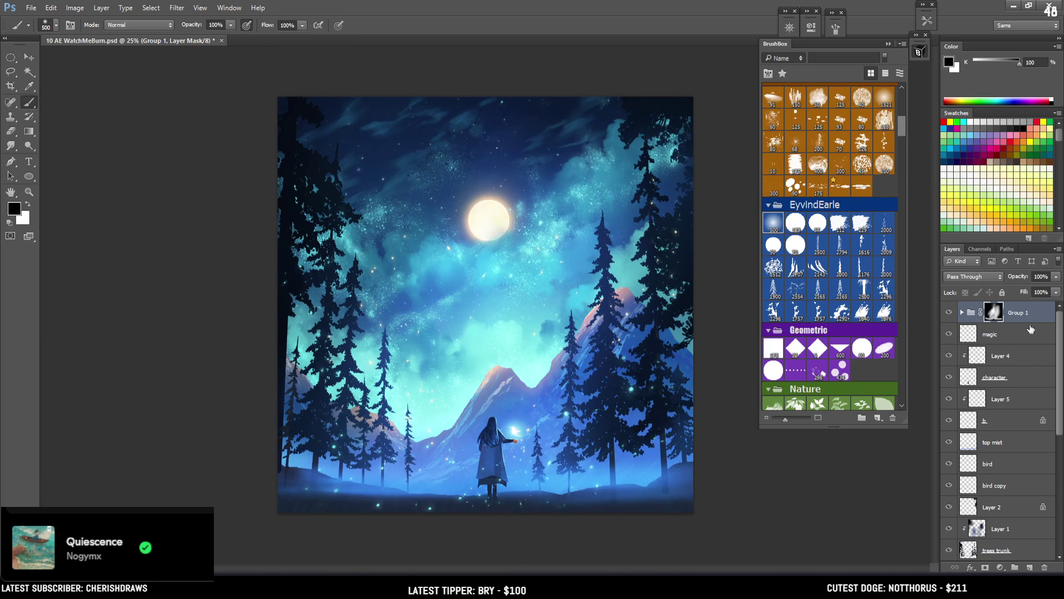
Delete the old curves adjustment layer and compare the painting with Group 1 hidden and shown
{"action": "left_click", "coordinate": [1000, 567]}
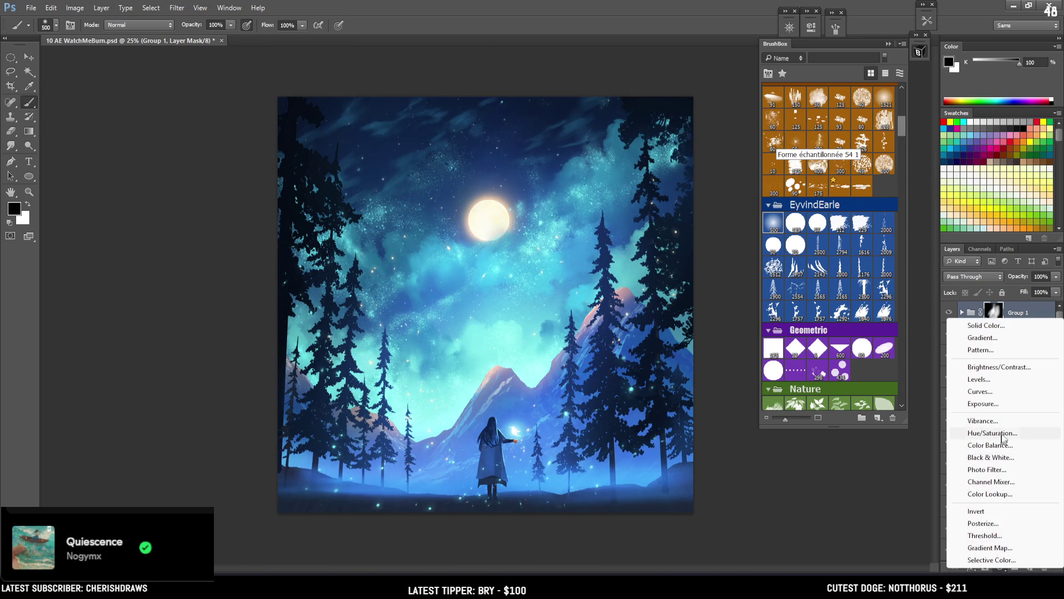
{"action": "left_click", "coordinate": [1000, 391]}
{"action": "left_click_drag", "start_coordinate": [694, 167], "coordinate": [692, 174]}
{"action": "mouse_move", "coordinate": [730, 140]}
{"action": "left_mouse_down"}
{"action": "mouse_move", "coordinate": [743, 141]}
{"action": "mouse_move", "coordinate": [736, 128]}
{"action": "left_mouse_up"}
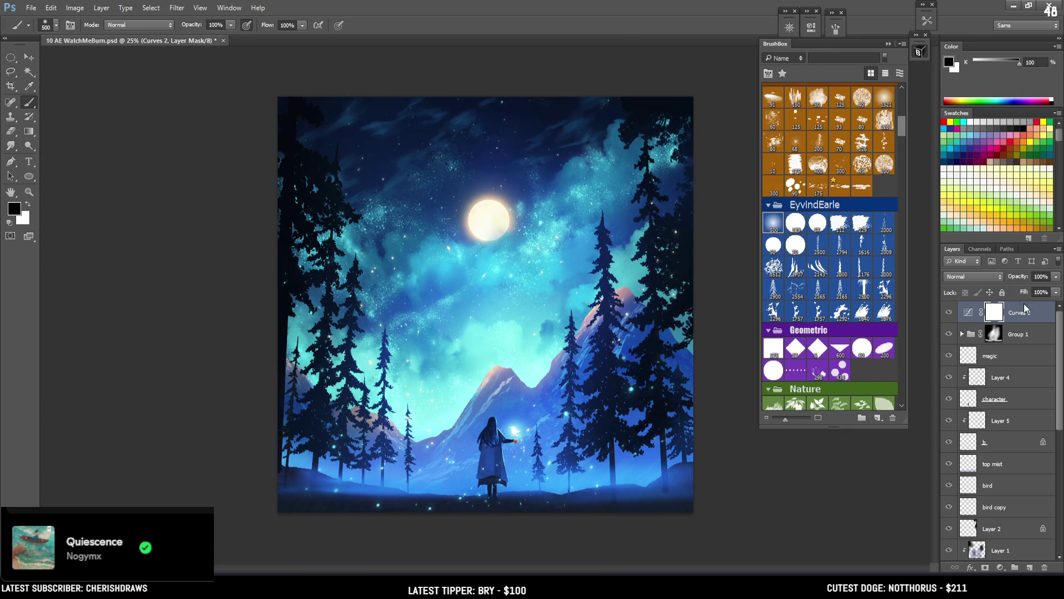
{"action": "key", "text": "Delete"}
{"action": "left_click", "coordinate": [950, 314]}
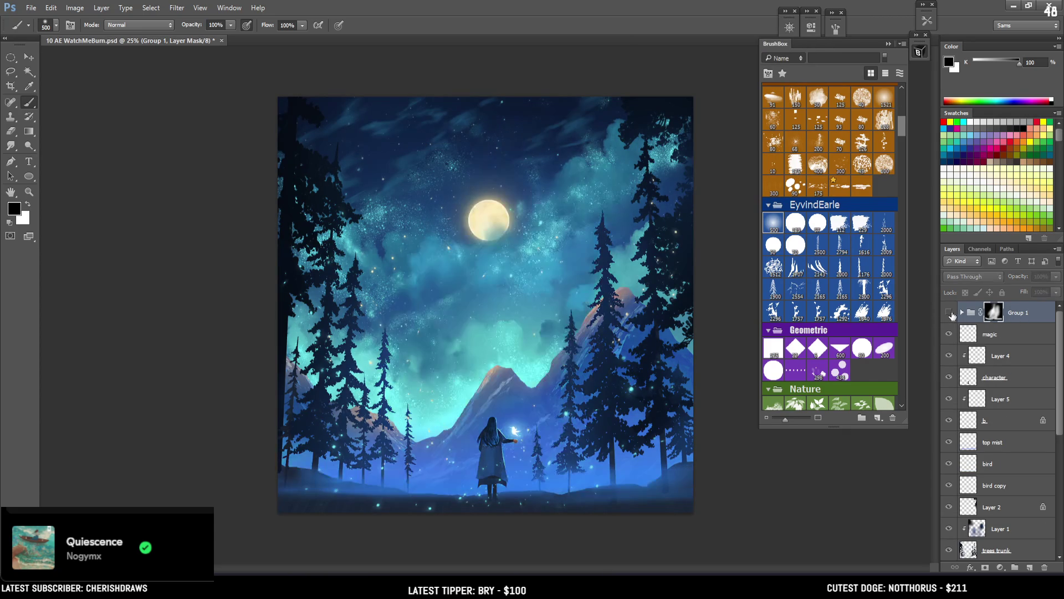
{"action": "left_click", "coordinate": [950, 315]}
Repaint Group 1's mask with a large soft brush to restore the glow over the sky
{"action": "key", "text": "bracketright"}
{"action": "key", "text": "bracketright"}
{"action": "key", "text": "bracketright"}
{"action": "key", "text": "x"}
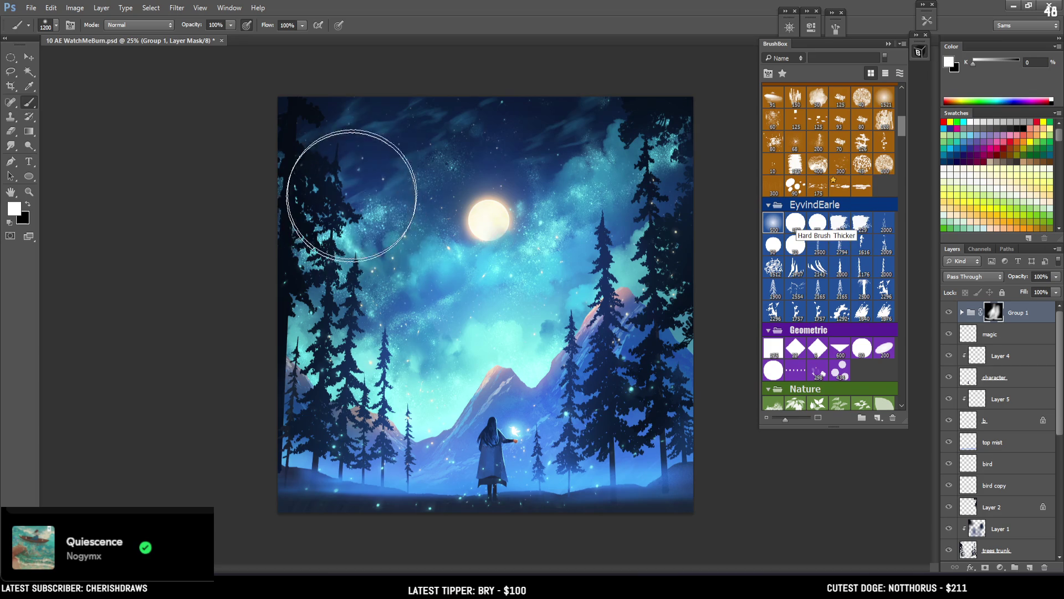
{"action": "mouse_move", "coordinate": [331, 237]}
{"action": "left_mouse_down"}
{"action": "mouse_move", "coordinate": [357, 190]}
{"action": "mouse_move", "coordinate": [387, 178]}
{"action": "mouse_move", "coordinate": [356, 226]}
{"action": "mouse_move", "coordinate": [553, 199]}
{"action": "mouse_move", "coordinate": [642, 119]}
{"action": "mouse_move", "coordinate": [570, 124]}
{"action": "left_mouse_up"}
{"action": "key", "text": "x"}
{"action": "key", "text": "x"}
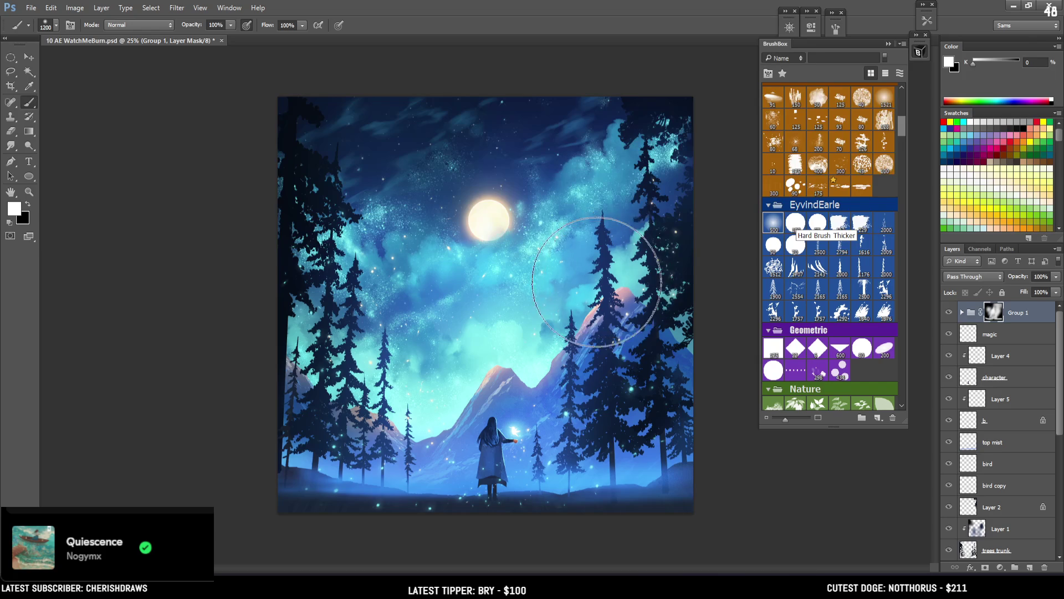
{"action": "key", "text": "x"}
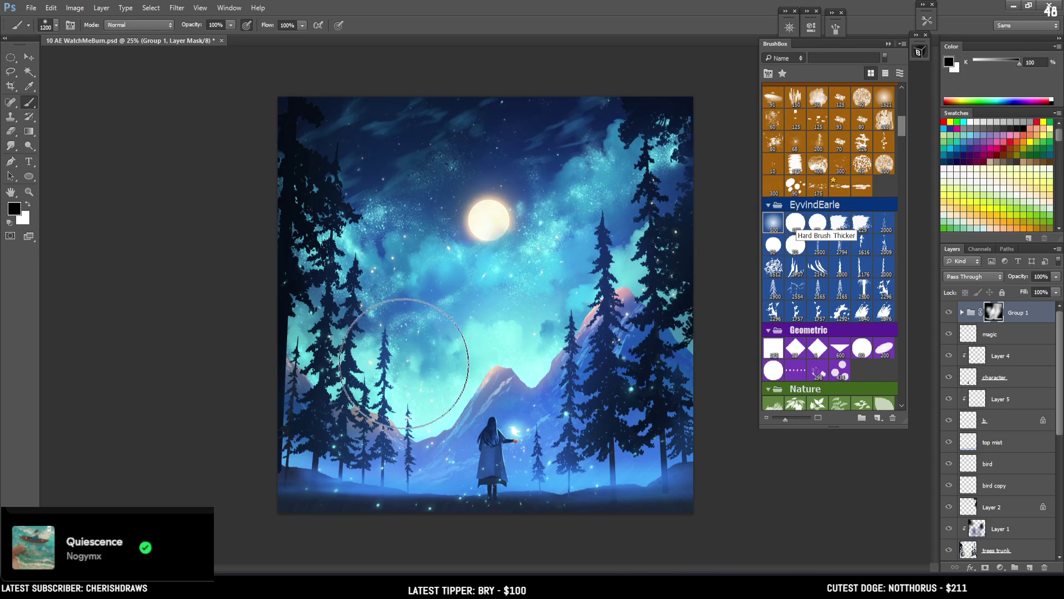
{"action": "key", "text": "x"}
{"action": "key", "text": "bracketleft"}
{"action": "key", "text": "bracketleft"}
{"action": "key", "text": "bracketleft"}
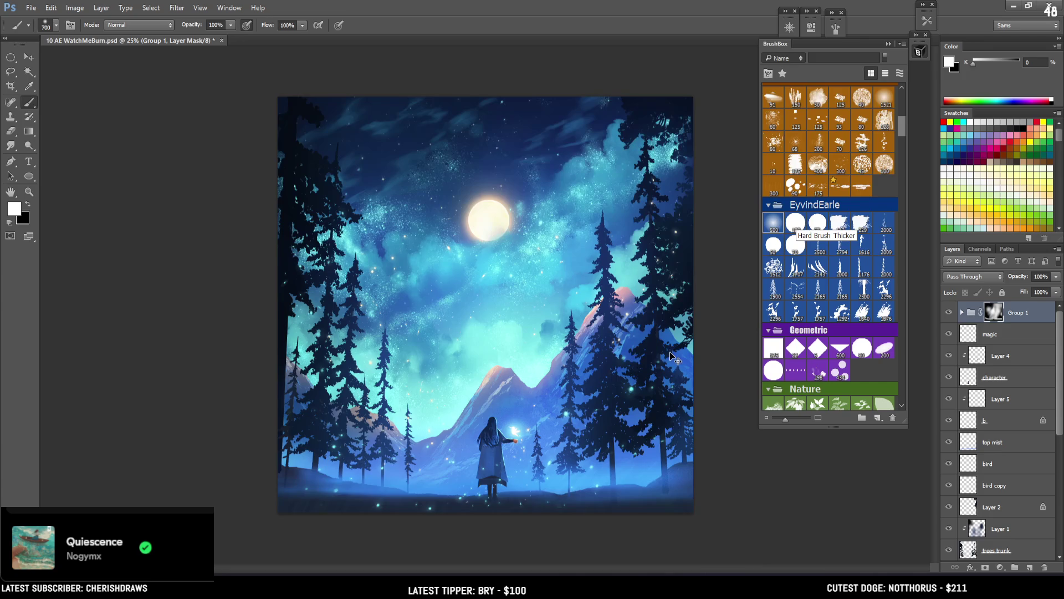
{"action": "key", "text": "ctrl+plus"}
{"action": "key", "text": "ctrl+minus"}
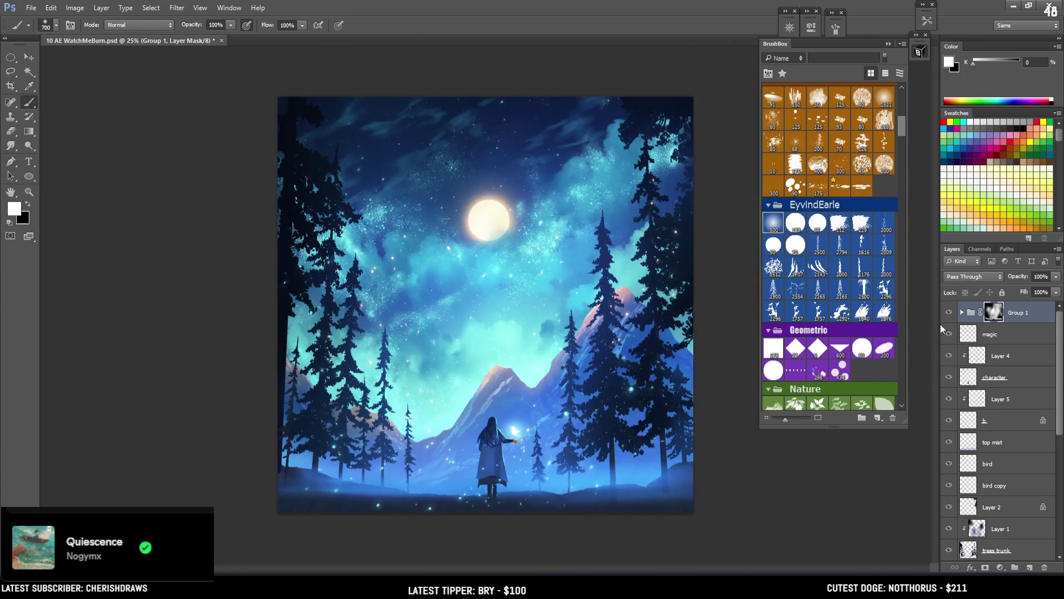
{"action": "left_click", "coordinate": [950, 313]}
{"action": "left_click", "coordinate": [950, 314]}
{"action": "left_click", "coordinate": [997, 562]}
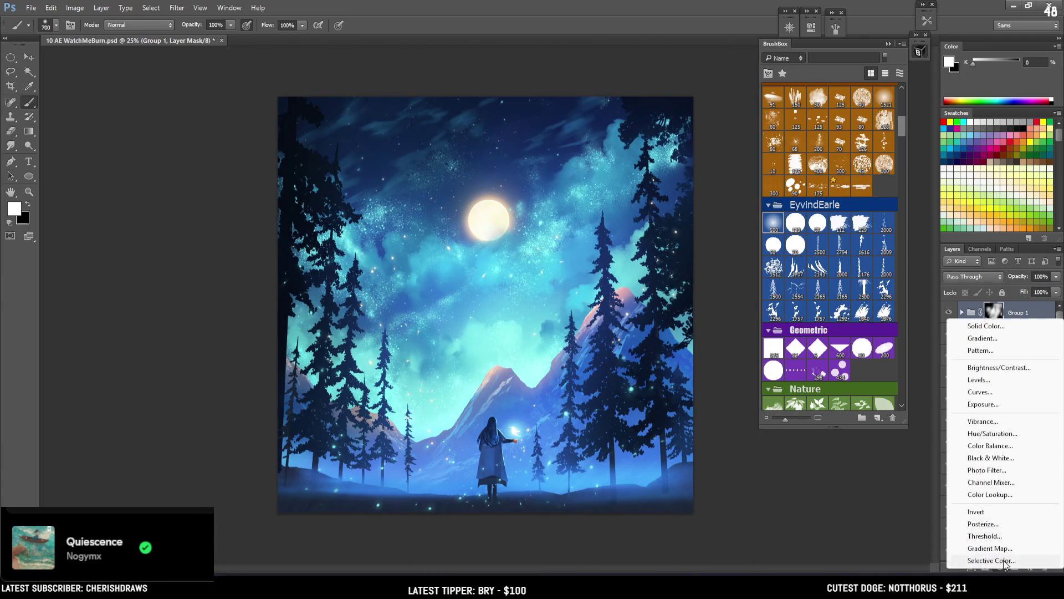
Add Curves 2 pulling midtones and highlights down, then invert its mask to hide the darkening
{"action": "left_click", "coordinate": [979, 381]}
{"action": "left_click_drag", "start_coordinate": [715, 146], "coordinate": [710, 165]}
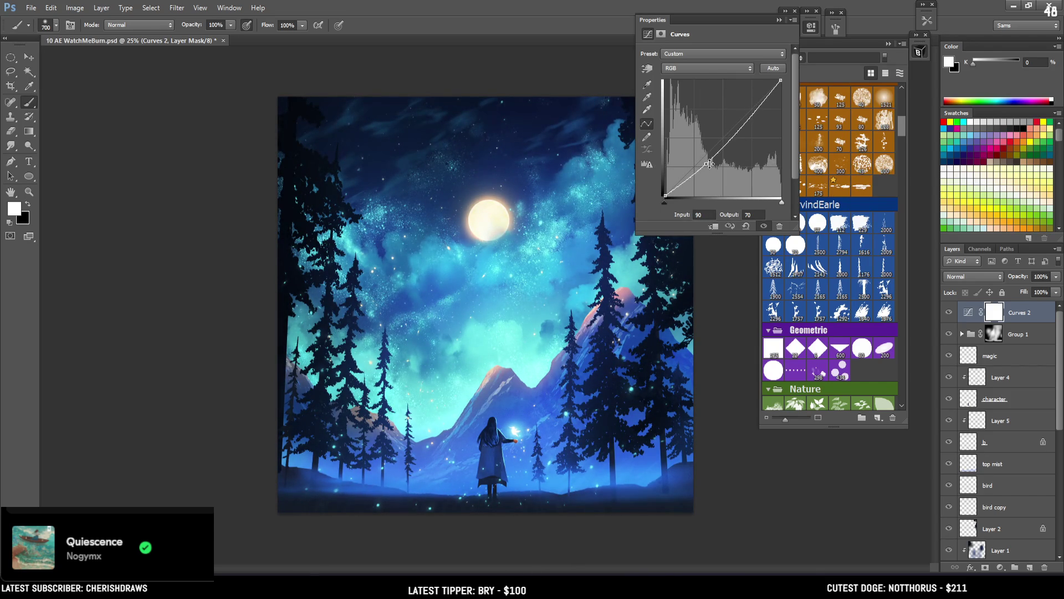
{"action": "left_click_drag", "start_coordinate": [764, 103], "coordinate": [762, 101]}
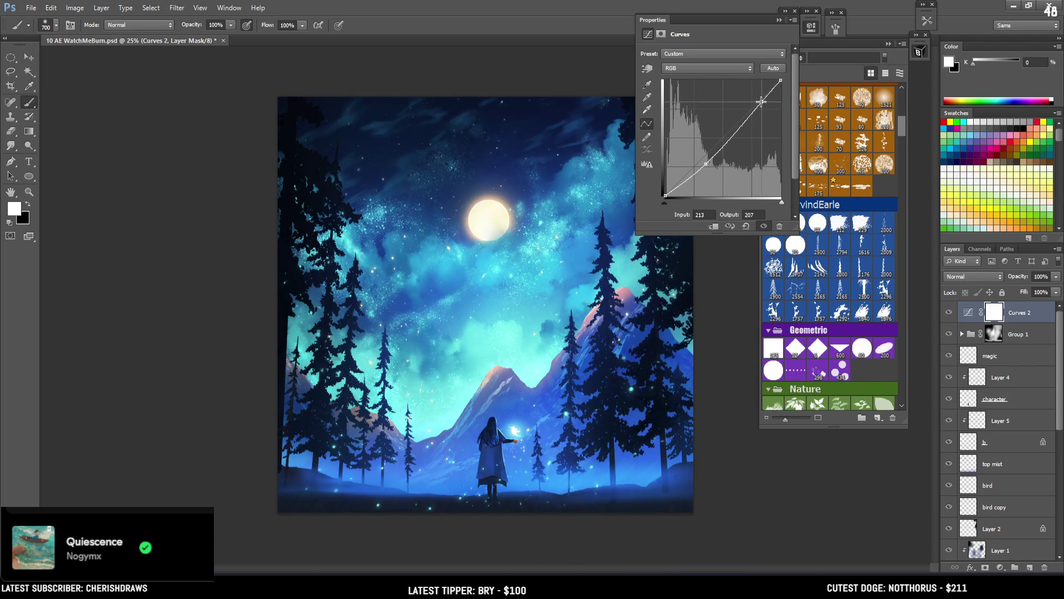
{"action": "mouse_move", "coordinate": [703, 163]}
{"action": "left_mouse_down"}
{"action": "mouse_move", "coordinate": [696, 168]}
{"action": "mouse_move", "coordinate": [729, 136]}
{"action": "left_mouse_up"}
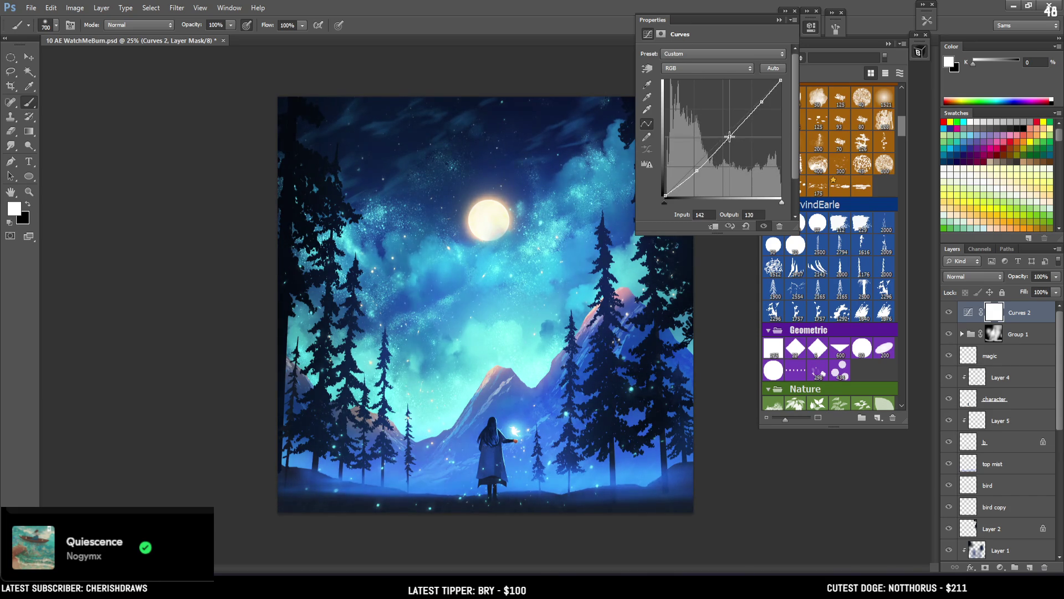
{"action": "left_click", "coordinate": [810, 32]}
{"action": "key", "text": "ctrl+i"}
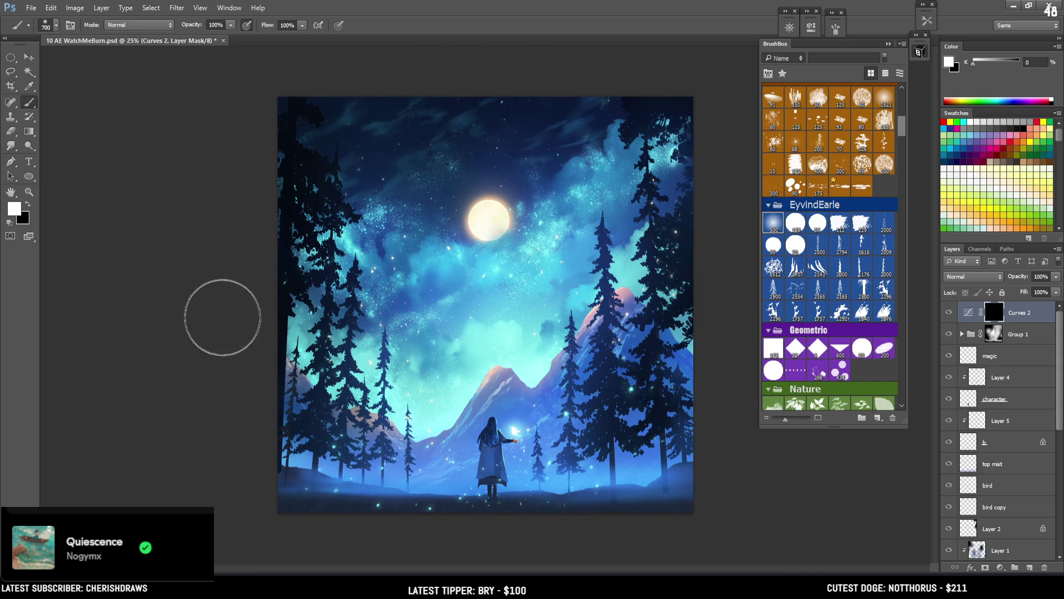
Paint white on Curves 2's mask over the right-edge trees, mountain peak and left trees
{"action": "key", "text": "bracketright"}
{"action": "key", "text": "bracketright"}
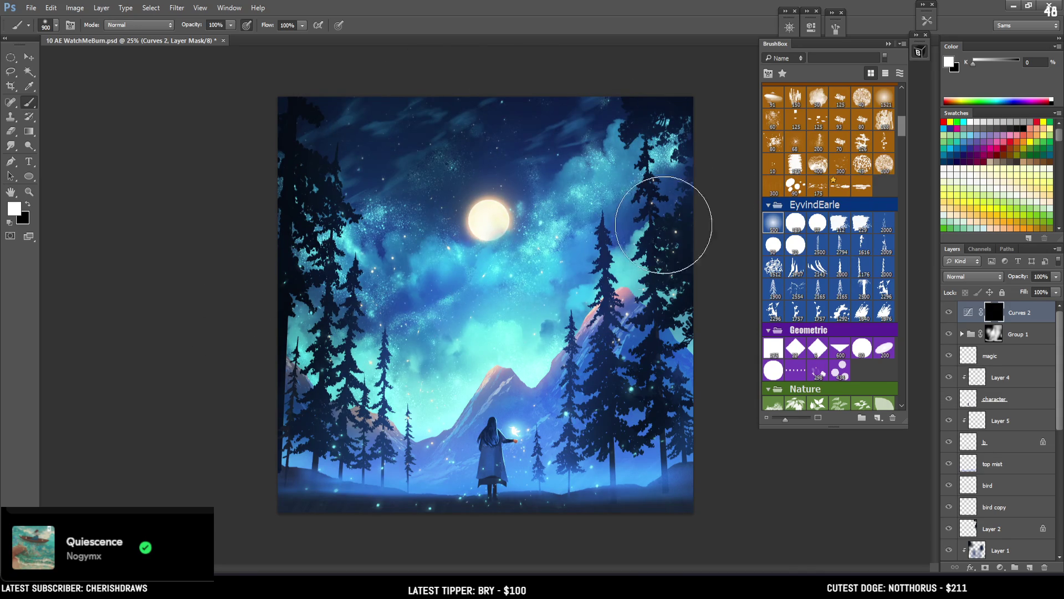
{"action": "mouse_move", "coordinate": [683, 276]}
{"action": "left_mouse_down"}
{"action": "mouse_move", "coordinate": [707, 193]}
{"action": "mouse_move", "coordinate": [285, 356]}
{"action": "mouse_move", "coordinate": [302, 299]}
{"action": "mouse_move", "coordinate": [352, 438]}
{"action": "mouse_move", "coordinate": [637, 427]}
{"action": "mouse_move", "coordinate": [693, 416]}
{"action": "mouse_move", "coordinate": [663, 376]}
{"action": "mouse_move", "coordinate": [683, 322]}
{"action": "left_mouse_up"}
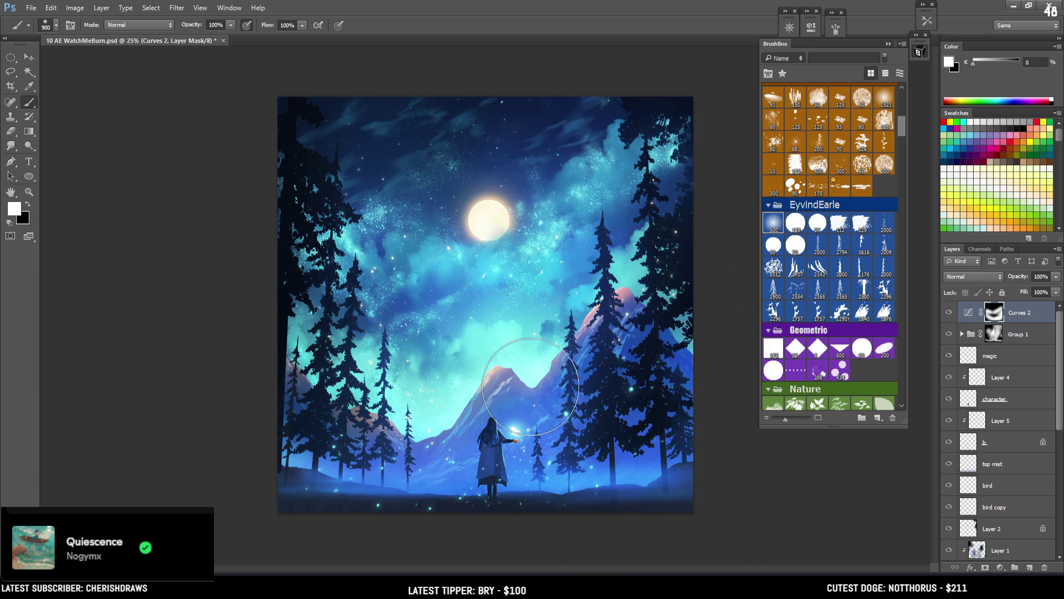
{"action": "mouse_move", "coordinate": [491, 370]}
{"action": "left_mouse_down"}
{"action": "mouse_move", "coordinate": [482, 358]}
{"action": "mouse_move", "coordinate": [345, 440]}
{"action": "mouse_move", "coordinate": [380, 487]}
{"action": "mouse_move", "coordinate": [423, 475]}
{"action": "mouse_move", "coordinate": [289, 505]}
{"action": "left_mouse_up"}
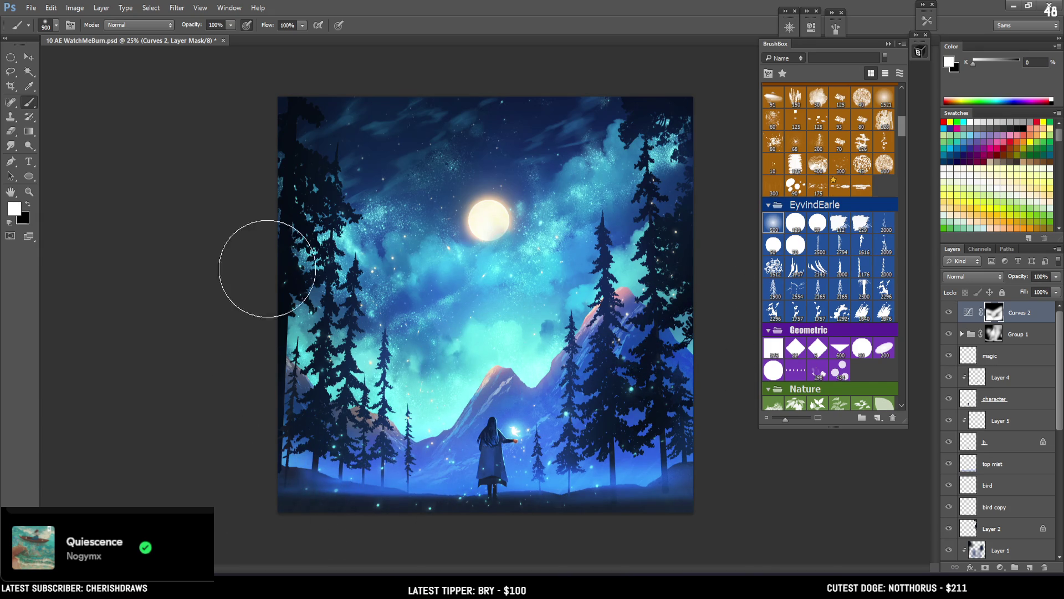
{"action": "key", "text": "x"}
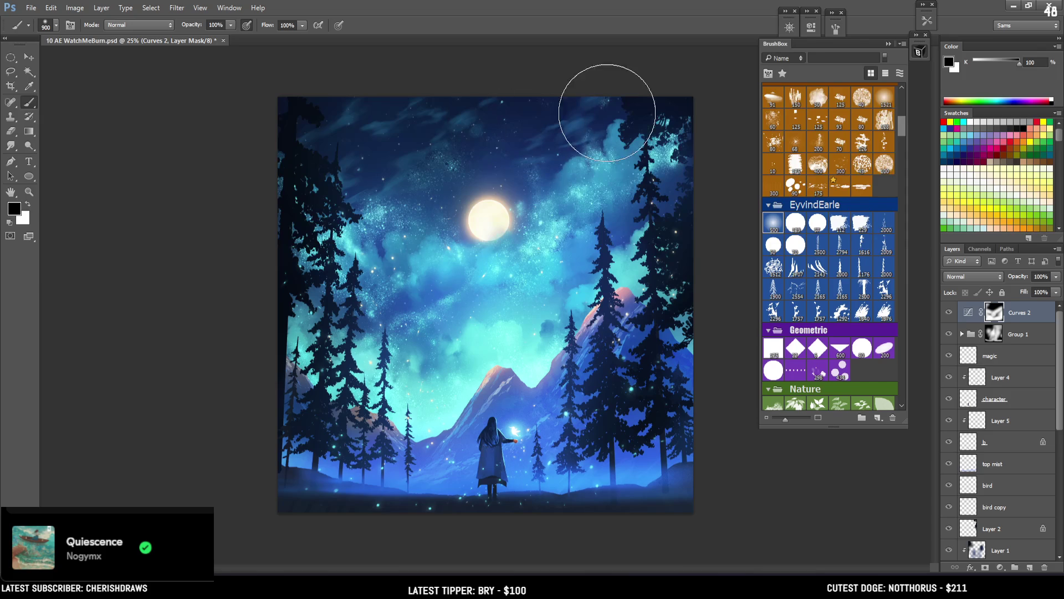
{"action": "key", "text": "x"}
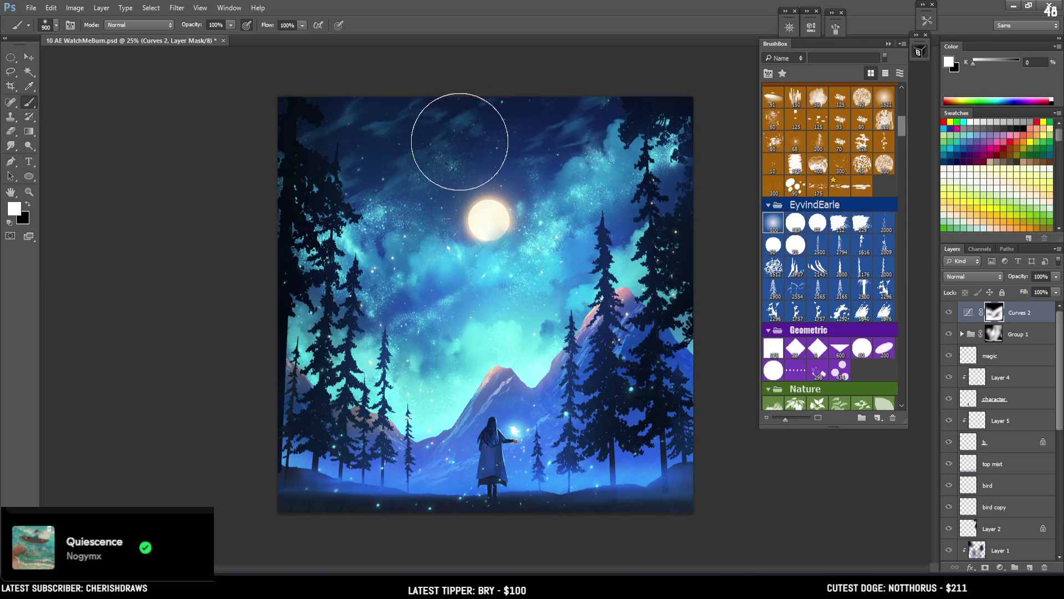
{"action": "key", "text": "ctrl+plus"}
{"action": "scroll", "coordinate": [554, 166], "scroll_direction": "down", "scroll_amount": 2}
{"action": "scroll", "coordinate": [644, 145], "scroll_direction": "right", "scroll_amount": 1}
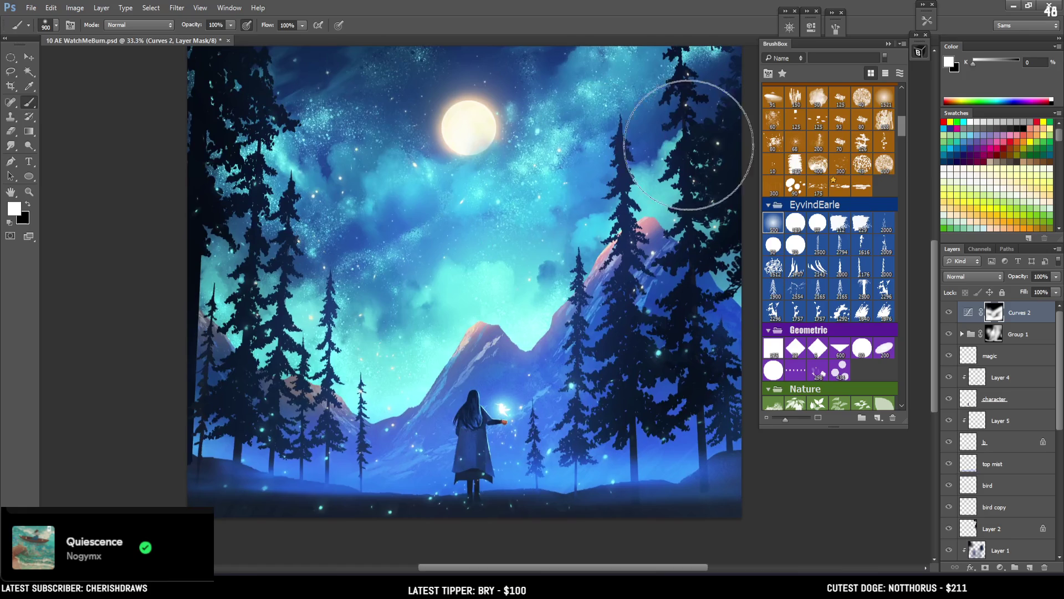
Save the painting with Ctrl+S and reposition the view with BrushBox collapsed
{"action": "key", "text": "ctrl+s"}
{"action": "mouse_move", "coordinate": [606, 380]}
{"action": "left_mouse_down"}
{"action": "mouse_move", "coordinate": [536, 431]}
{"action": "mouse_move", "coordinate": [581, 486]}
{"action": "mouse_move", "coordinate": [665, 384]}
{"action": "mouse_move", "coordinate": [638, 399]}
{"action": "left_mouse_up"}
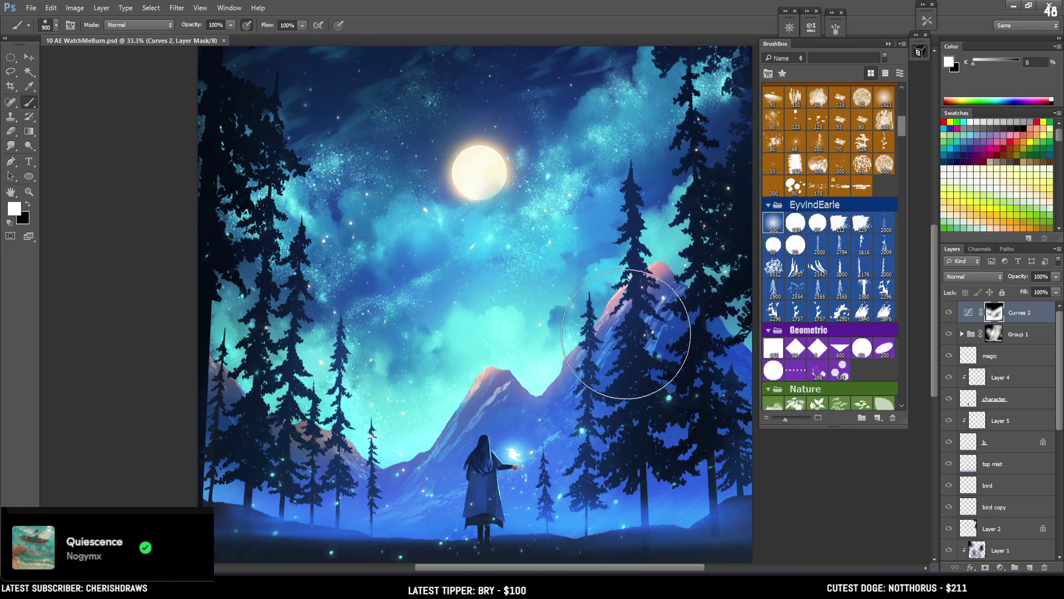
{"action": "left_click", "coordinate": [919, 52]}
{"action": "mouse_move", "coordinate": [487, 237]}
{"action": "left_mouse_down"}
{"action": "mouse_move", "coordinate": [502, 223]}
{"action": "mouse_move", "coordinate": [506, 242]}
{"action": "left_mouse_up"}
Restore BrushBox and toggle Curves 2 off and on to compare the vignette darkening
{"action": "key", "text": "bracketleft"}
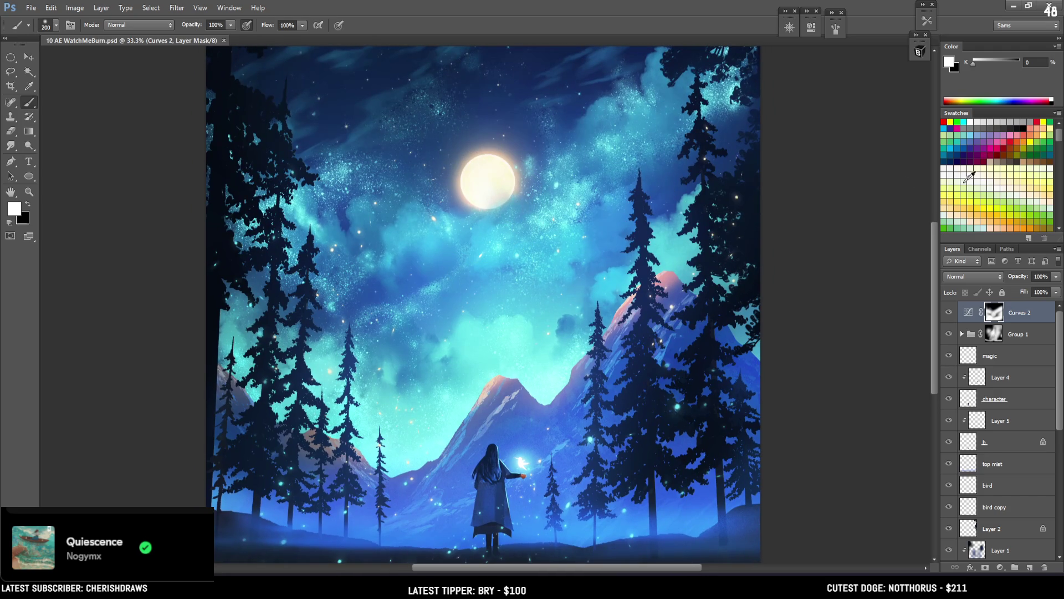
{"action": "left_click", "coordinate": [925, 54]}
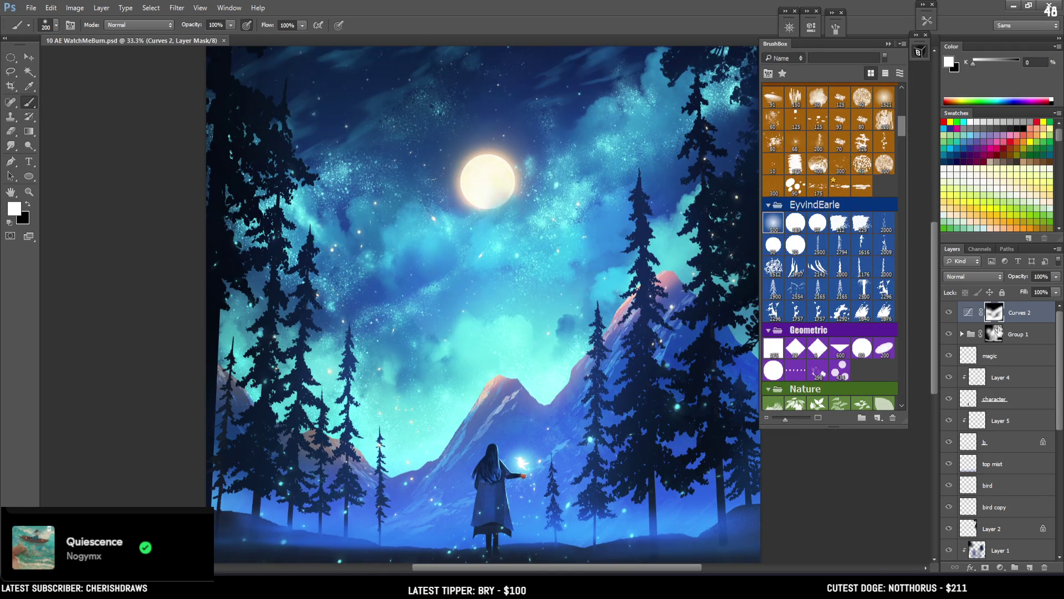
{"action": "left_click", "coordinate": [950, 318]}
{"action": "left_click", "coordinate": [950, 321]}
Add a new empty Layer 7 directly above Layer 1
{"action": "left_click_drag", "start_coordinate": [950, 341], "coordinate": [949, 314]}
{"action": "left_click", "coordinate": [999, 374]}
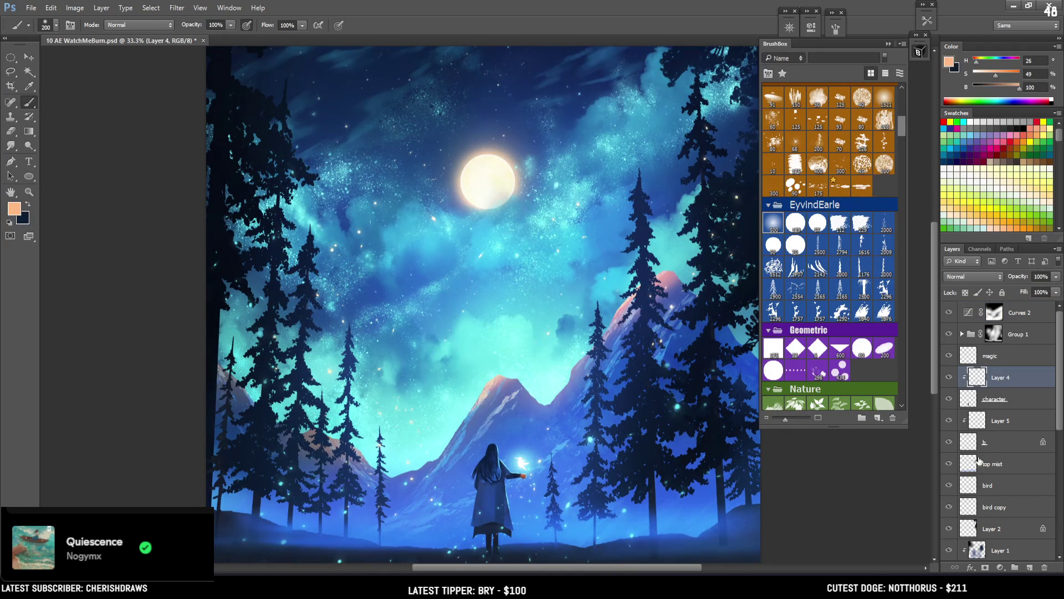
{"action": "left_click", "coordinate": [979, 468]}
{"action": "left_click", "coordinate": [982, 531]}
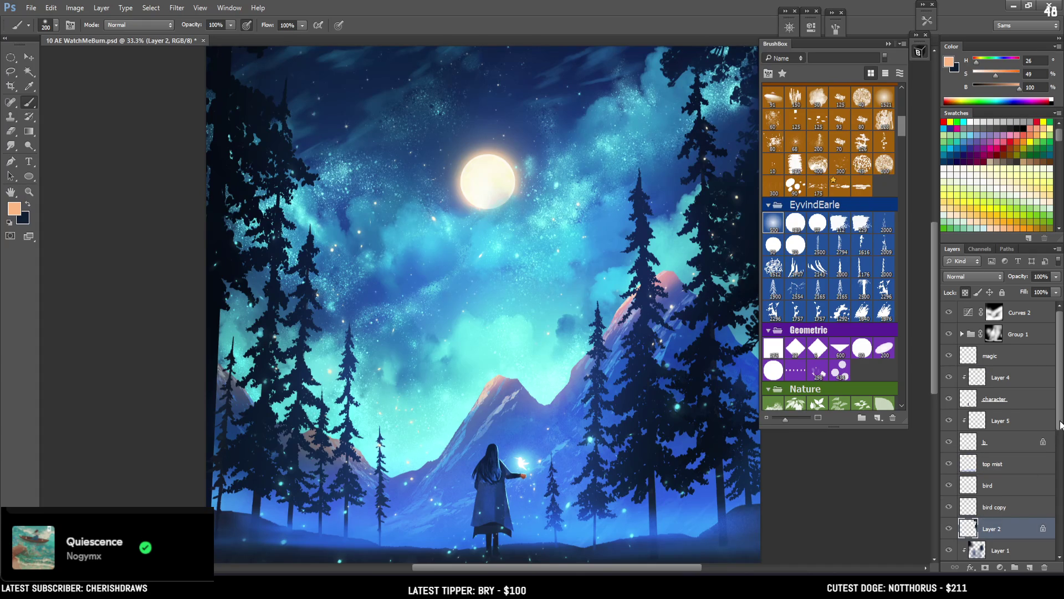
{"action": "scroll", "coordinate": [1055, 459], "scroll_direction": "down", "scroll_amount": 3}
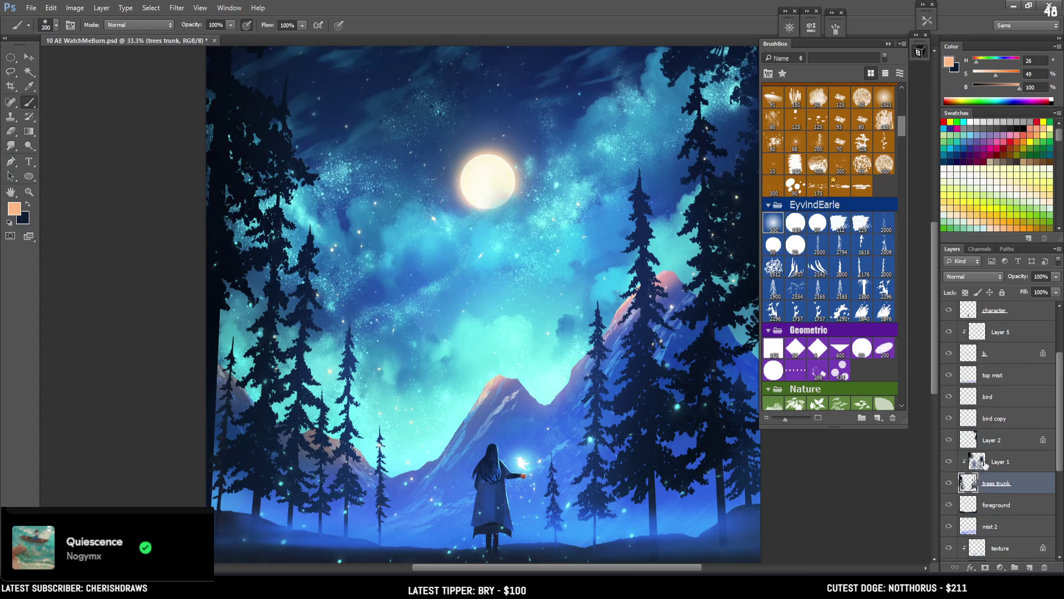
{"action": "left_click", "coordinate": [997, 462]}
{"action": "left_click", "coordinate": [1030, 569]}
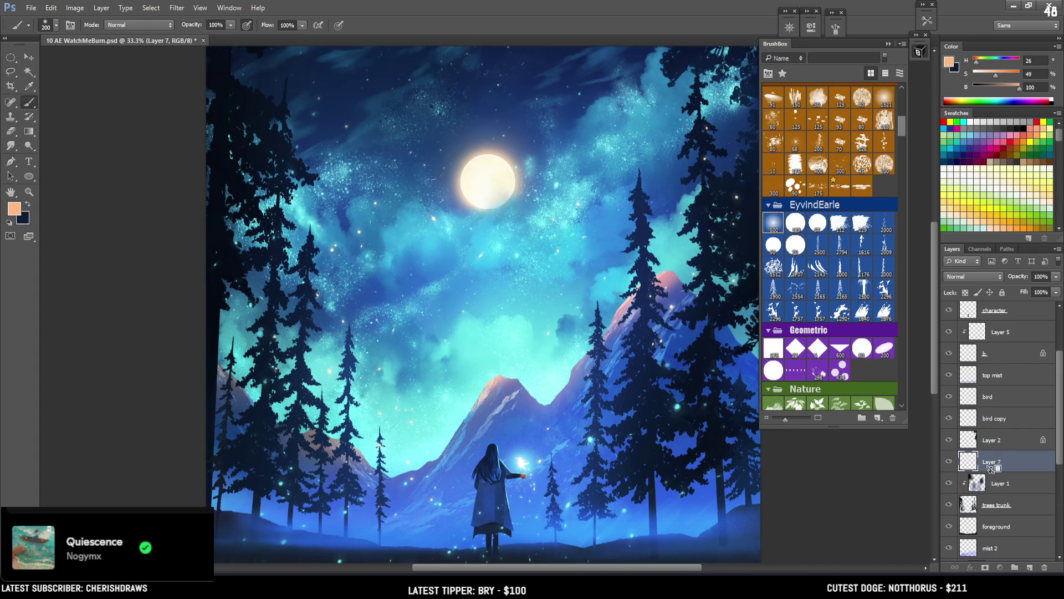
Pick a small Kloir brush, sample a deep blue (H 217, S 78, B 69), and switch to Eraser
{"action": "left_click_drag", "start_coordinate": [903, 125], "coordinate": [906, 95]}
{"action": "left_click", "coordinate": [885, 111]}
{"action": "mouse_move", "coordinate": [342, 375]}
{"action": "left_mouse_down", "text": "alt"}
{"action": "mouse_move", "coordinate": [380, 275]}
{"action": "mouse_move", "coordinate": [386, 290]}
{"action": "left_mouse_up", "text": "alt"}
{"action": "key", "text": "bracketleft"}
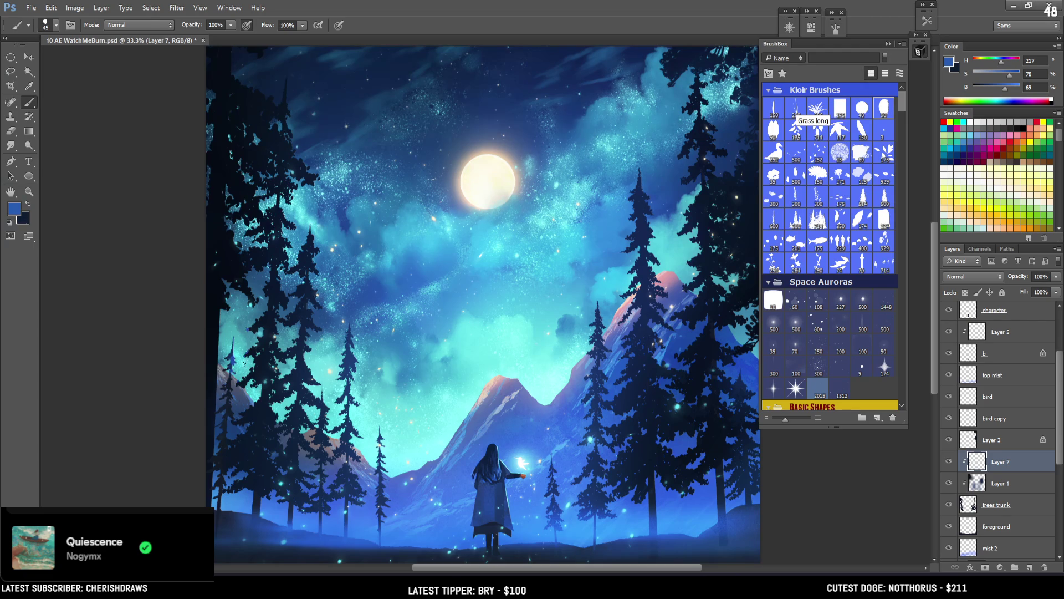
{"action": "key", "text": "e"}
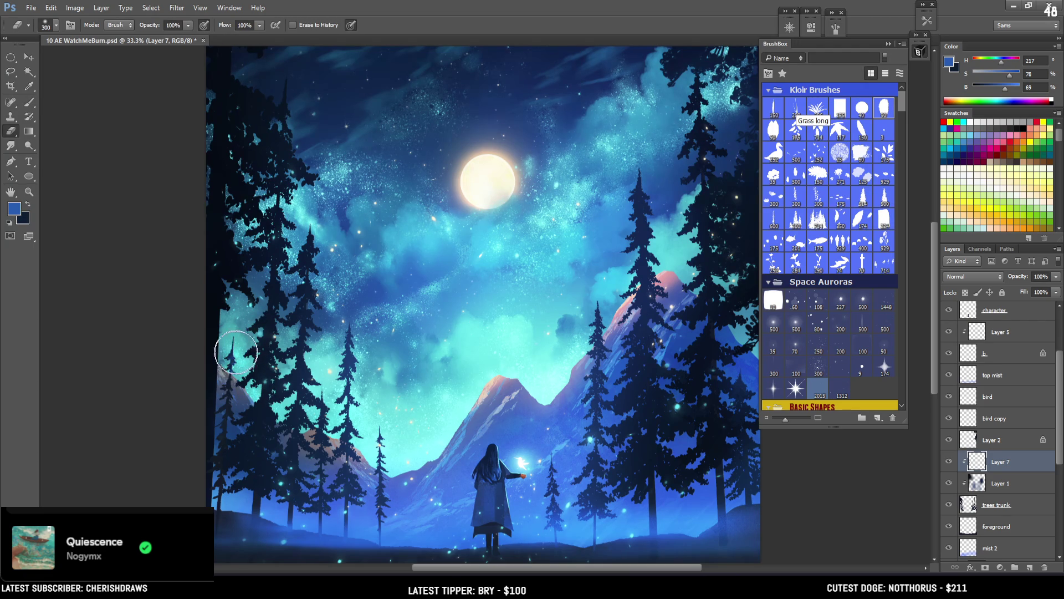
Hide Curves 2 and Group 1 while keeping the magic particles layer visible
{"action": "scroll", "coordinate": [1060, 390], "scroll_direction": "up", "scroll_amount": 4}
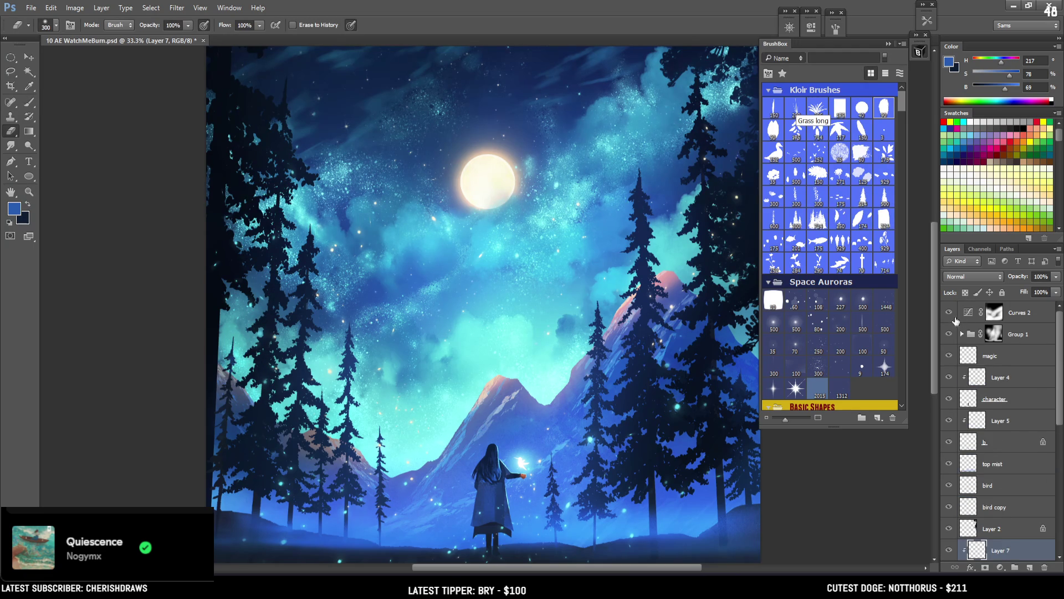
{"action": "left_click_drag", "start_coordinate": [949, 313], "coordinate": [954, 345]}
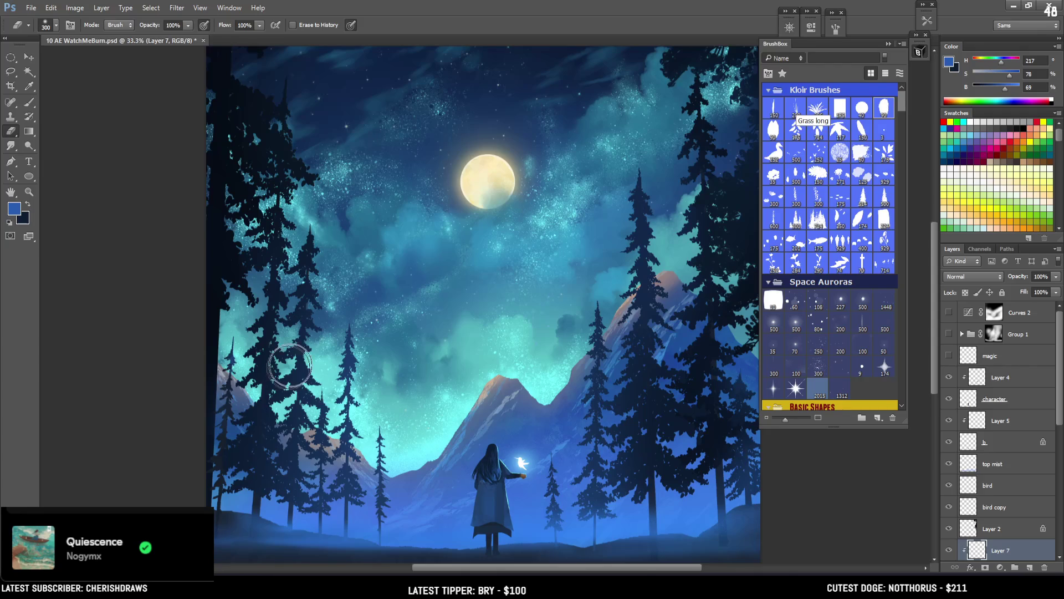
{"action": "left_click", "coordinate": [950, 355]}
{"action": "left_click", "coordinate": [953, 334]}
{"action": "left_click", "coordinate": [953, 333]}
{"action": "left_click_drag", "start_coordinate": [377, 321], "coordinate": [395, 306]}
{"action": "key", "text": "b"}
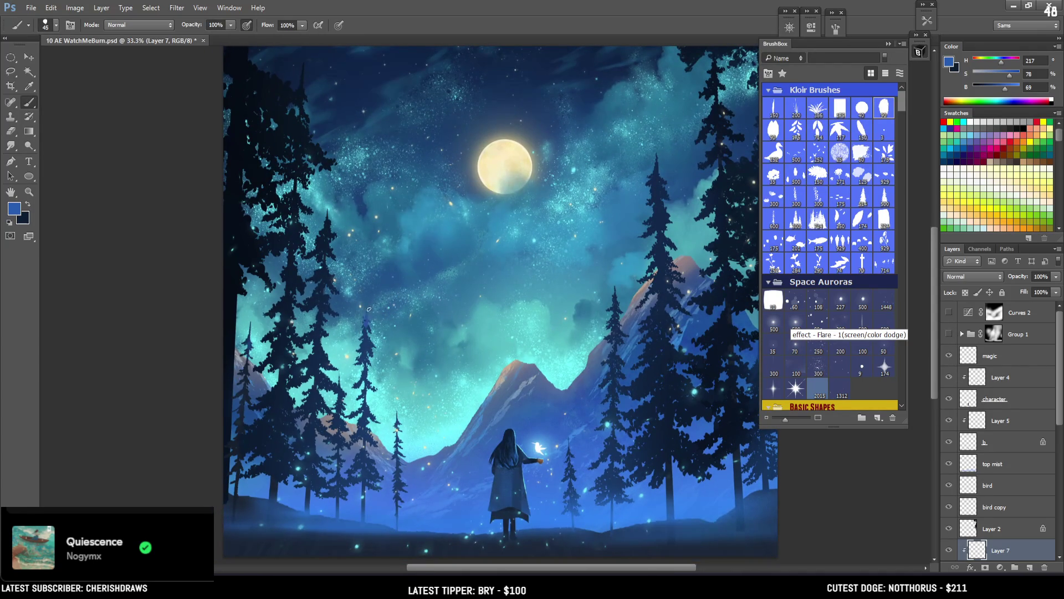